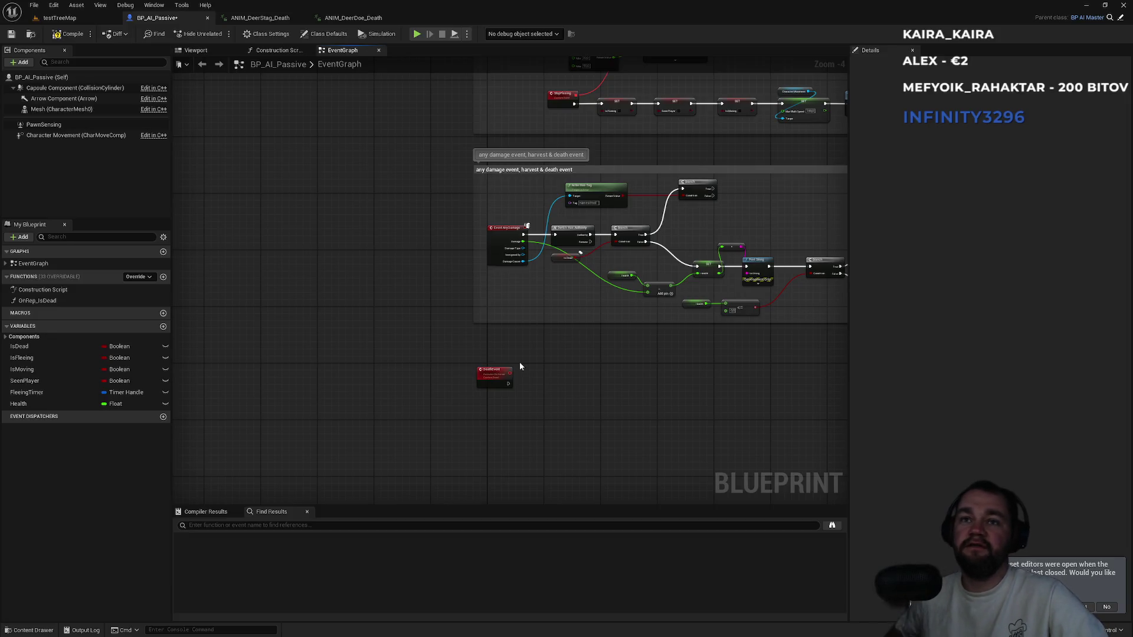
Shift the first Print String and its conversion node right to space out the death chain.
scroll(592, 416, up, 4)
drag(593, 416, 491, 441)
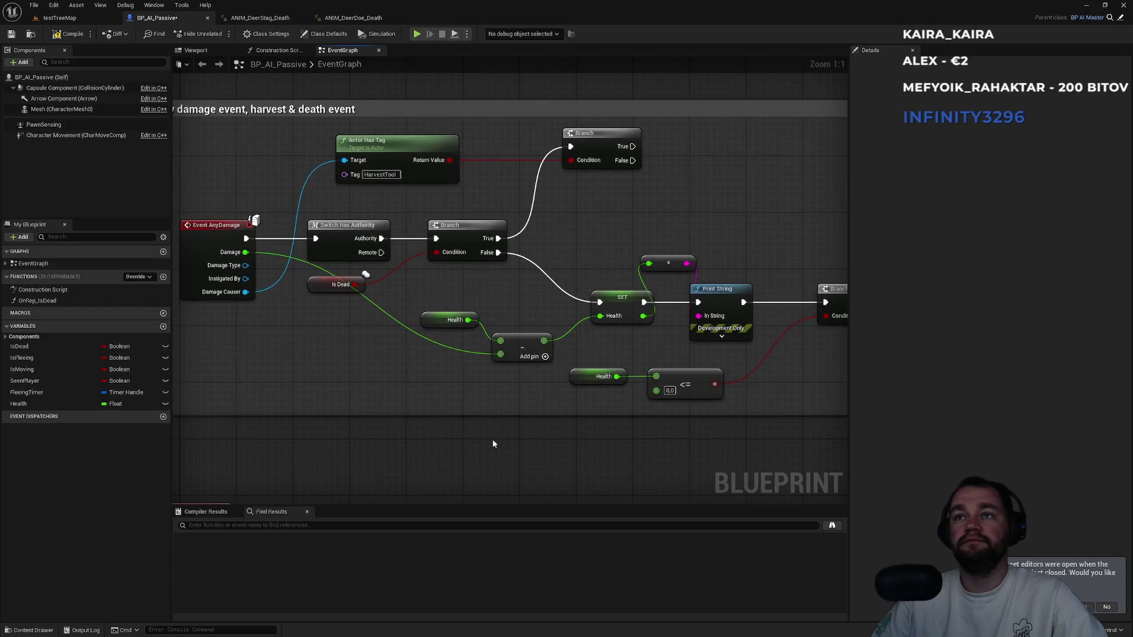
drag(642, 423, 684, 356)
drag(599, 285, 627, 285)
drag(547, 266, 566, 271)
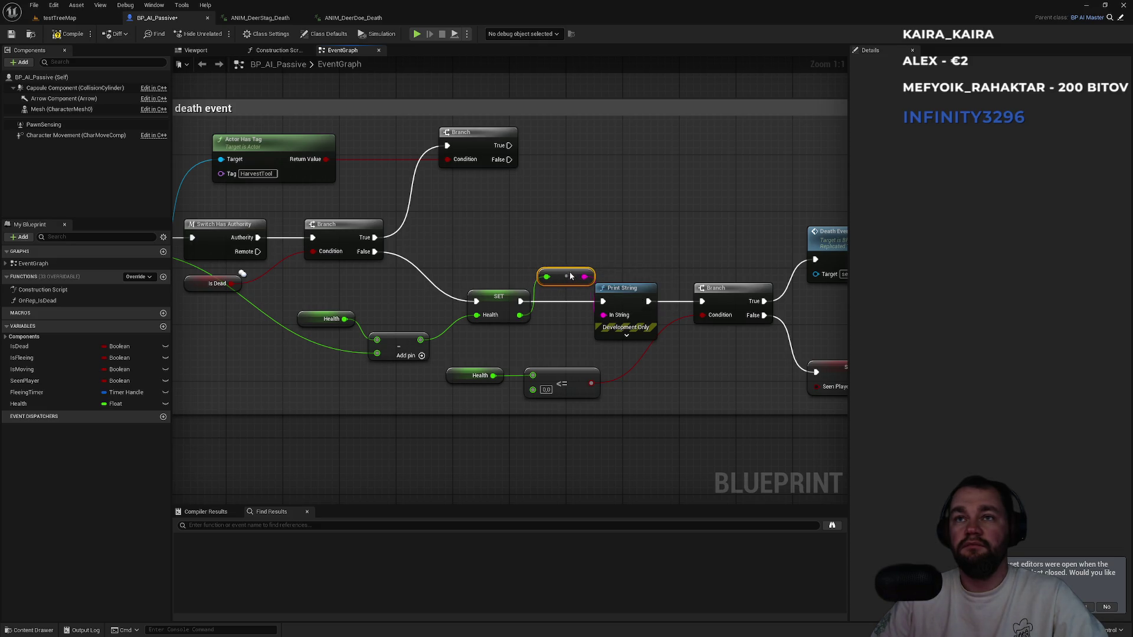
Nudge the Branch, Death Event, SET Seen Player, Print String and Health <= nodes right.
mouse_move(657, 248)
mouse_down()
mouse_move(538, 239)
mouse_move(473, 250)
mouse_move(467, 279)
mouse_up()
drag(571, 224, 577, 226)
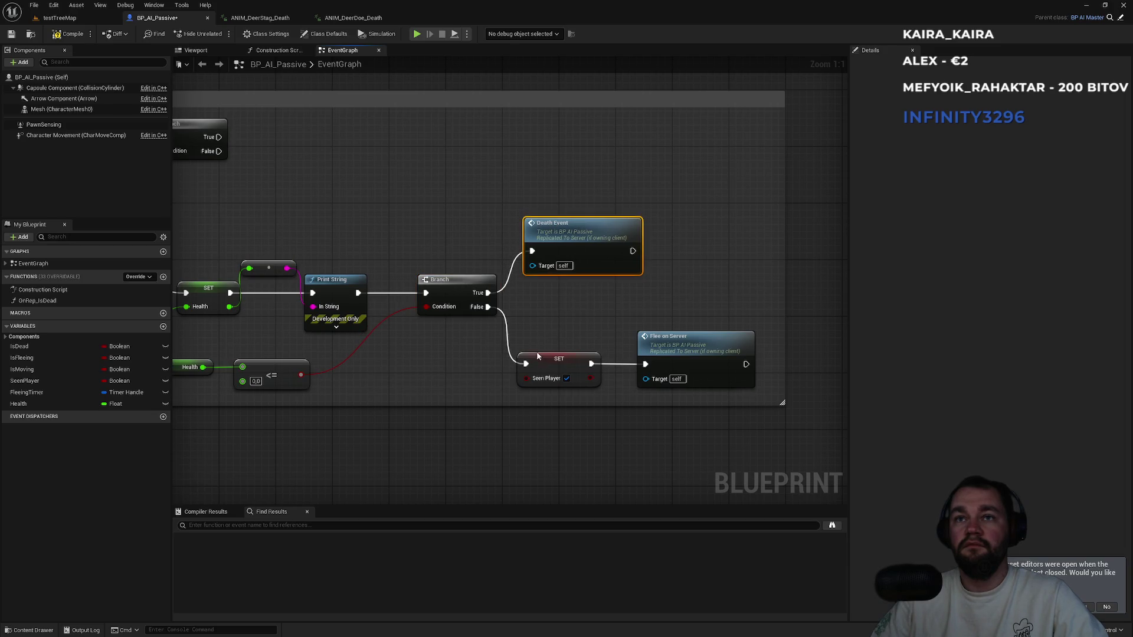
drag(549, 358, 556, 358)
drag(344, 284, 358, 284)
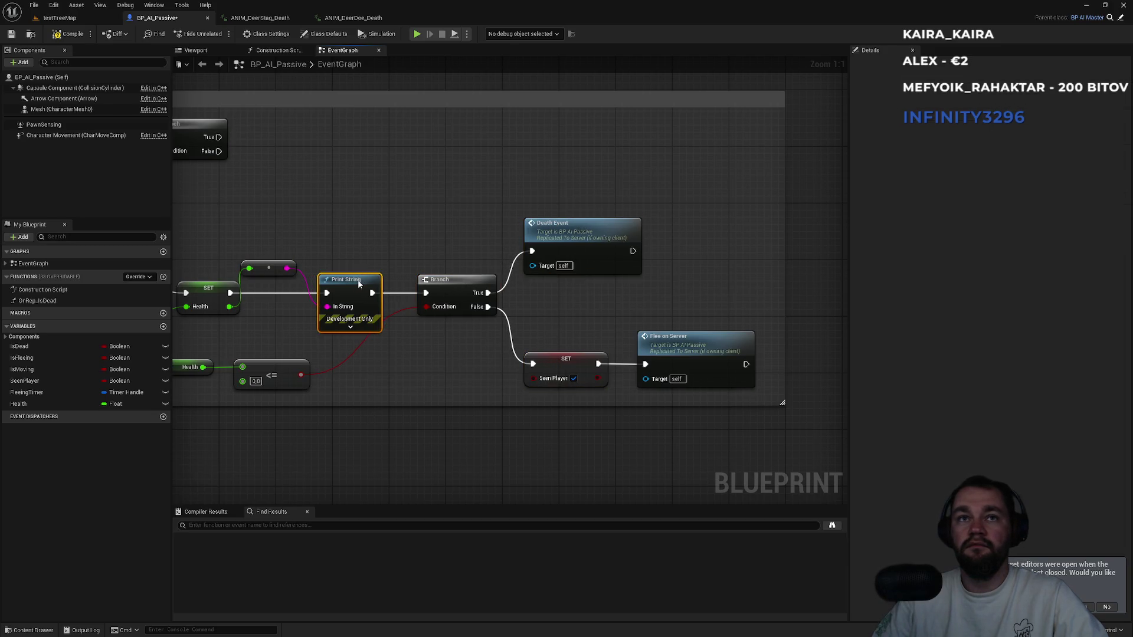
click(269, 267)
click(271, 228)
drag(271, 228, 479, 219)
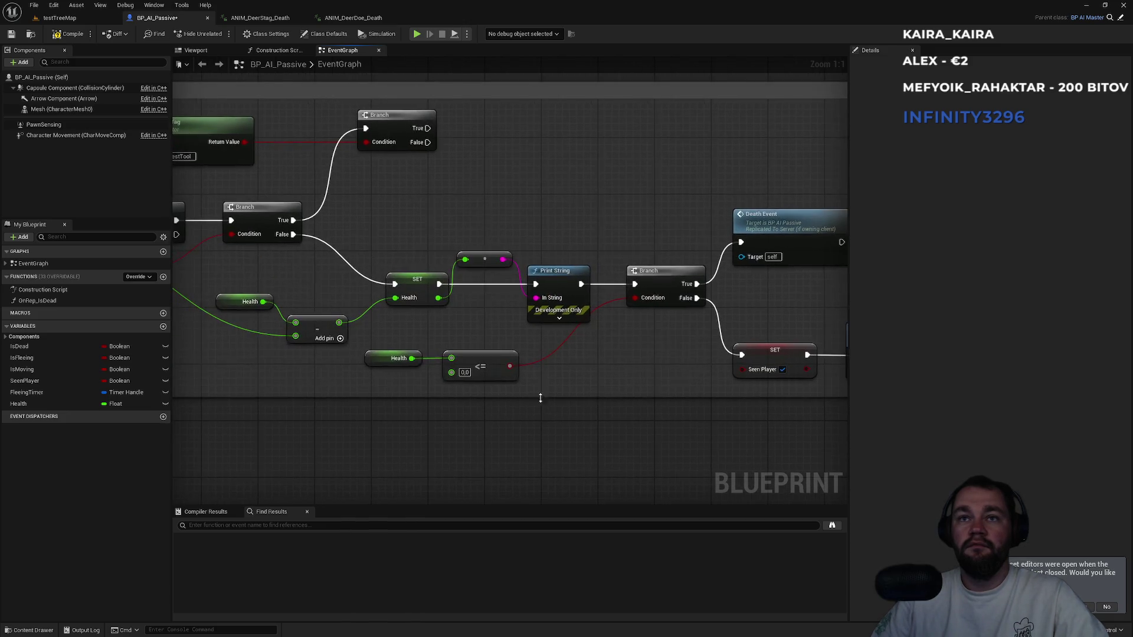
mouse_move(519, 345)
mouse_down()
mouse_move(391, 370)
mouse_move(457, 367)
mouse_up()
scroll(359, 374, down, 2)
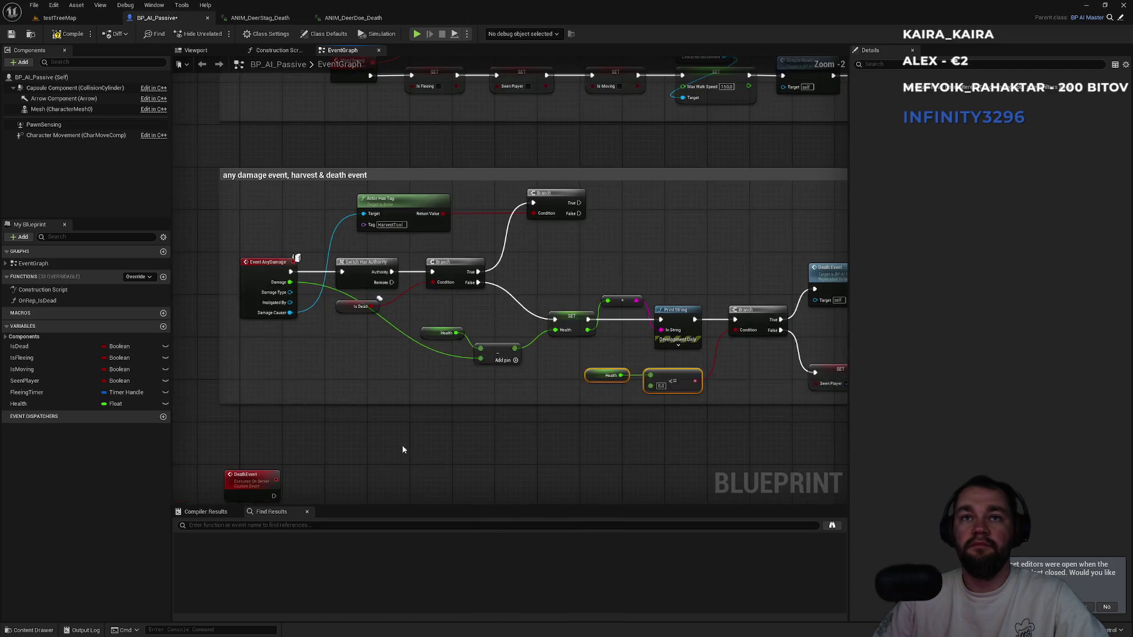
Place the Is Dead getter beside the Branch and raise Actor Has Tag and Branch slightly.
drag(405, 300, 496, 242)
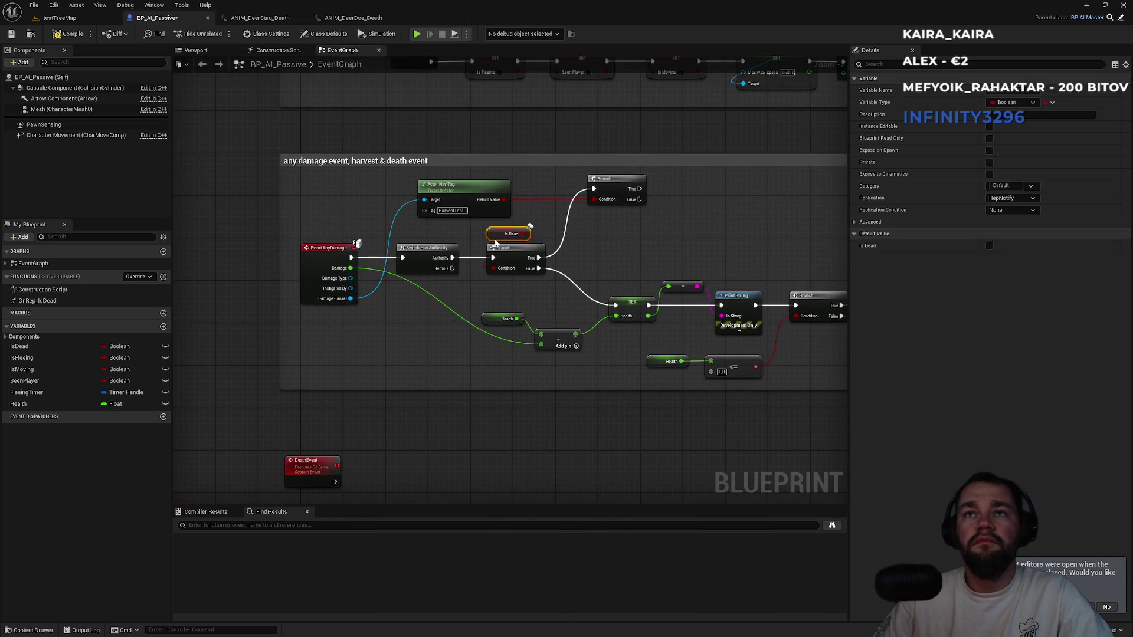
mouse_move(420, 175)
mouse_down()
mouse_move(613, 206)
mouse_move(625, 146)
mouse_up()
click(624, 145)
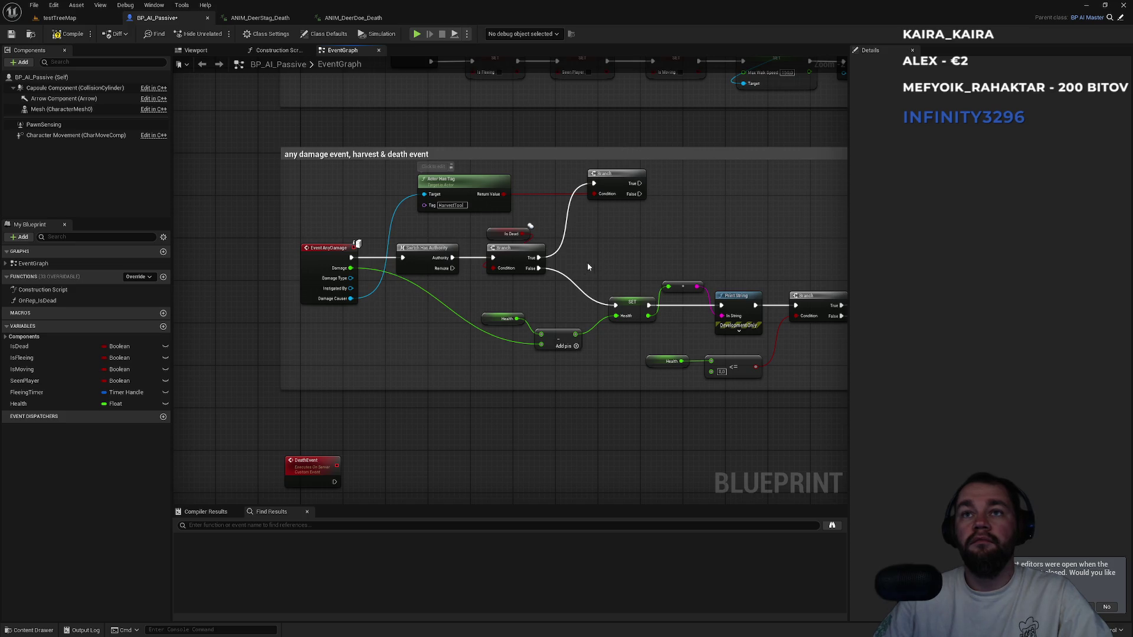
Move the DeathEvent node lower, apart from the damage group, and save the blueprint.
drag(559, 307, 519, 340)
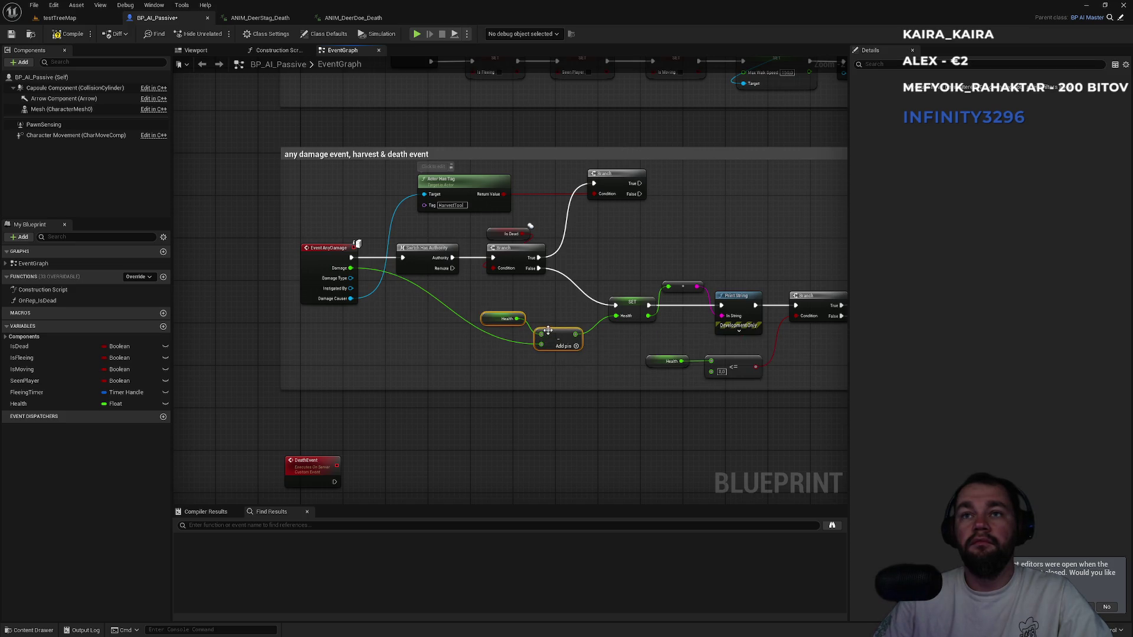
drag(444, 467, 578, 332)
drag(439, 331, 445, 352)
click(477, 324)
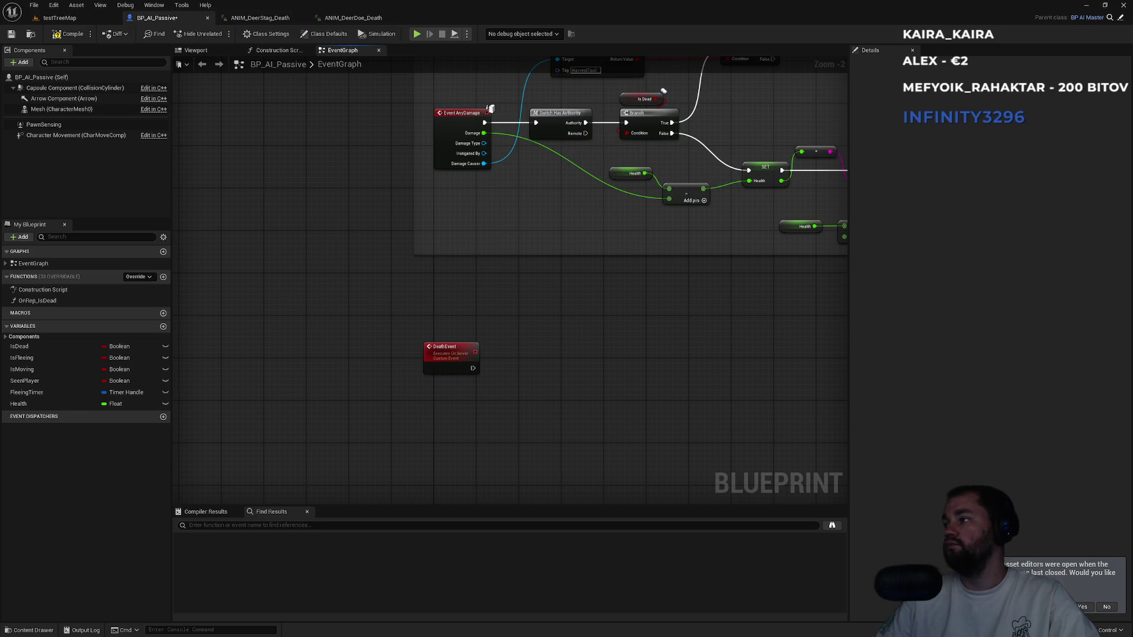
scroll(455, 413, up, 2)
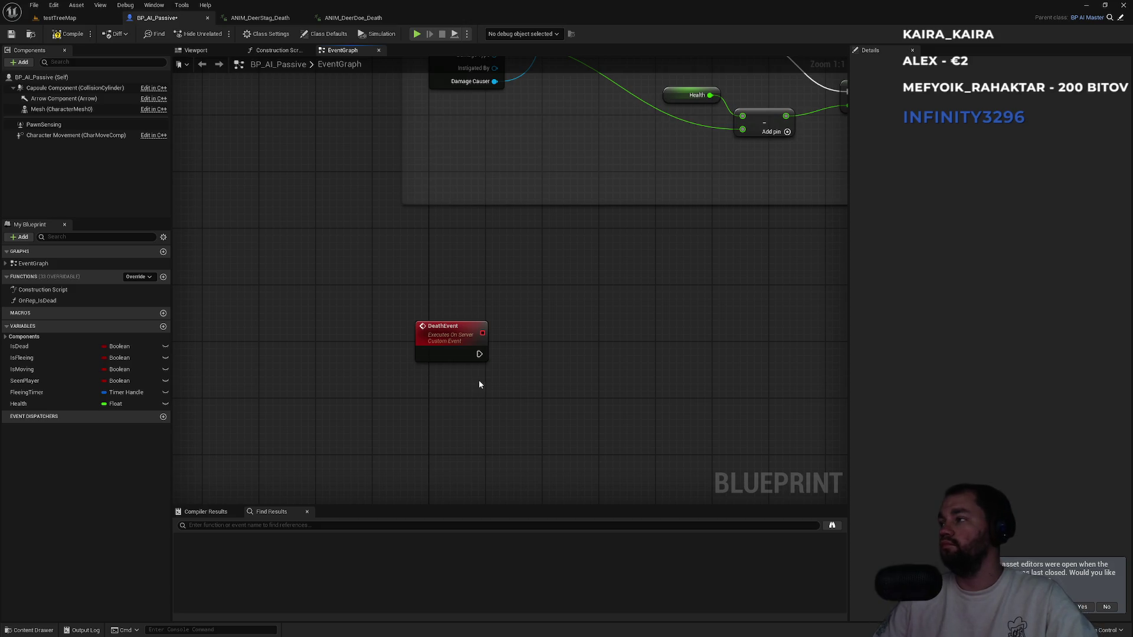
key(ctrl+s)
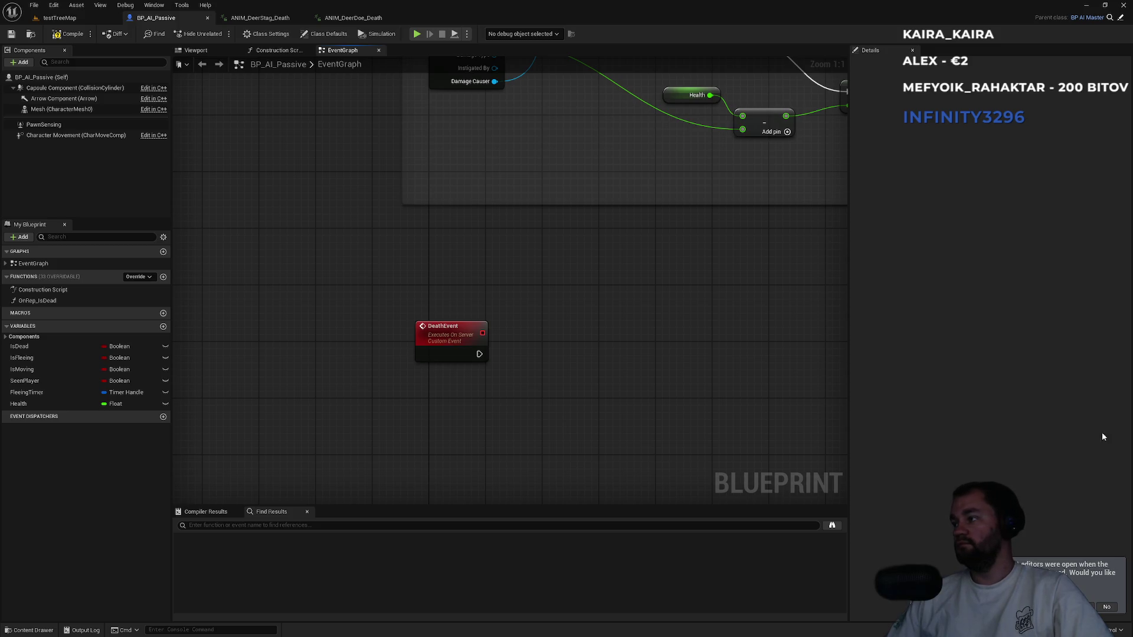
Drag an Is Dead variable from My Blueprint onto the event graph.
mouse_move(24, 347)
mouse_down()
mouse_move(409, 429)
mouse_move(538, 361)
mouse_move(544, 376)
mouse_move(560, 348)
mouse_up()
Add a Branch after DeathEvent with the Is Dead getter placed above it.
text(branch)
key(Return)
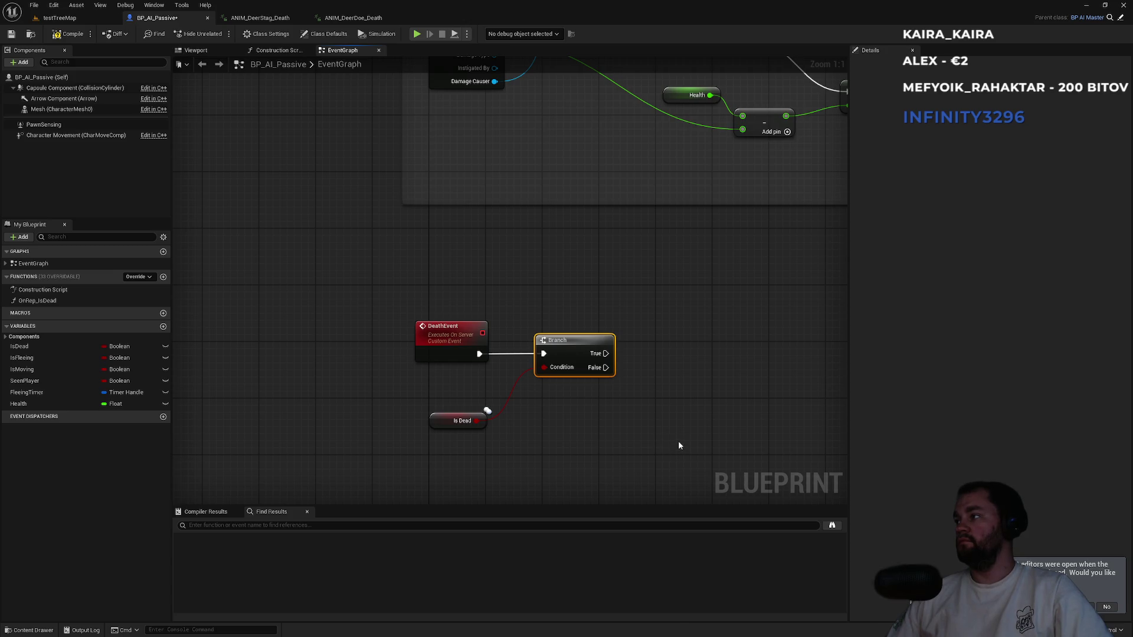
mouse_move(416, 391)
mouse_down()
mouse_move(494, 293)
mouse_move(522, 293)
mouse_up()
click(447, 437)
Add a DeathMulticast custom event and set its replication to Multicast.
right_click(399, 417)
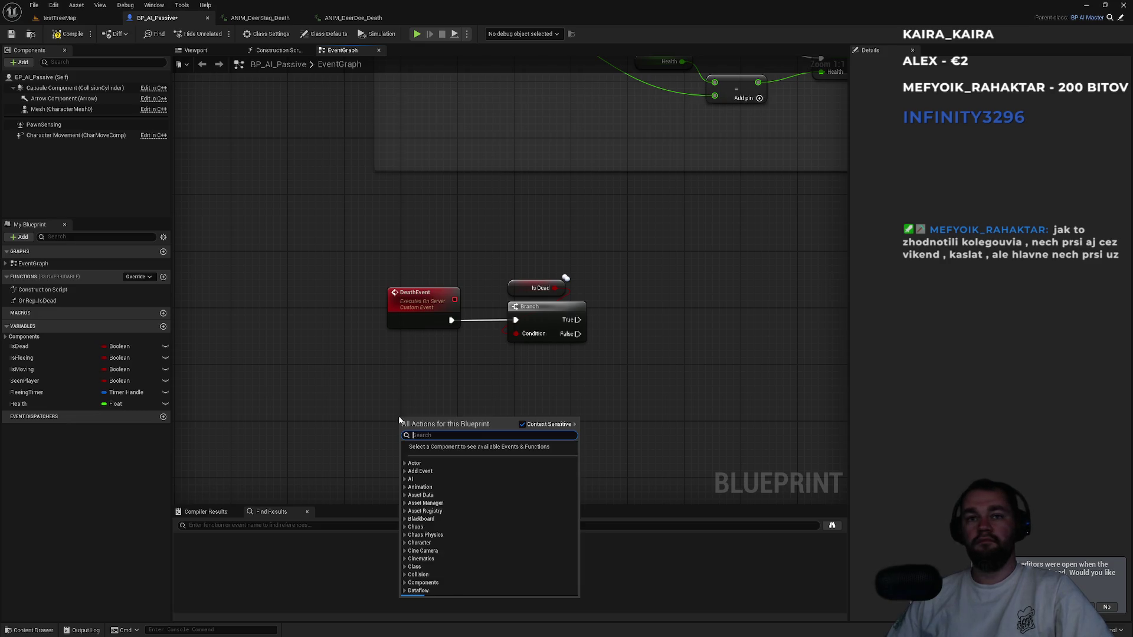
key(Escape)
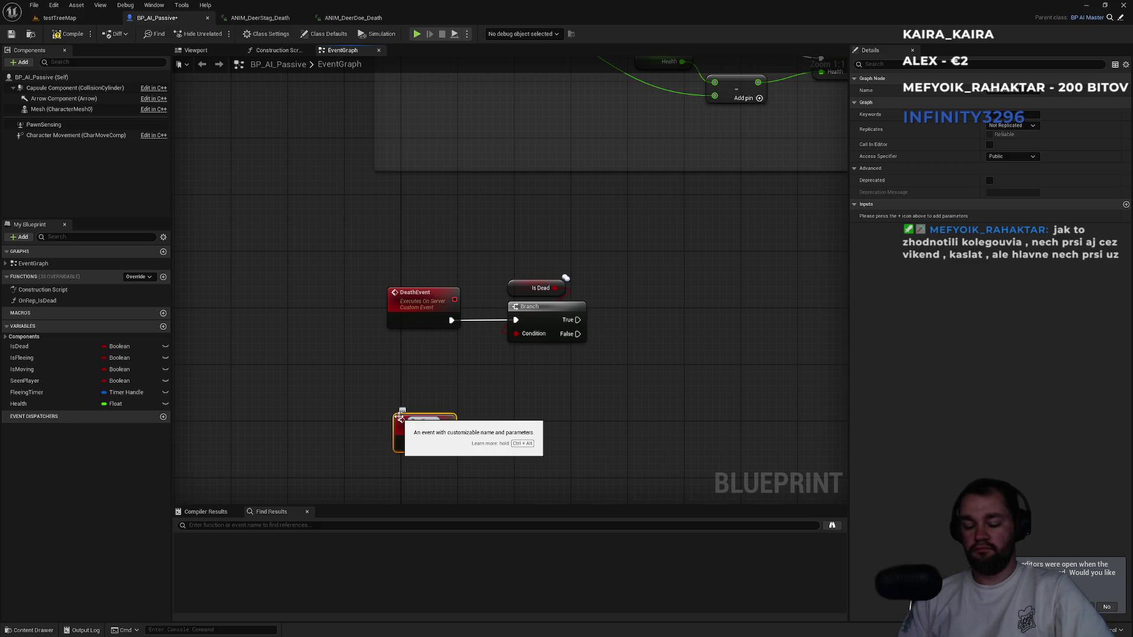
text(DeathMulticast)
key(Return)
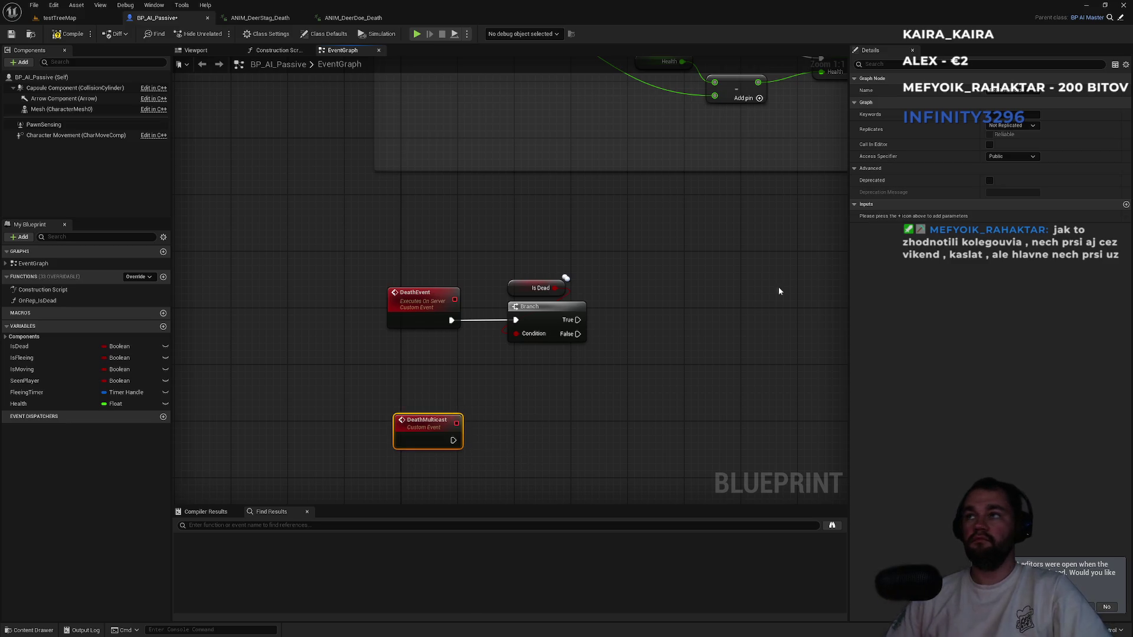
click(1013, 126)
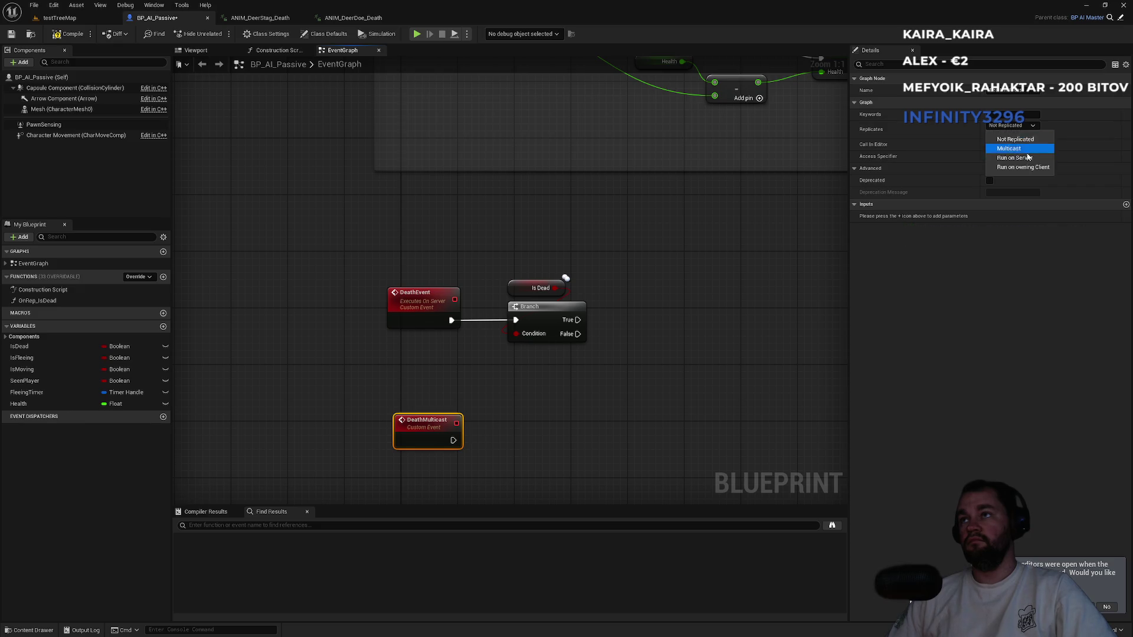
click(1015, 146)
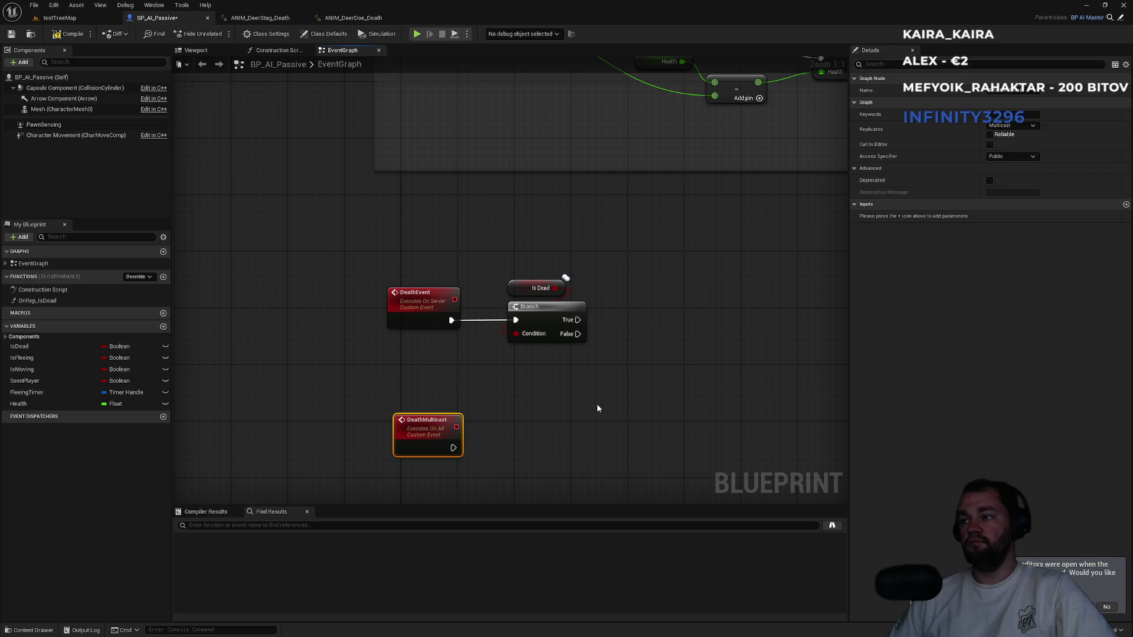
Have DeathMulticast drive an Is Dead setter ticked to true.
mouse_move(19, 347)
mouse_down()
mouse_move(434, 459)
mouse_move(488, 447)
mouse_up()
click(518, 462)
click(534, 413)
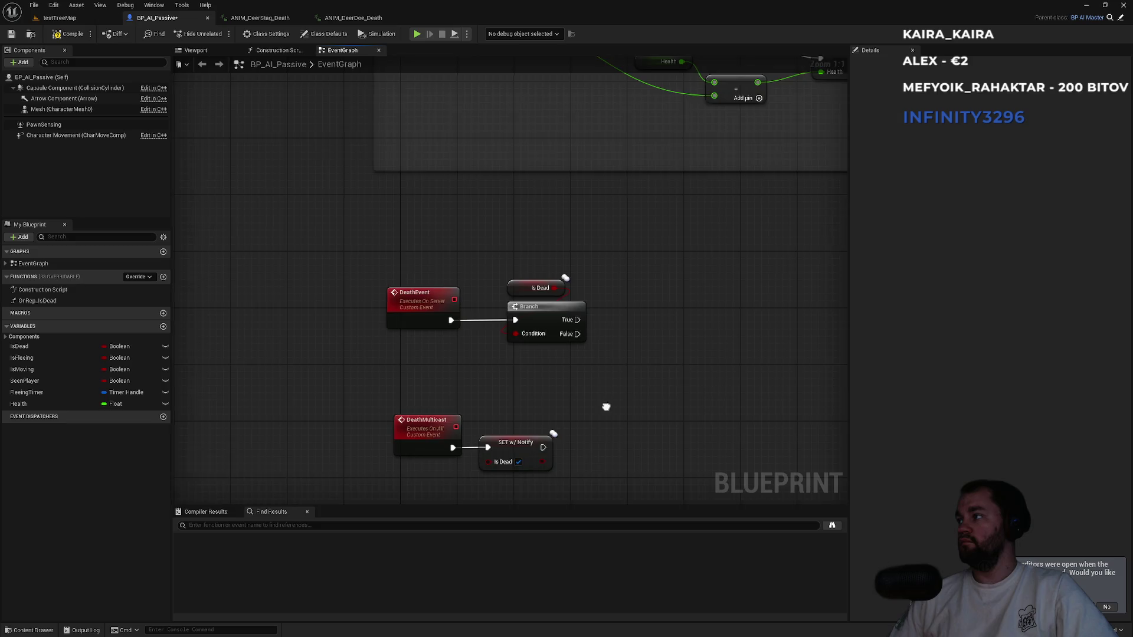
Call Death Multicast from the Is Dead Branch's False output.
drag(509, 340, 541, 358)
text(Death)
key(Down)
key(Return)
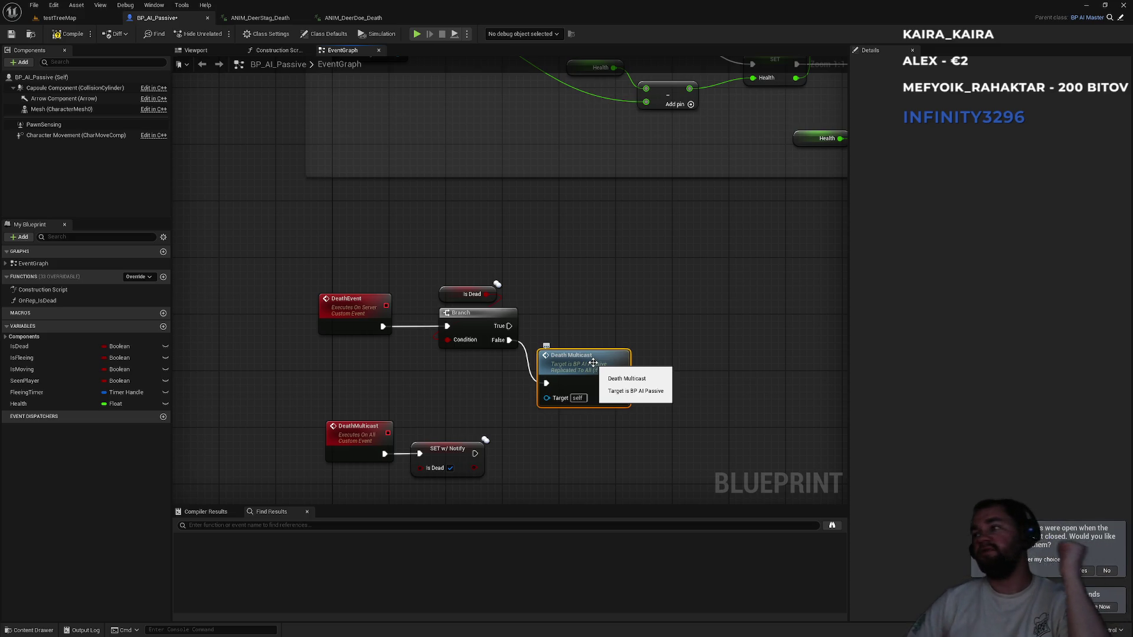
Tidy the Death Multicast call and DeathMulticast setter pair, then open the OnRep_IsDead function.
mouse_move(568, 359)
mouse_down()
mouse_move(582, 316)
mouse_move(567, 359)
mouse_up()
click(489, 394)
drag(488, 394, 541, 295)
mouse_move(368, 321)
mouse_down()
mouse_move(538, 379)
mouse_move(494, 412)
mouse_move(513, 405)
mouse_move(419, 407)
mouse_up()
click(720, 384)
click(531, 293)
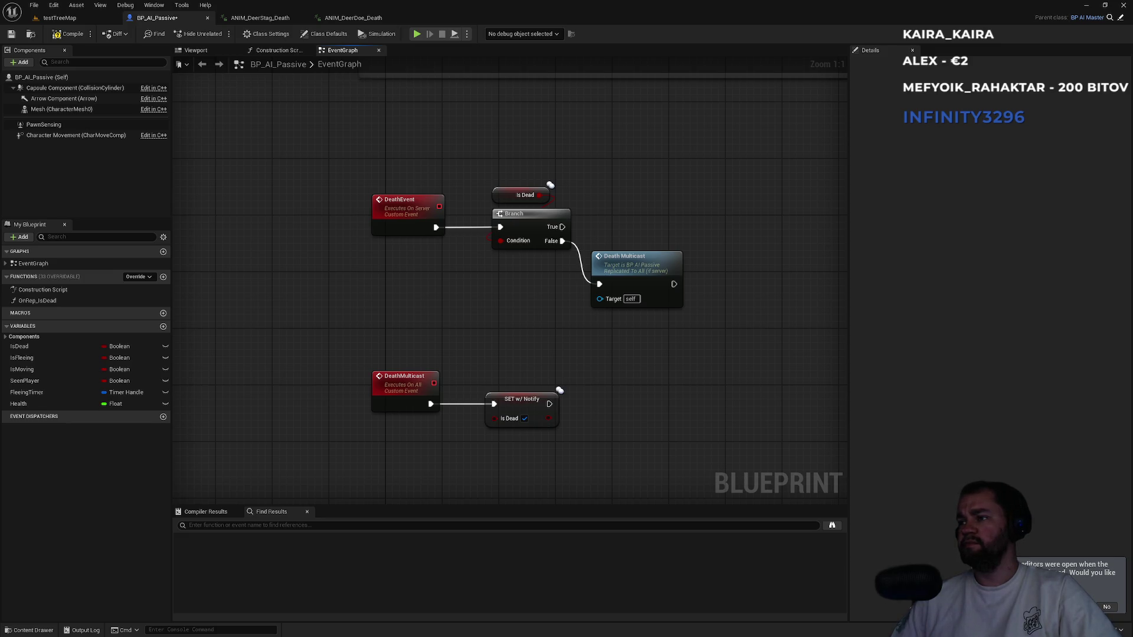
double_click(55, 301)
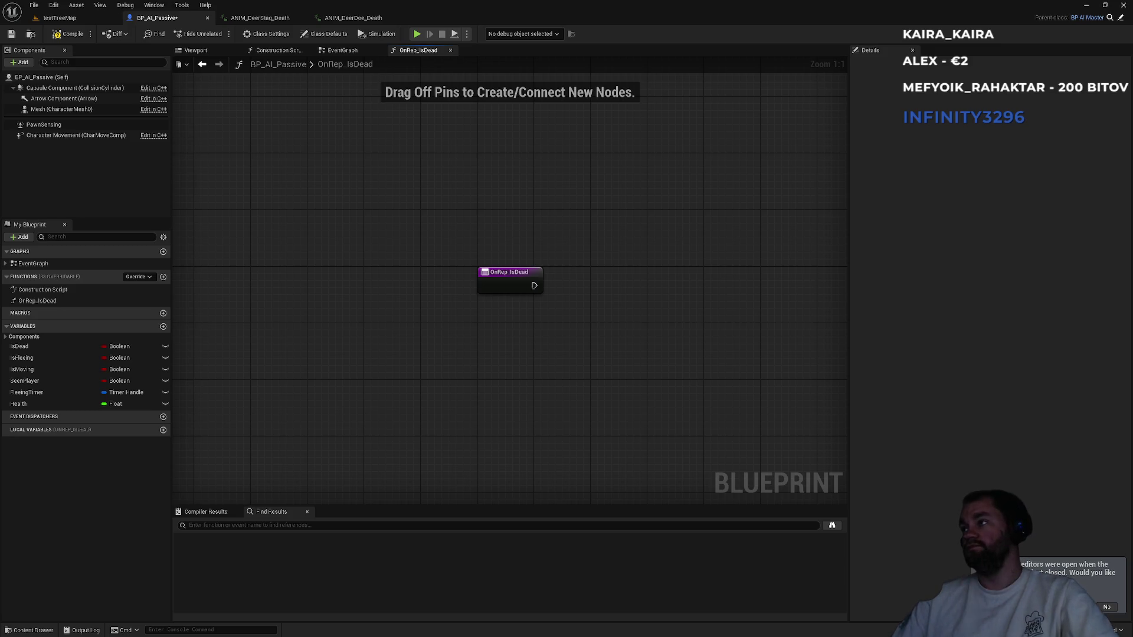
Make OnRep_IsDead run Set Simulate Physics on Mesh with physics enabled.
mouse_move(49, 110)
mouse_down()
mouse_move(491, 376)
mouse_move(492, 365)
mouse_up()
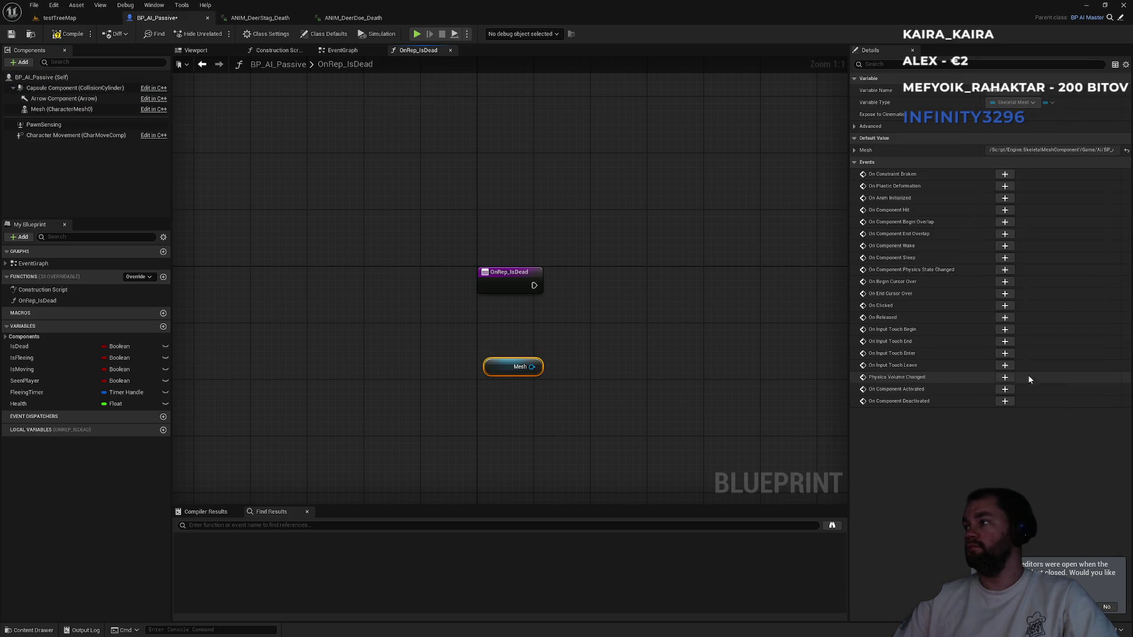
mouse_move(532, 366)
mouse_down()
mouse_move(590, 358)
mouse_move(581, 348)
mouse_up()
text(set simulate physics)
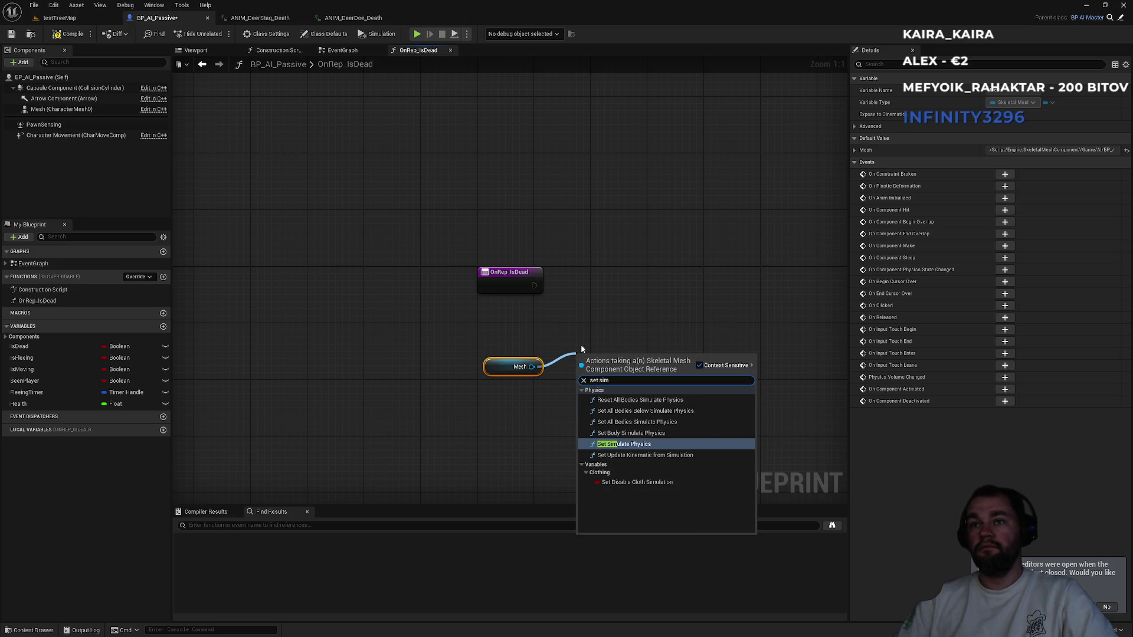
key(Return)
click(612, 406)
drag(575, 374, 534, 285)
drag(608, 367, 615, 275)
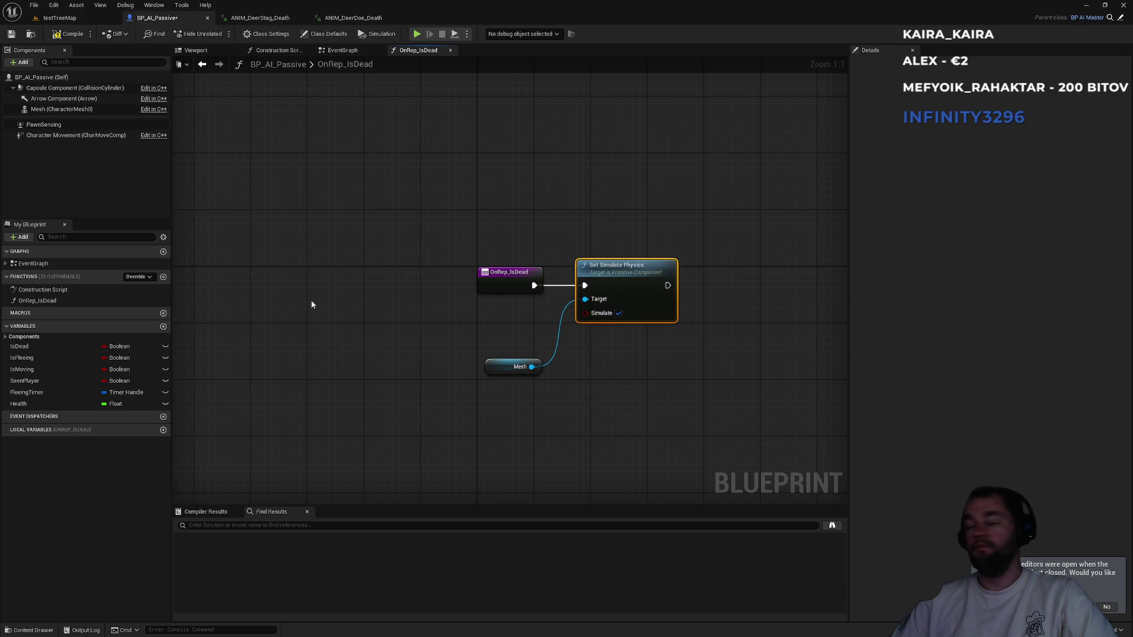
Add a Set Collision Response to Channel node for the Capsule Component.
click(71, 88)
drag(596, 418, 697, 393)
text(set co)
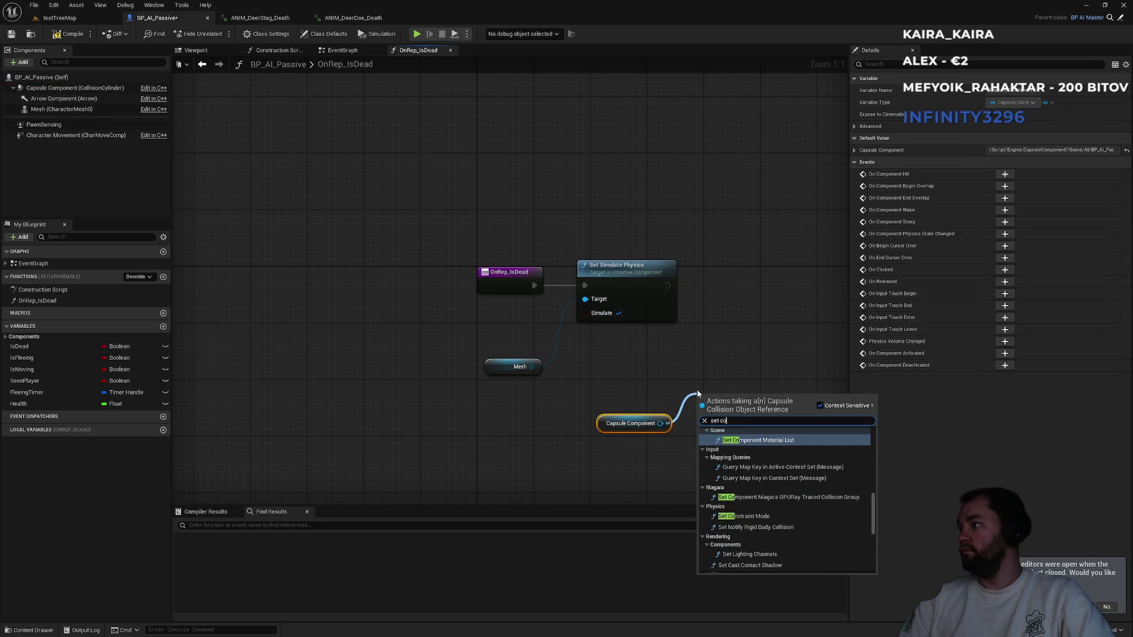
text(l)
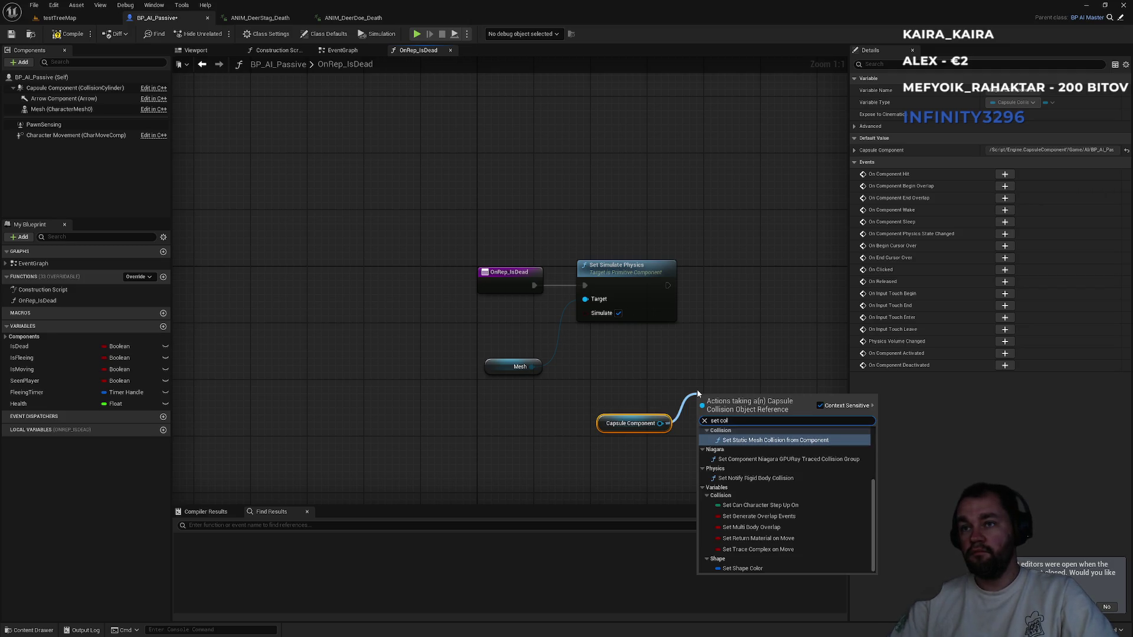
key(ctrl+a)
text(co)
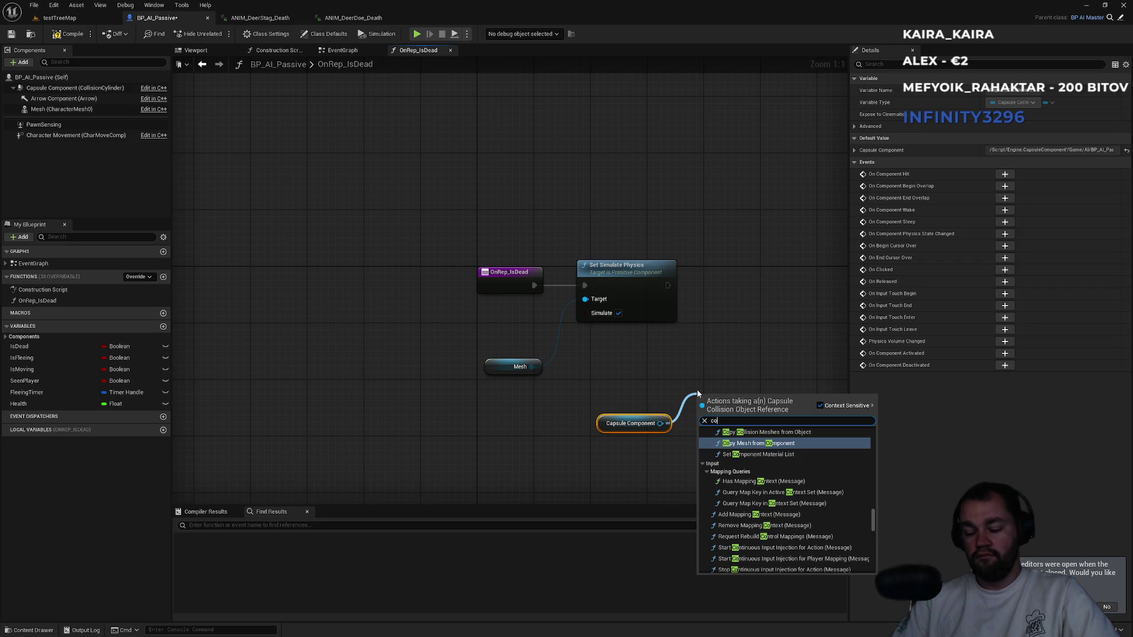
text(llision)
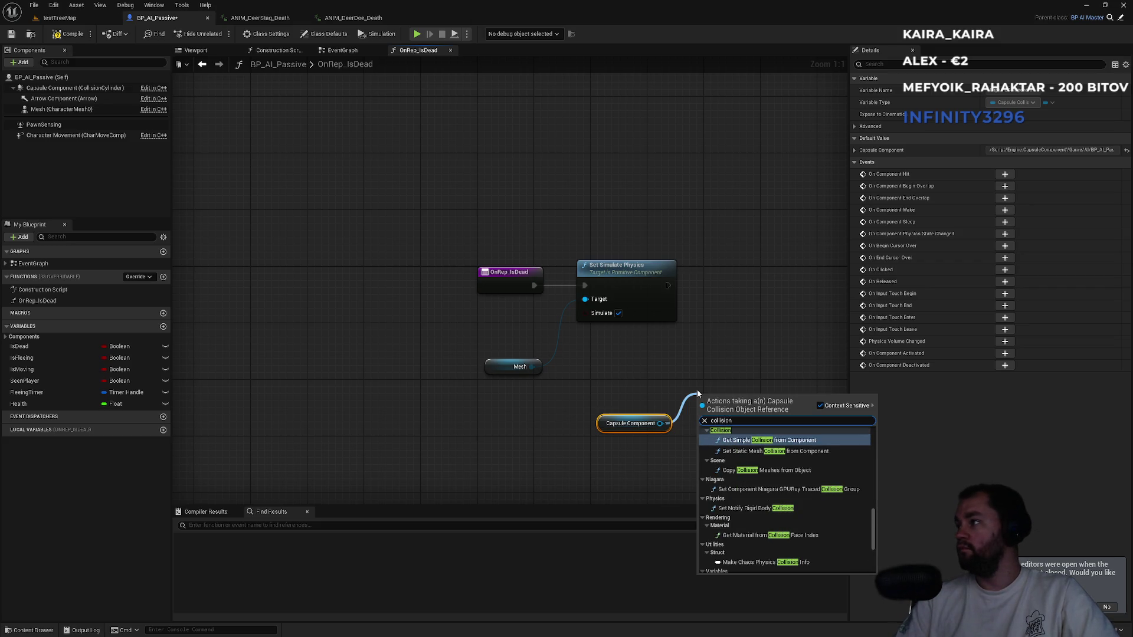
text( res)
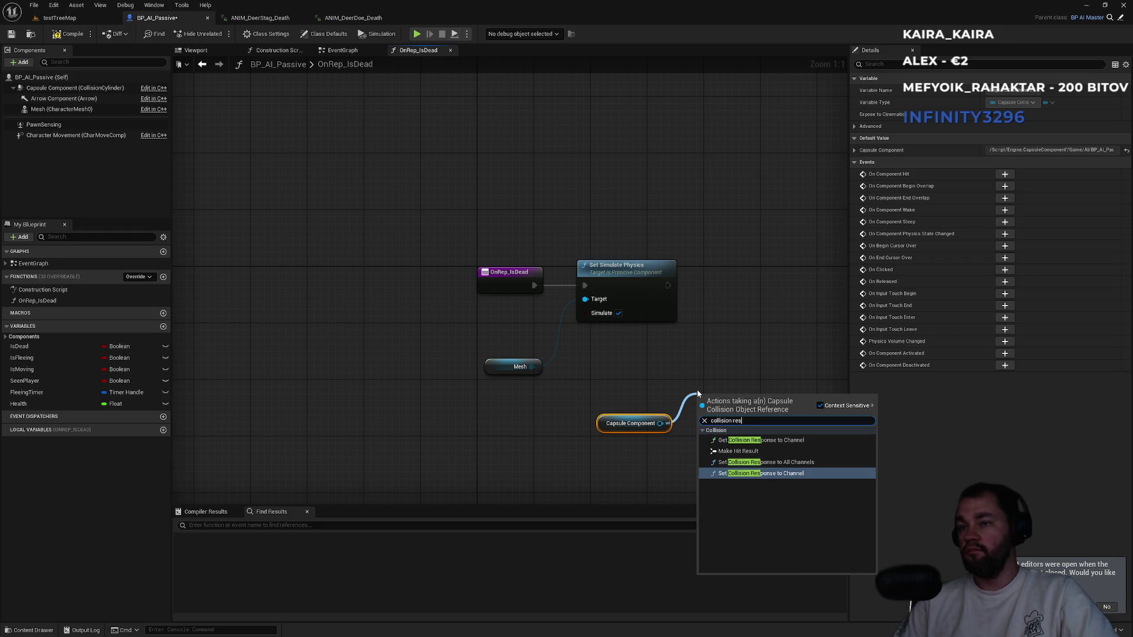
key(Up)
key(Down)
key(Return)
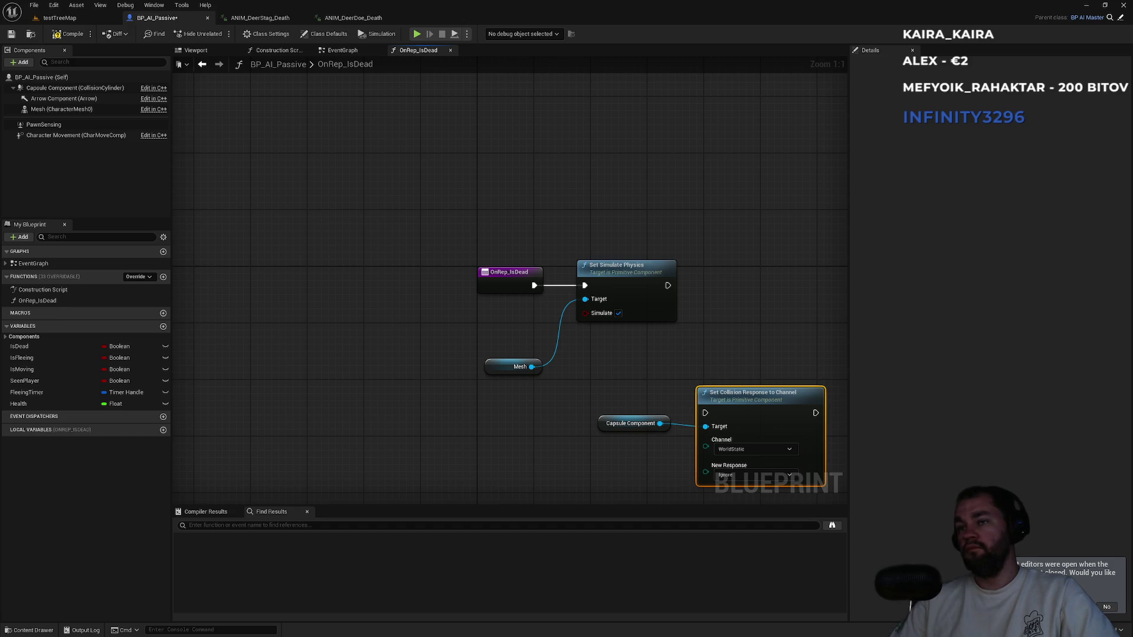
Set the collision node to Pawn channel, Overlap response, and wire it after Set Simulate Physics.
drag(756, 412, 763, 292)
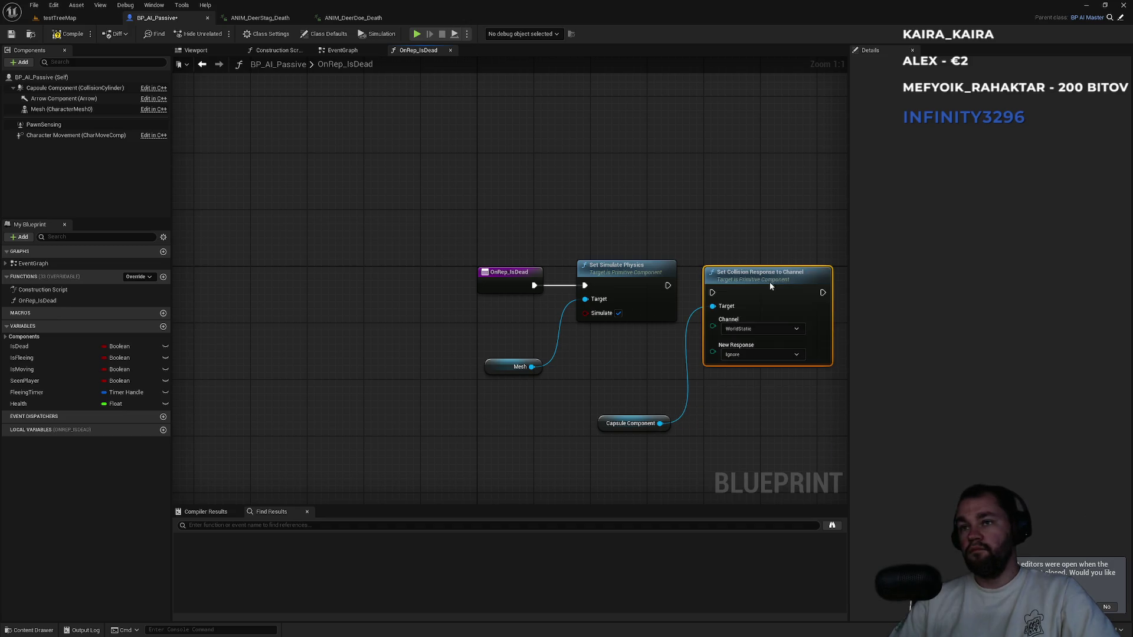
click(779, 328)
click(738, 347)
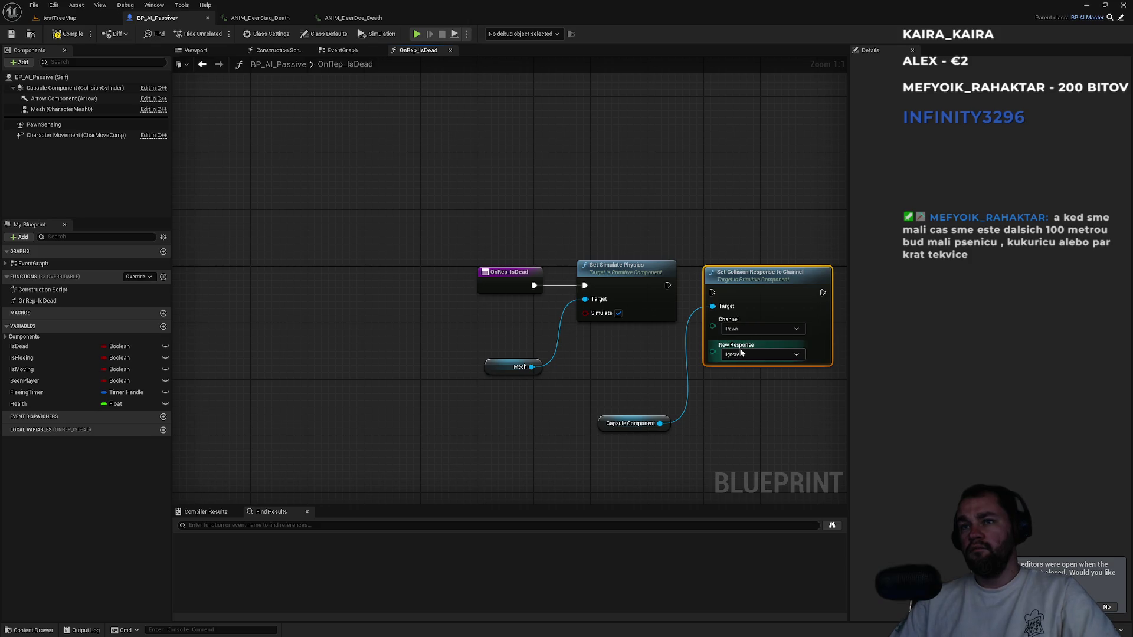
click(748, 353)
click(735, 372)
drag(713, 292, 668, 285)
mouse_move(752, 286)
mouse_down()
mouse_move(766, 261)
mouse_move(766, 272)
mouse_up()
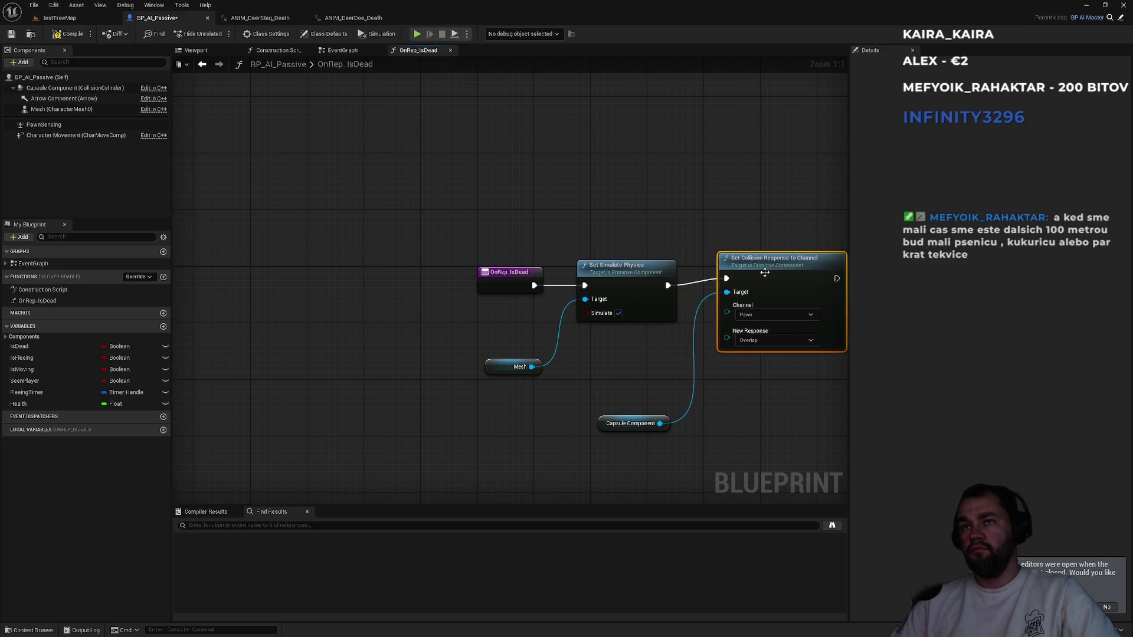
Arrange the Capsule Component and Mesh references above their nodes.
drag(611, 424, 716, 242)
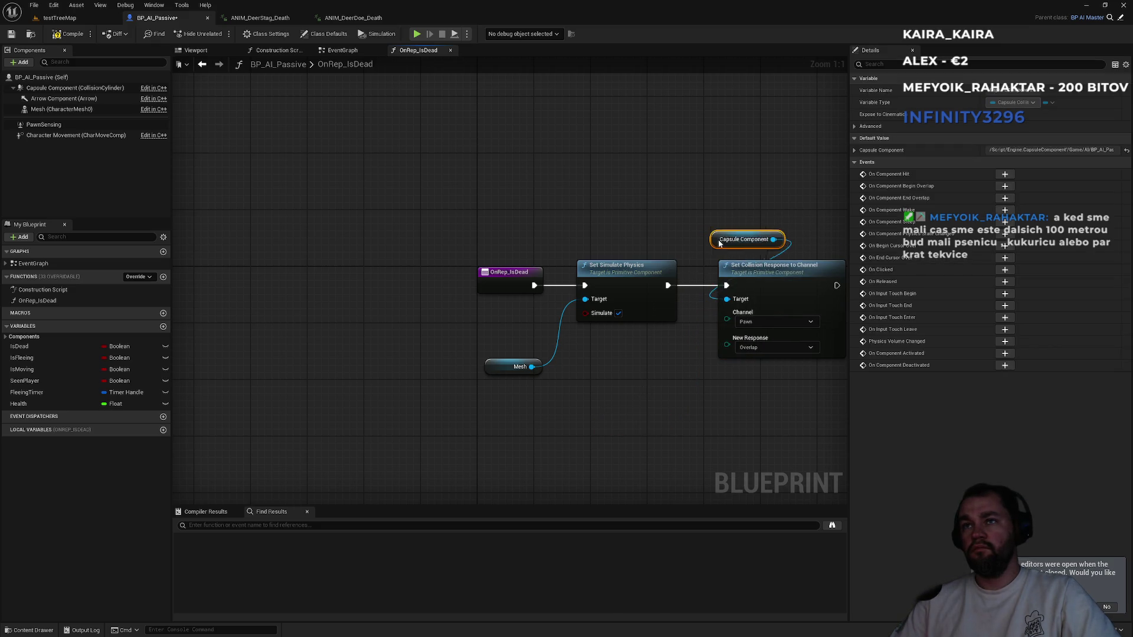
drag(499, 367, 591, 246)
click(551, 196)
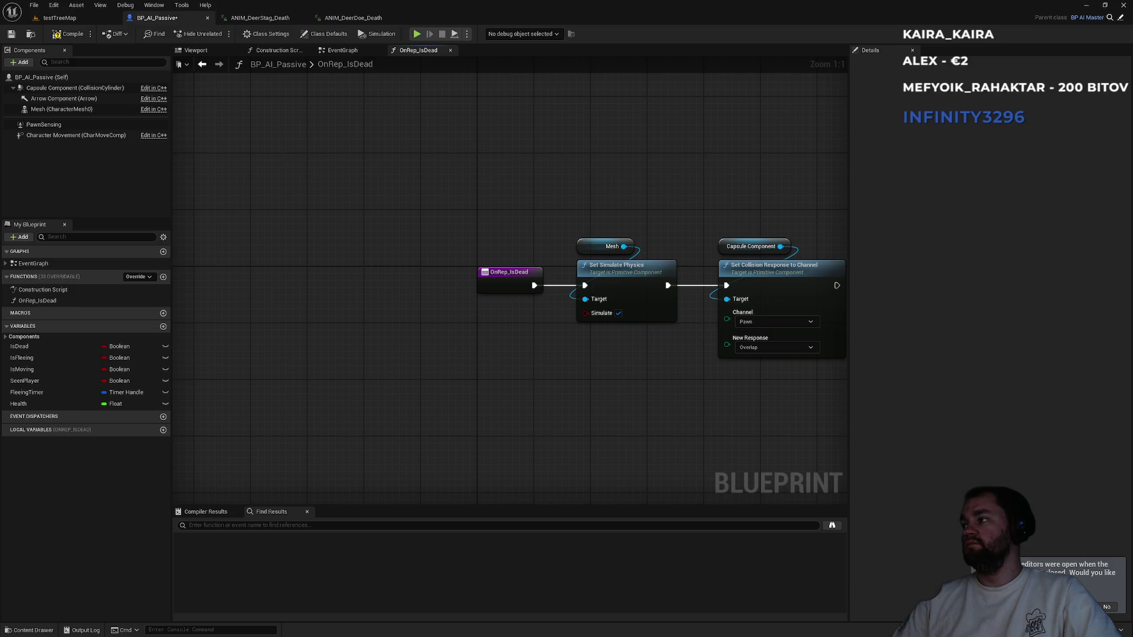
drag(714, 399, 554, 399)
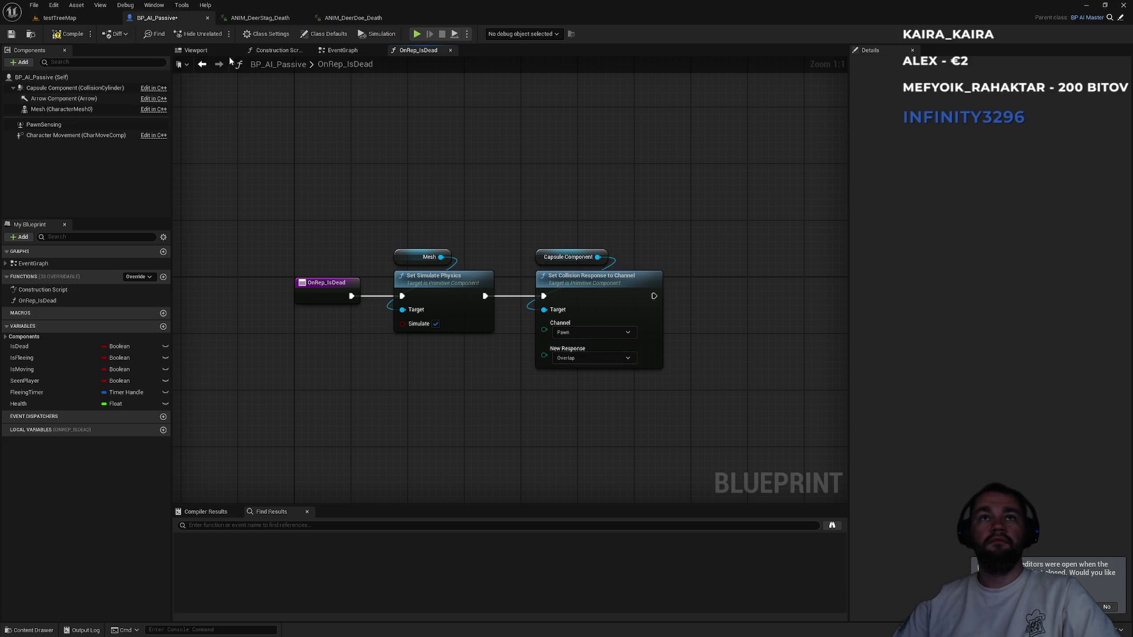
Select the deer Mesh in the Viewport and filter its Details to 'col'.
click(195, 50)
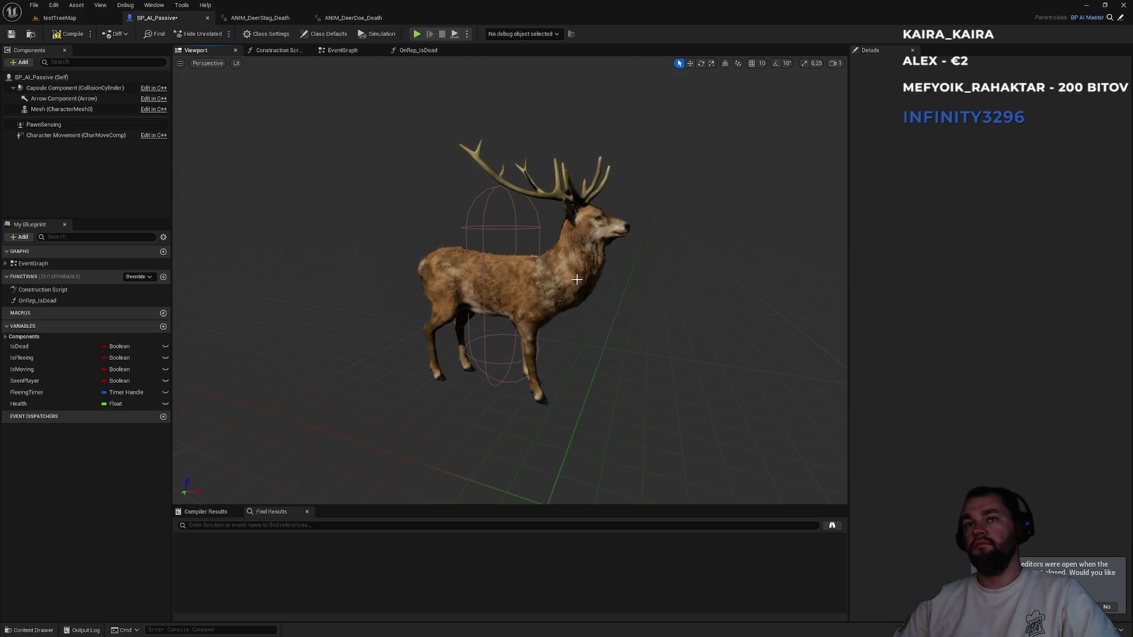
click(566, 291)
scroll(680, 335, down, 5)
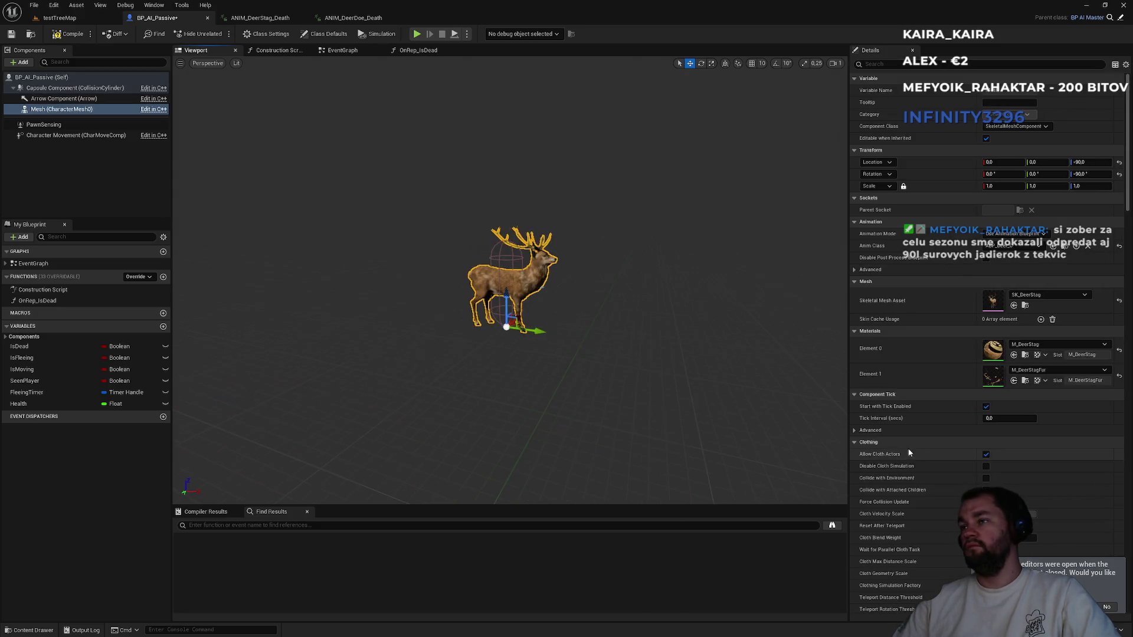
scroll(767, 330, up, 5)
click(884, 65)
text(col)
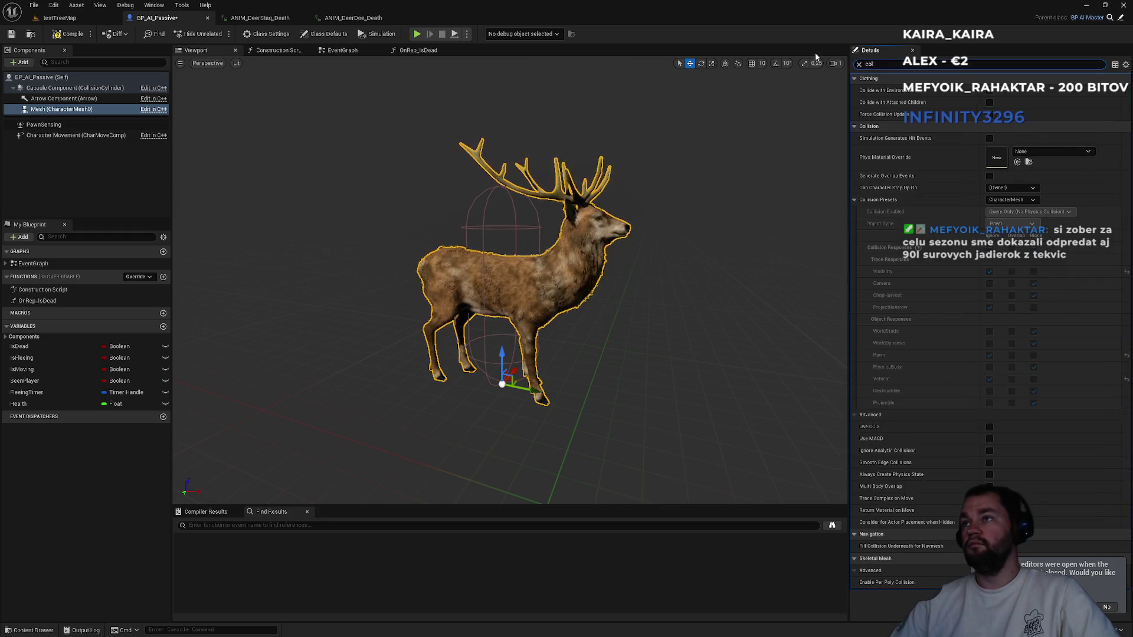
Set the Mesh collision preset to Custom, Probe Only, with PhysicsBody object type.
click(1003, 201)
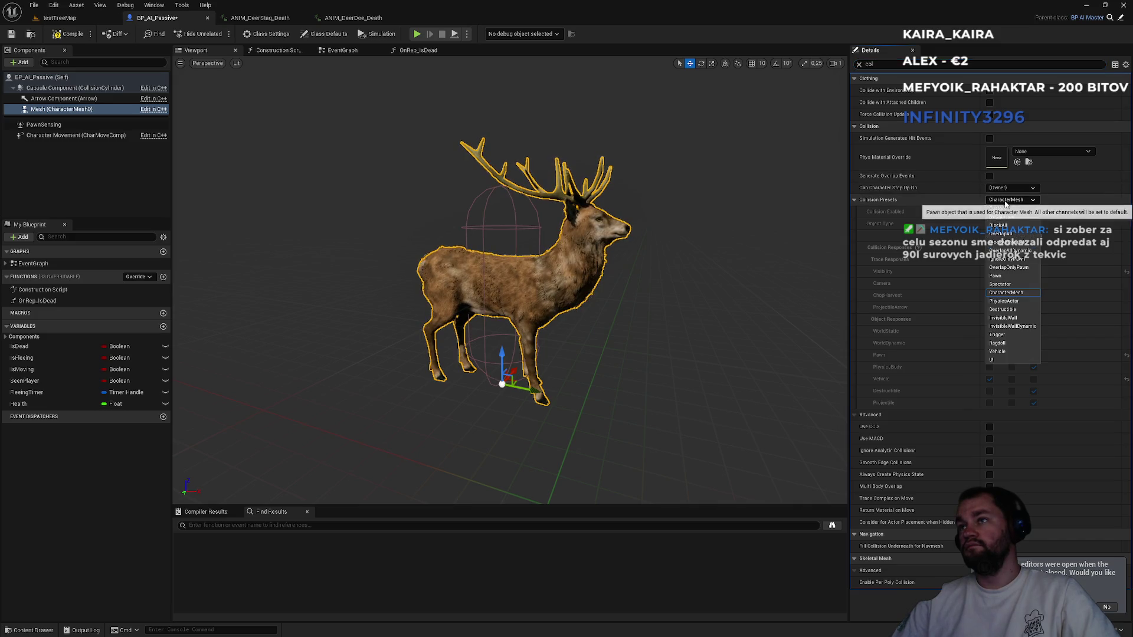
click(1008, 206)
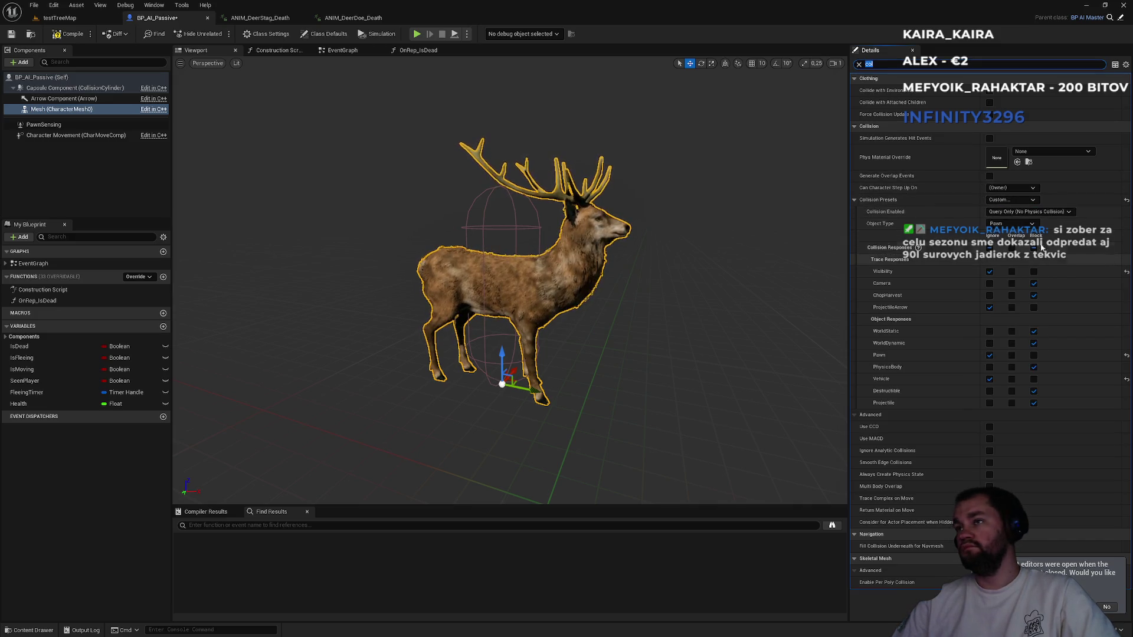
click(1010, 223)
click(1048, 255)
click(1029, 211)
click(1026, 262)
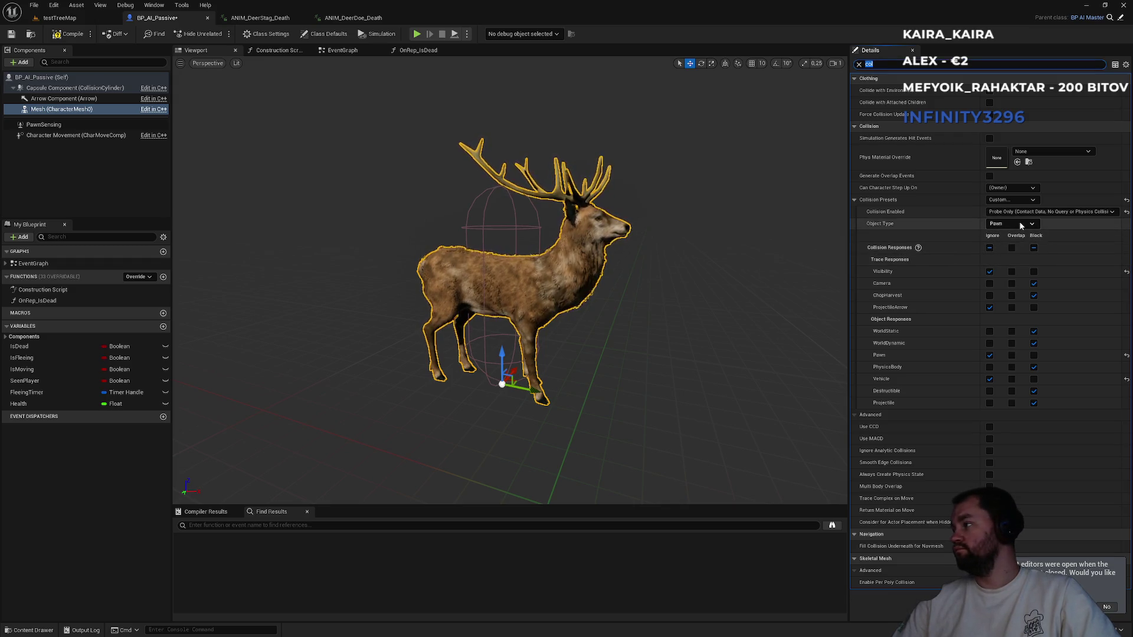
click(1021, 225)
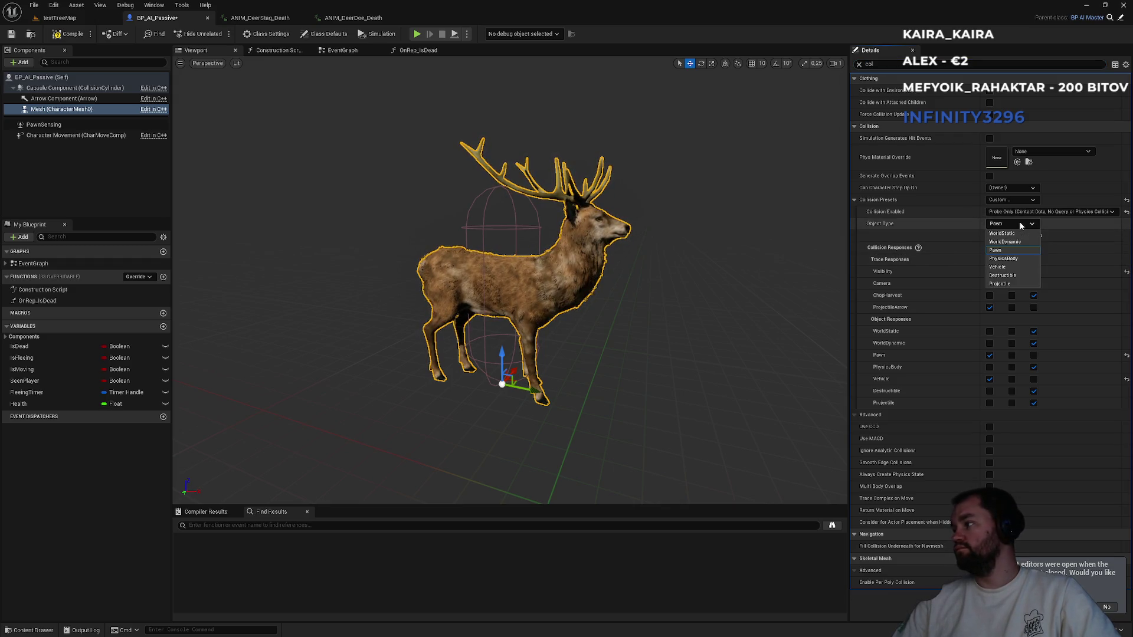
click(1003, 259)
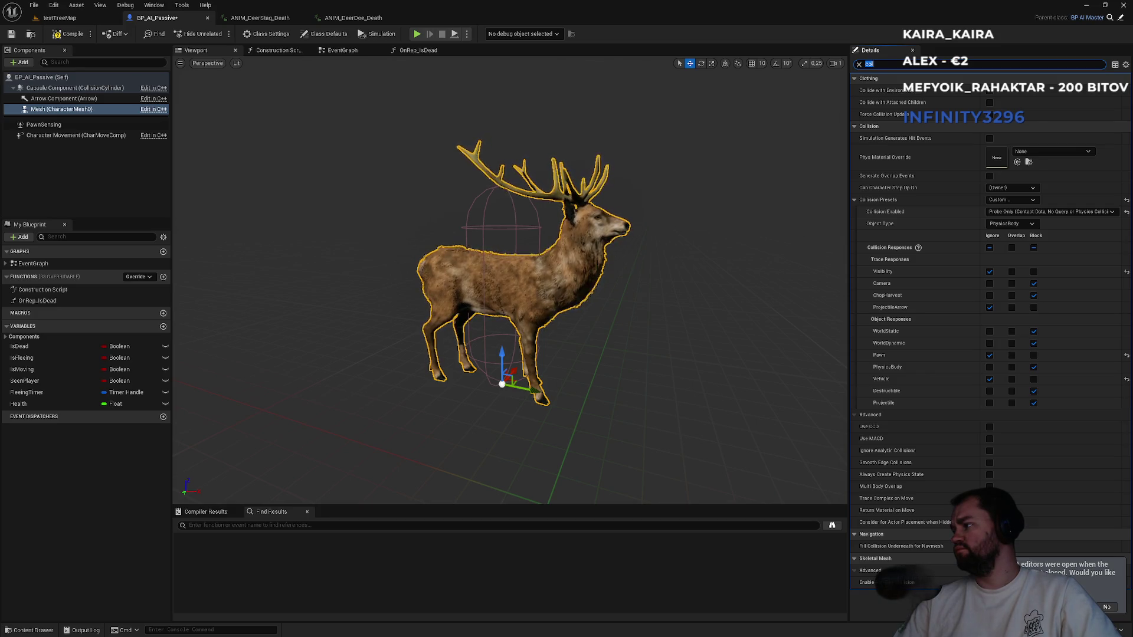
Make the Mesh block Pawn and Vehicle, then save BP_AI_Passive.
click(1033, 356)
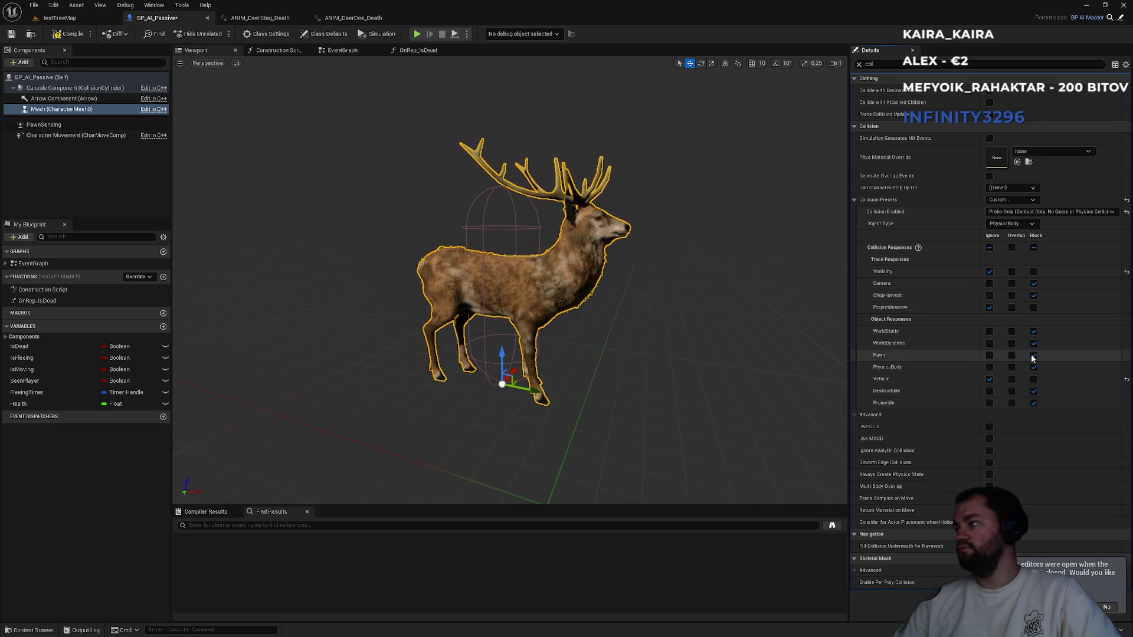
click(1034, 379)
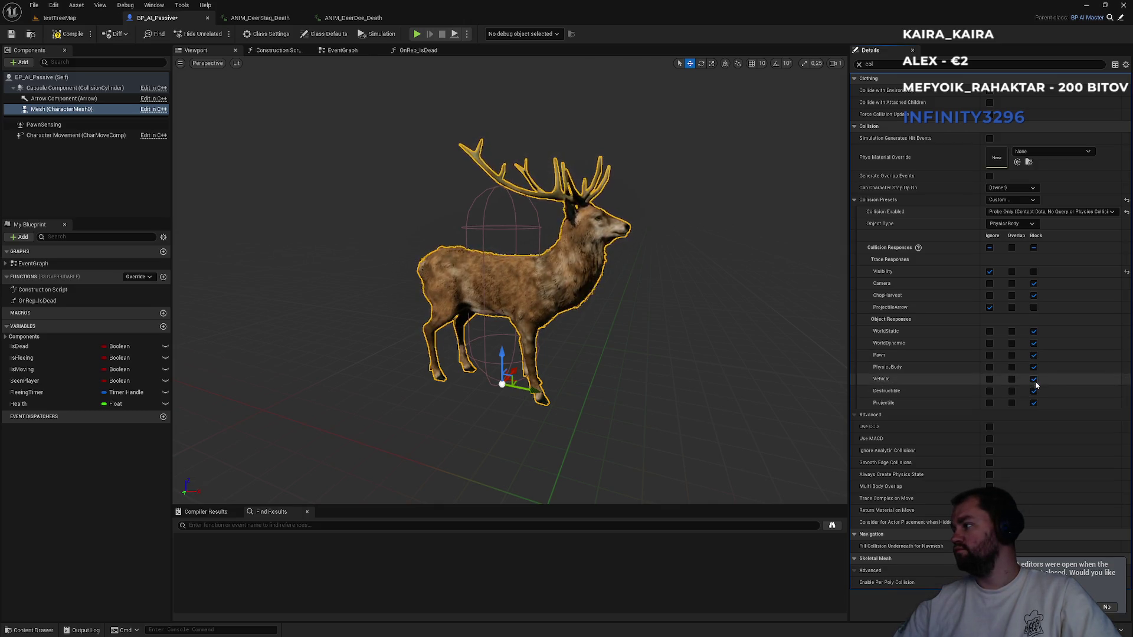
key(ctrl+s)
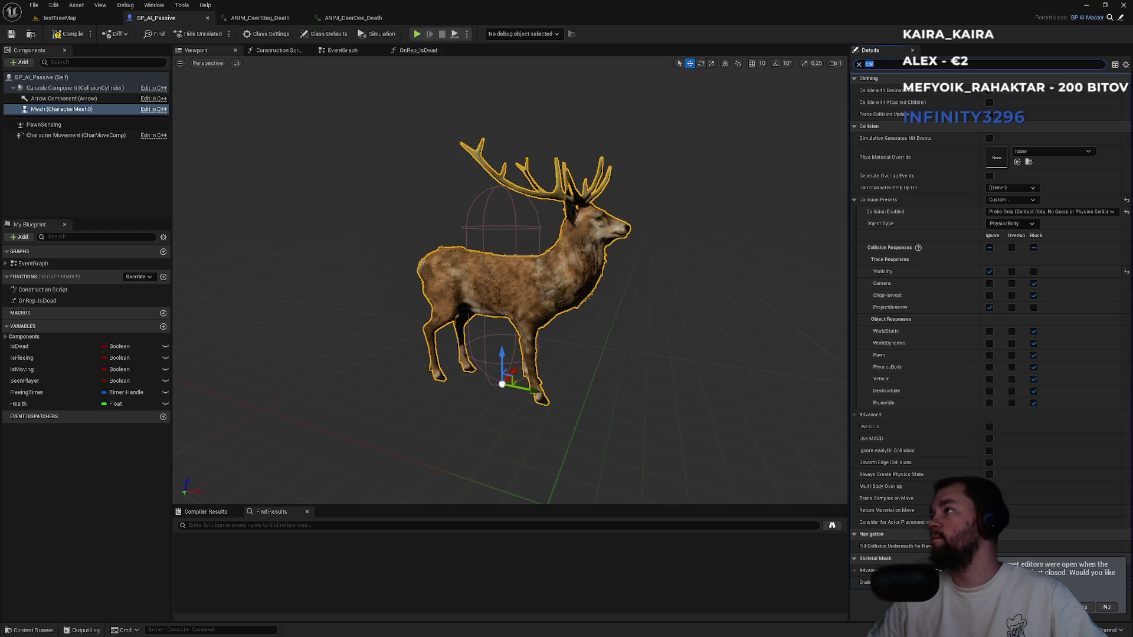
Switch back to the testTreeMap level tab.
click(88, 19)
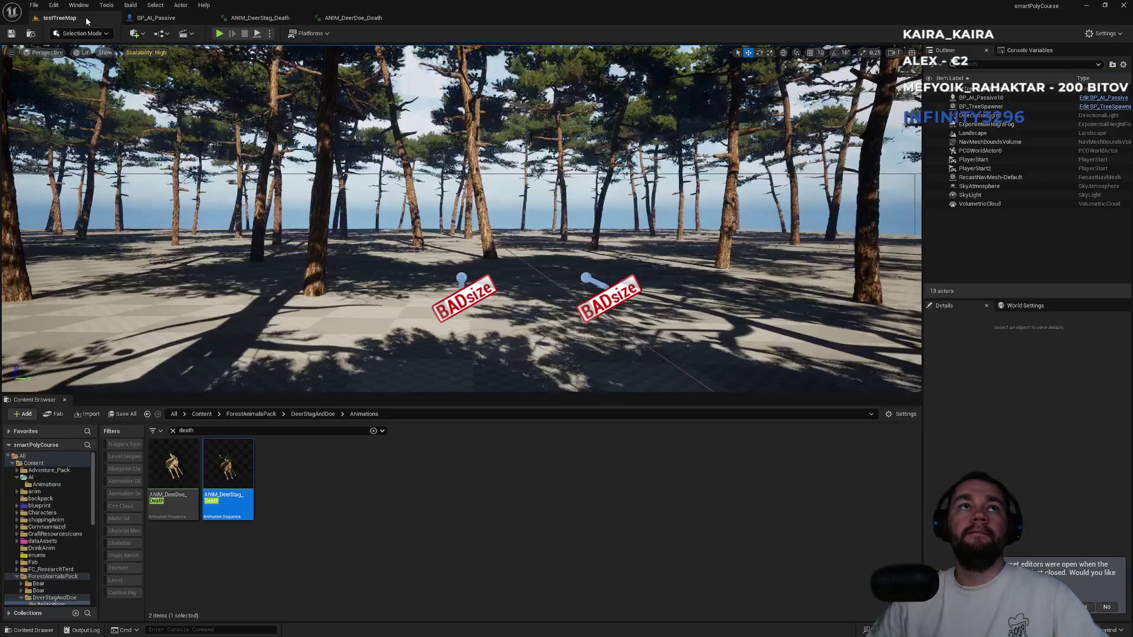
Search all Content for 'hatch' and open the BP_IronHatchet-Axe blueprint.
click(173, 430)
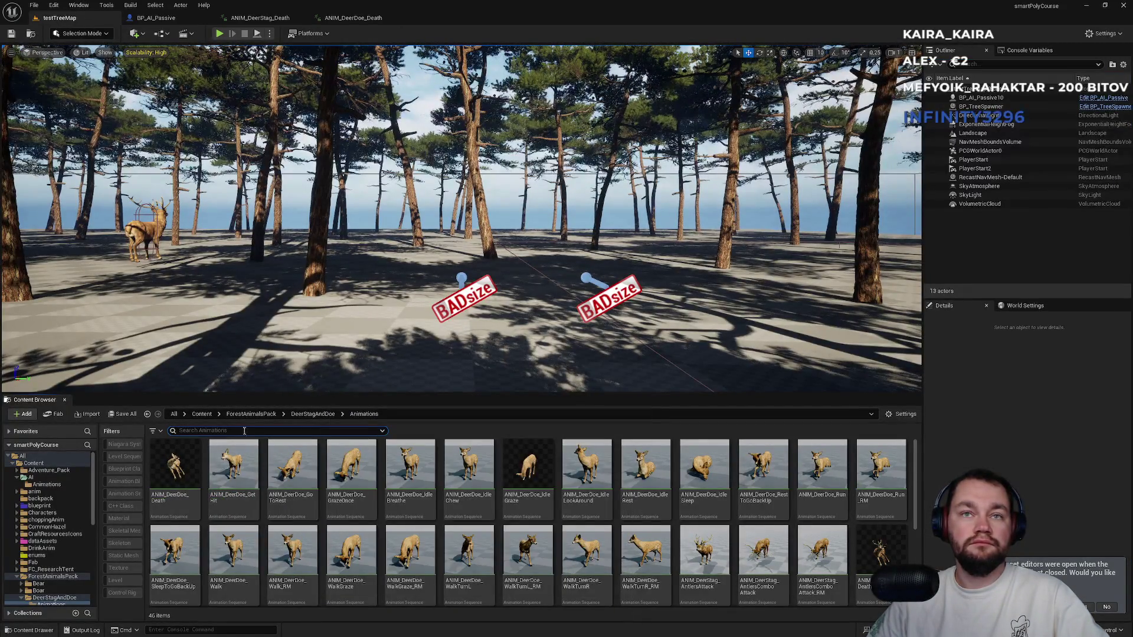
click(201, 414)
click(208, 432)
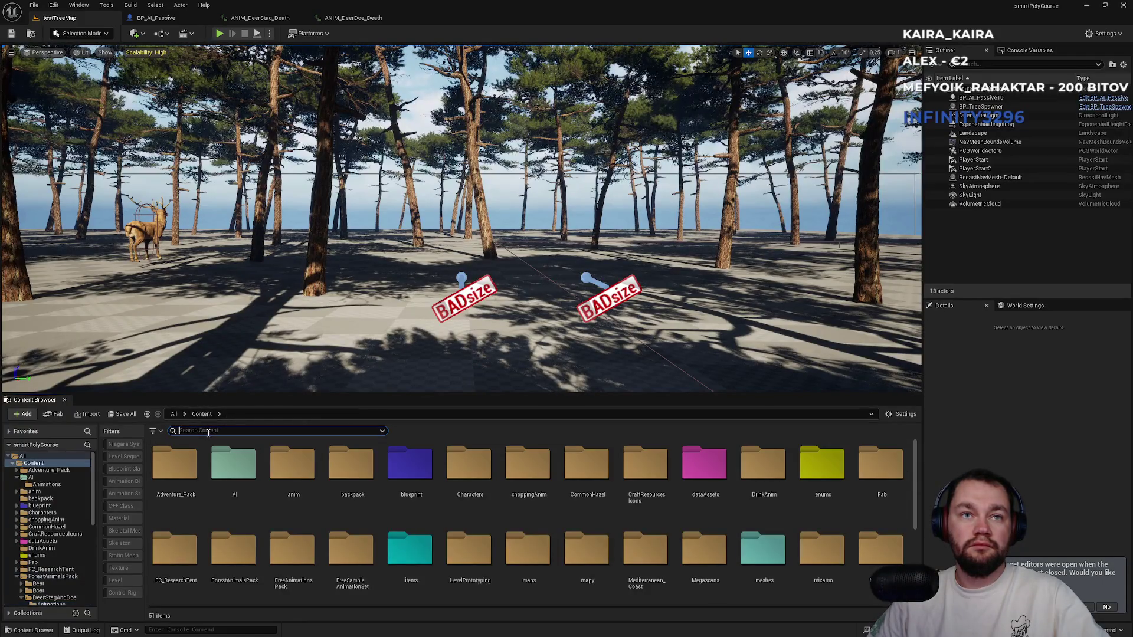
text(h)
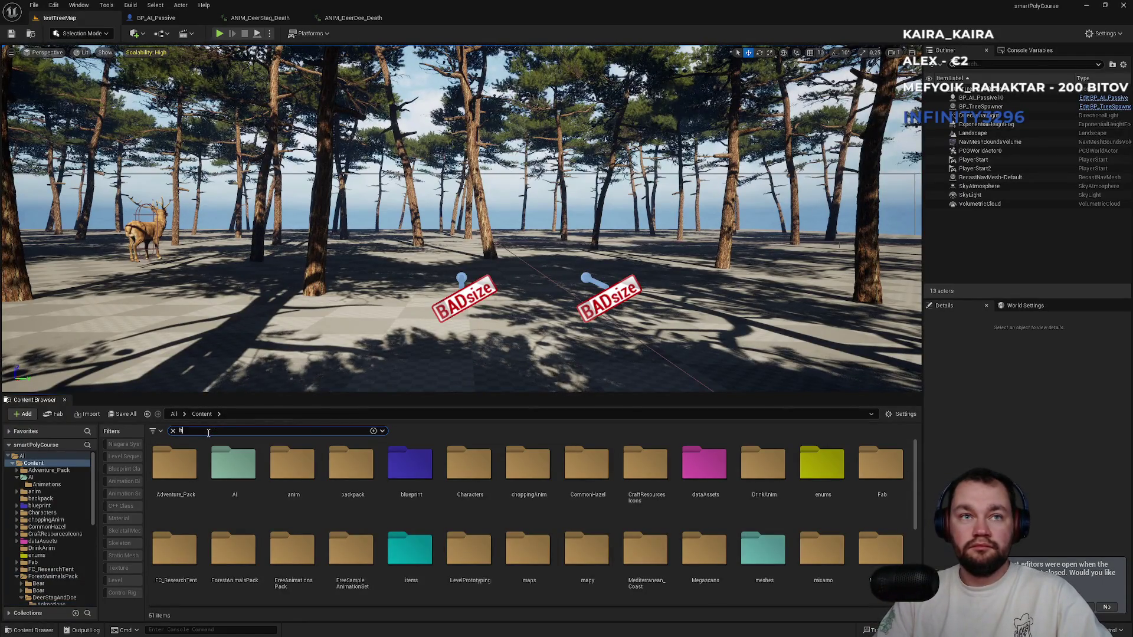
text(atch)
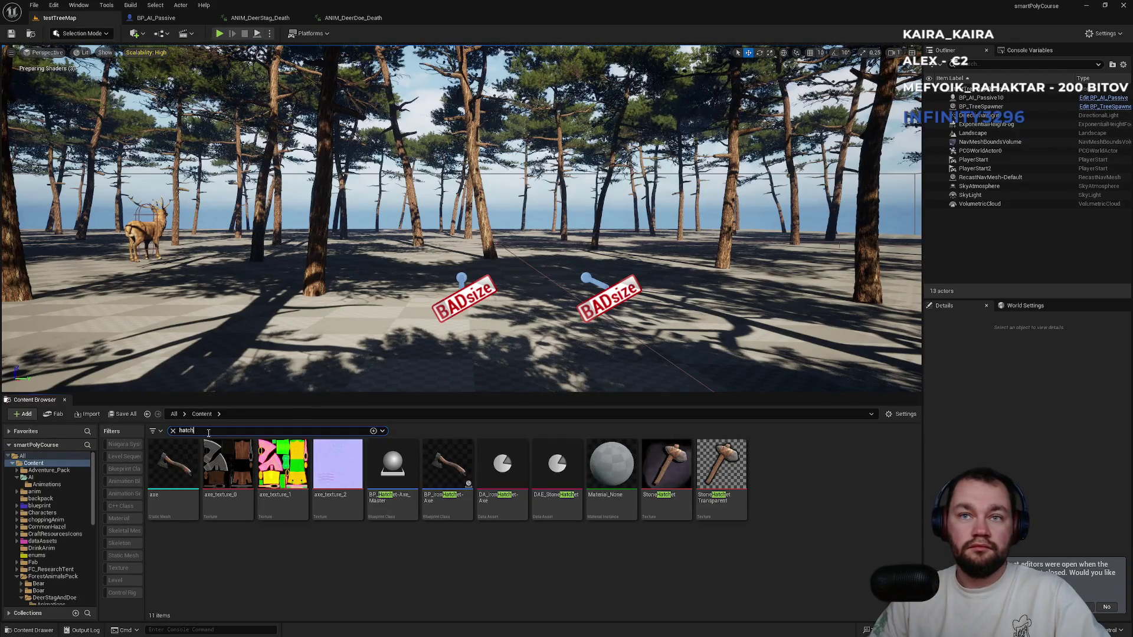
double_click(447, 466)
Open the parent hatchet master blueprint and review its FCalculateResources graph.
click(1120, 21)
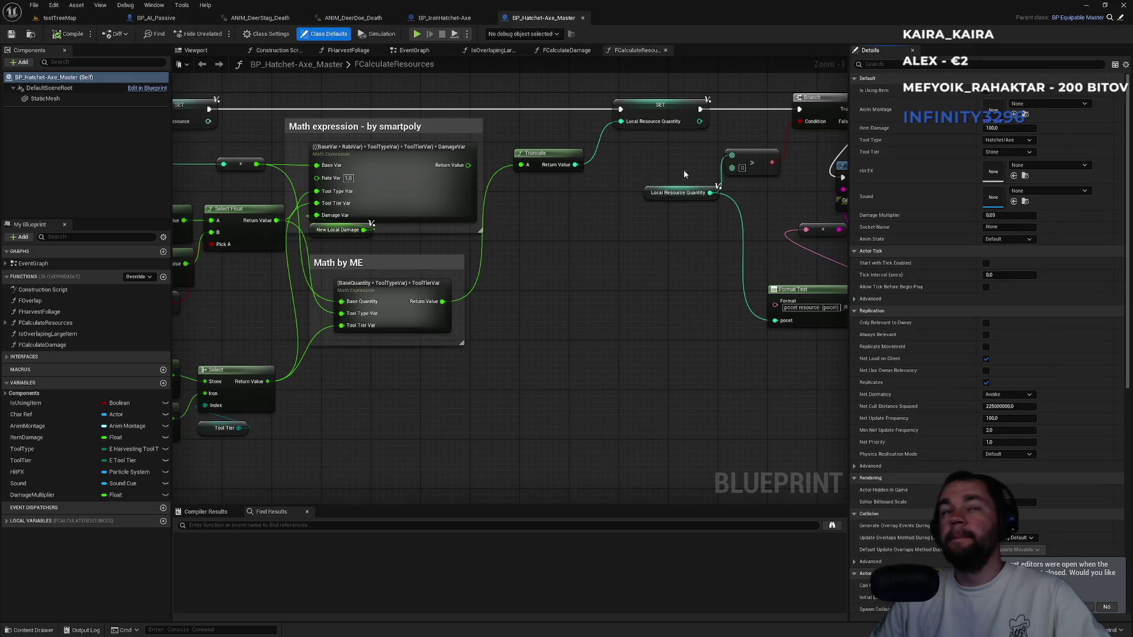
scroll(590, 331, down, 3)
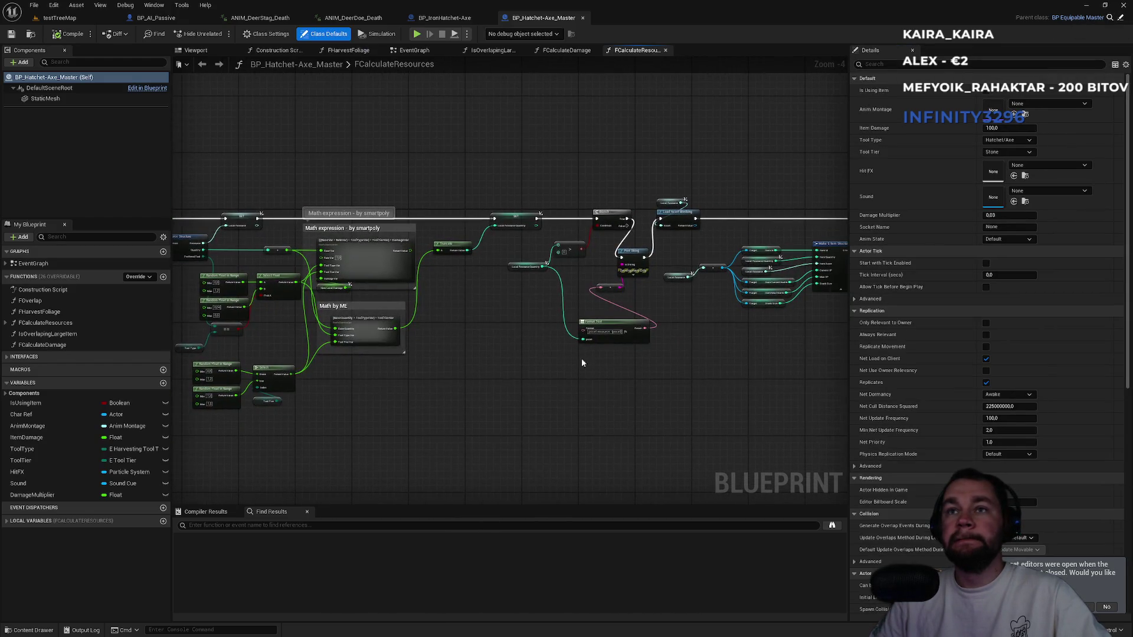
scroll(589, 354, down, 2)
scroll(590, 348, up, 2)
scroll(590, 342, down, 2)
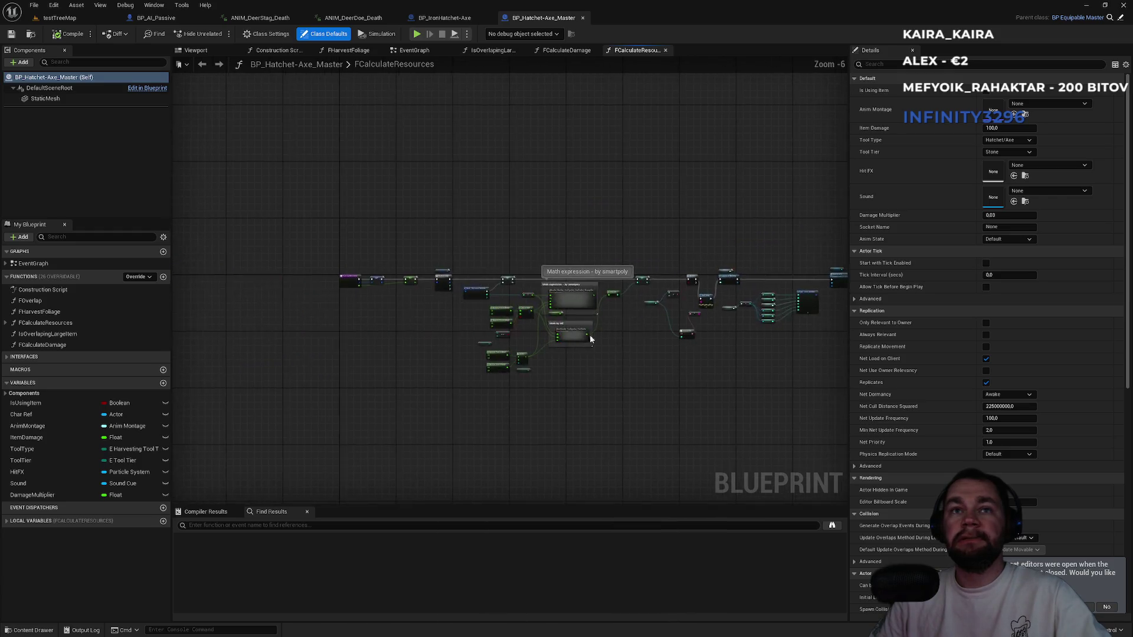
scroll(590, 338, up, 5)
scroll(566, 354, down, 2)
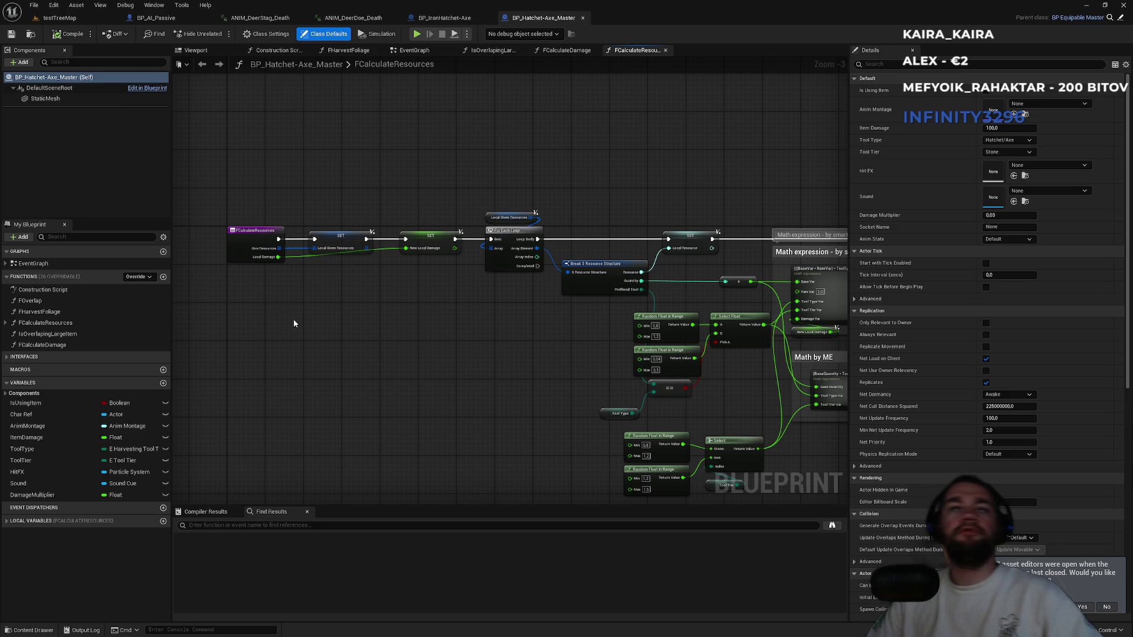
Inspect the FOverlap function, then return to the BP_IronHatchet-Axe class defaults.
double_click(29, 300)
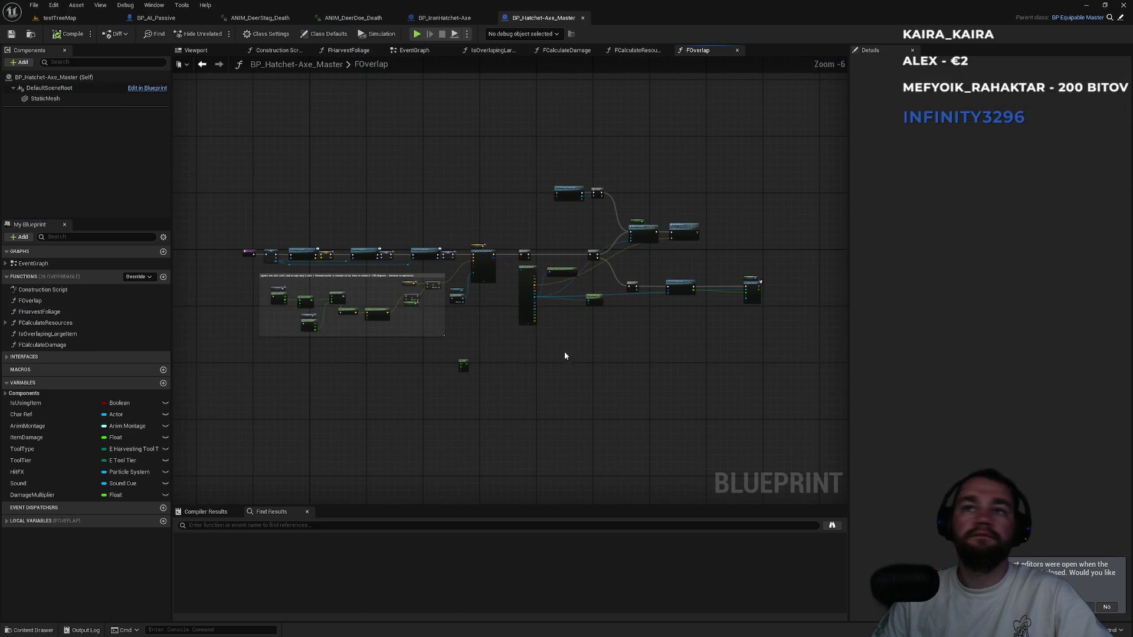
scroll(486, 345, up, 2)
scroll(487, 344, up, 2)
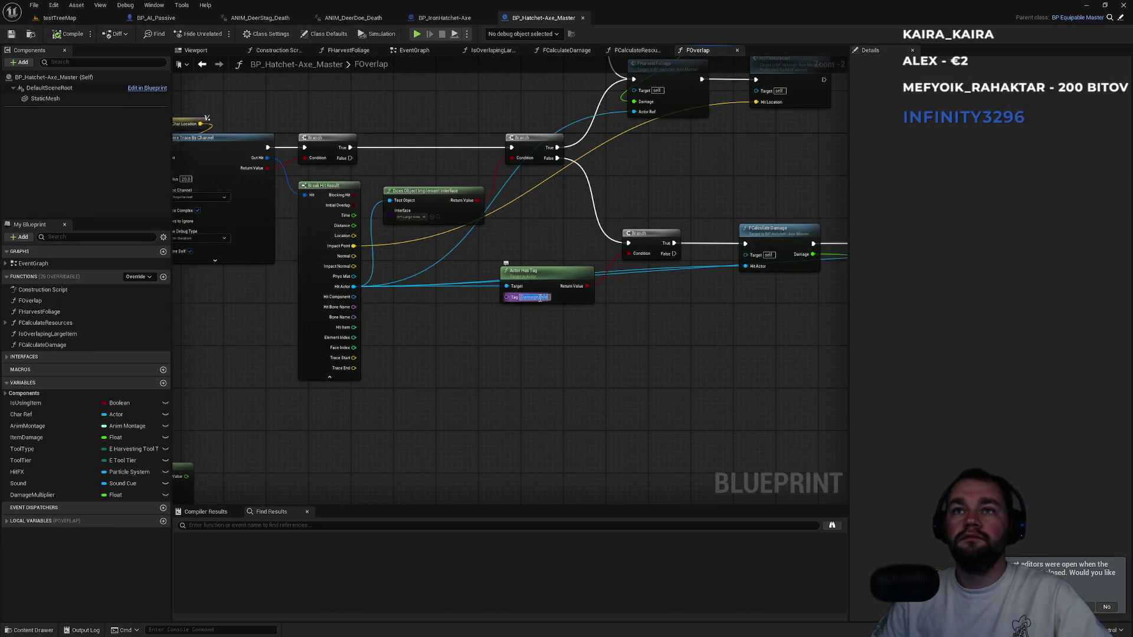
click(444, 18)
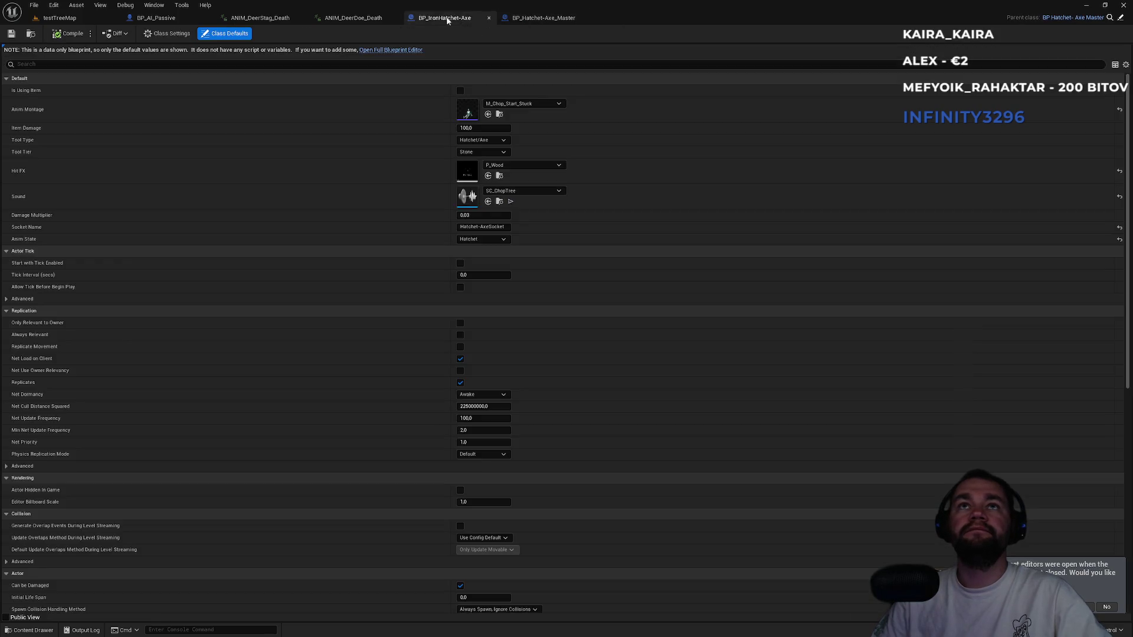
Open BP_AI_Master's Class Defaults and filter them by 'tag'.
click(351, 17)
click(155, 18)
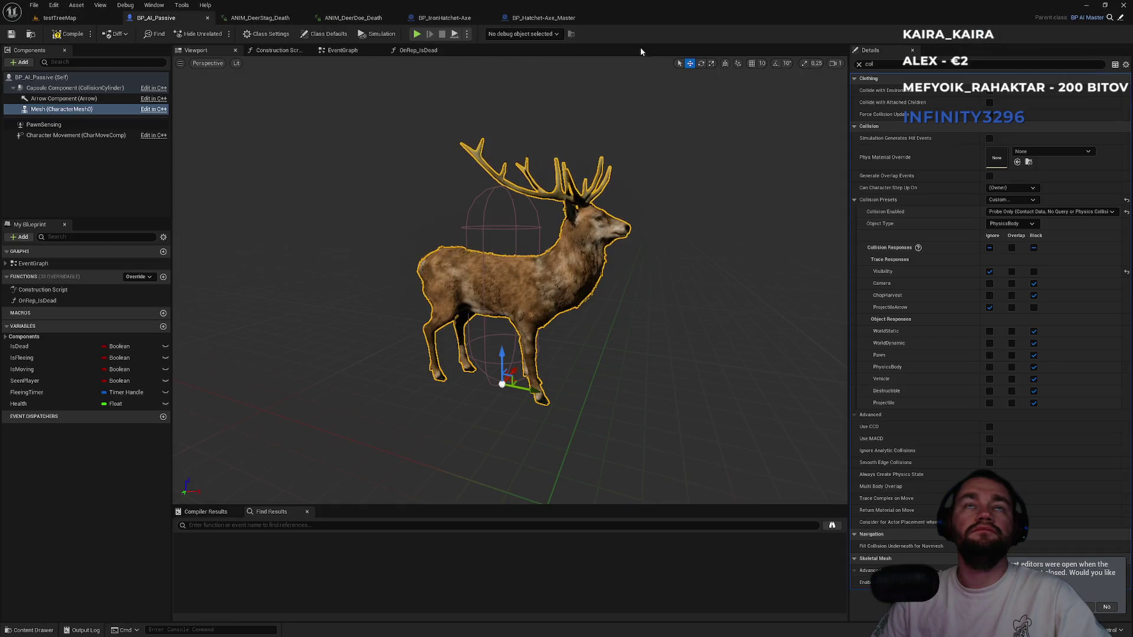
click(1121, 18)
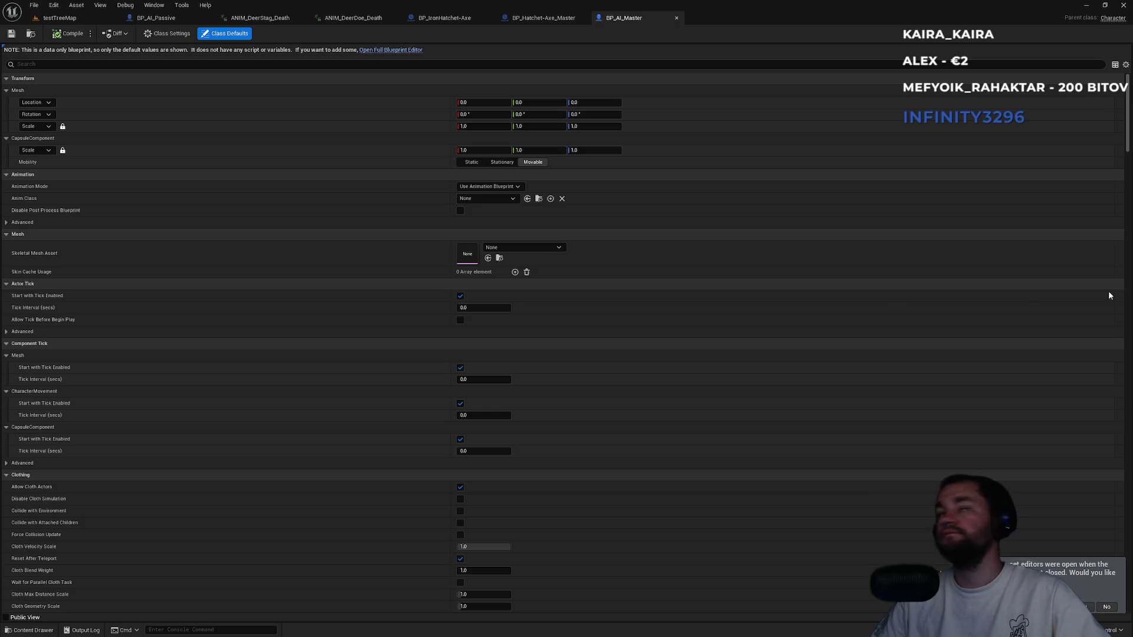
click(60, 65)
text(tag)
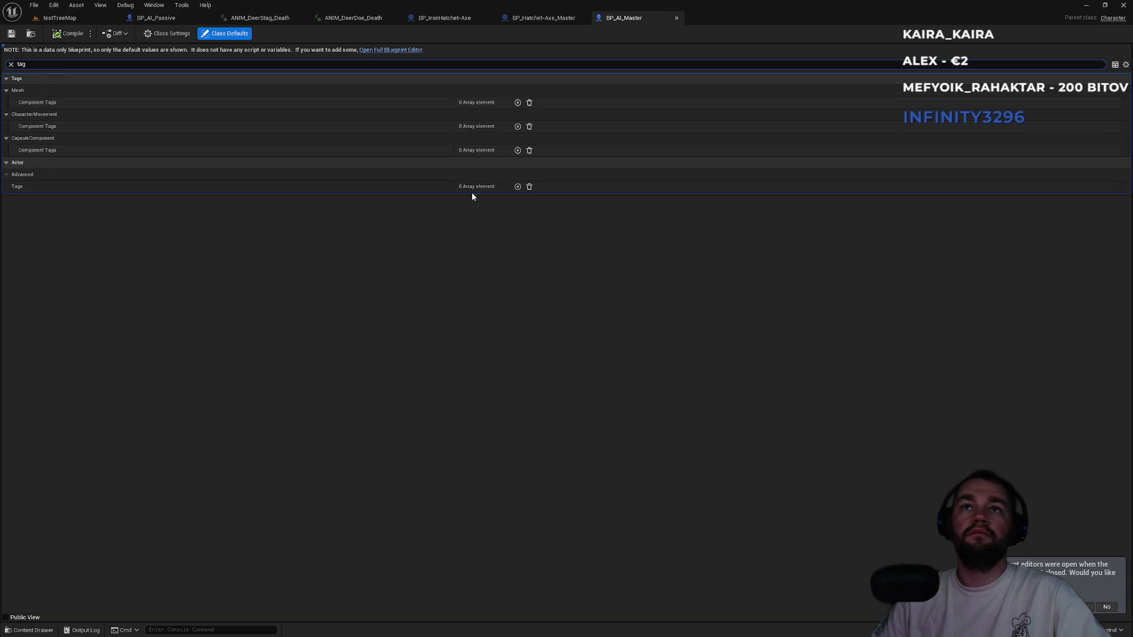
Add a 'Damageable' actor tag, compile BP_AI_Master, and start a testTreeMap play test.
click(518, 187)
click(476, 198)
text(Damageable)
click(489, 273)
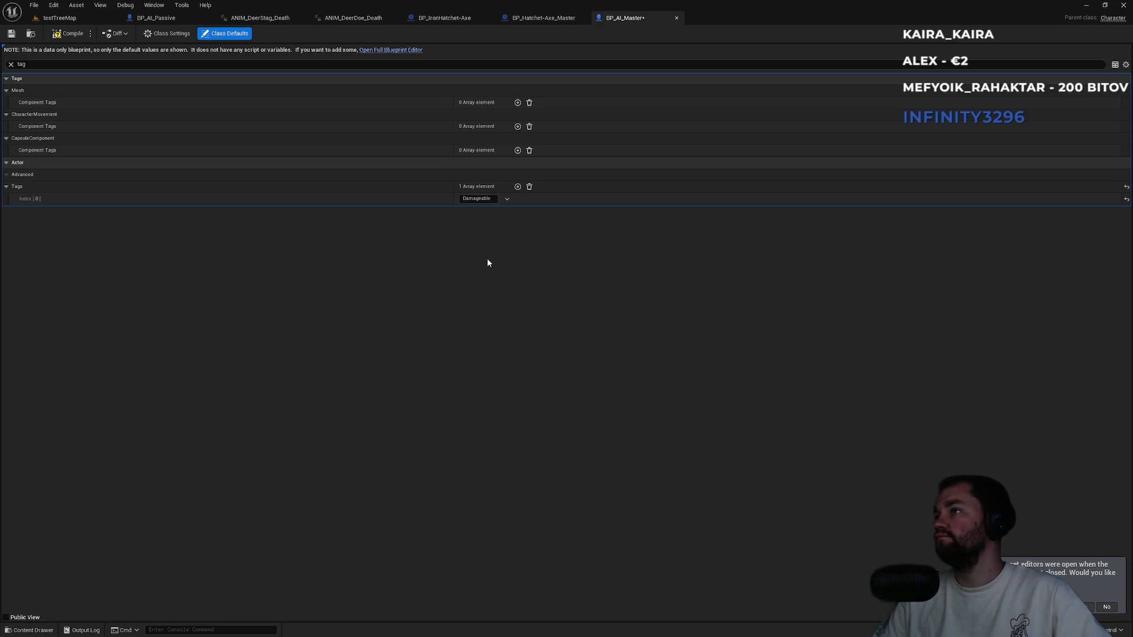
click(71, 34)
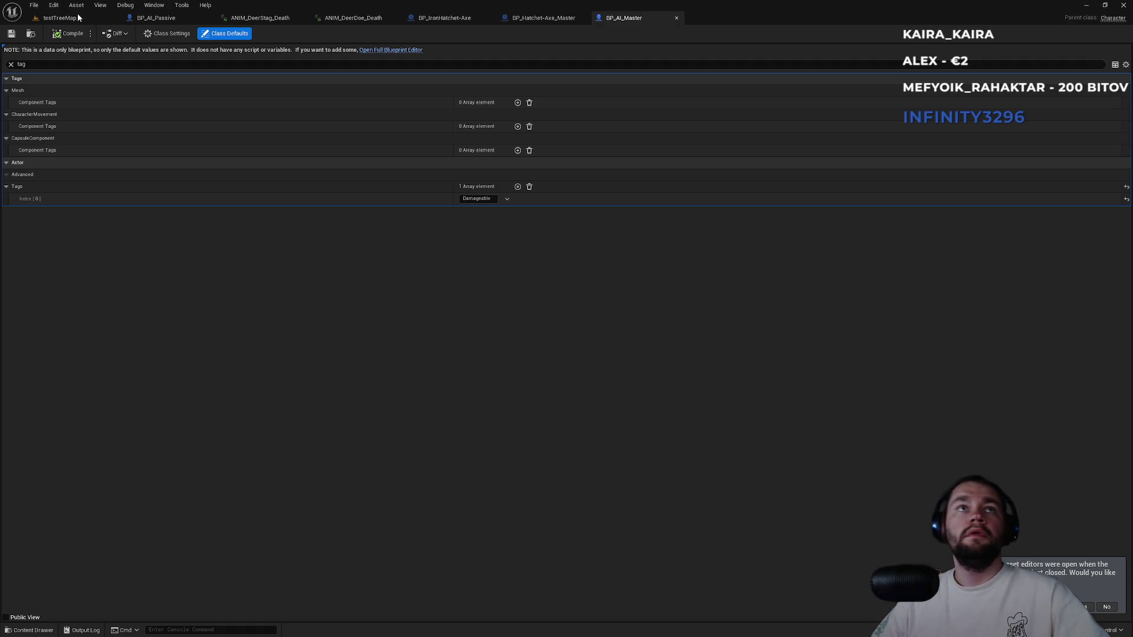
click(60, 17)
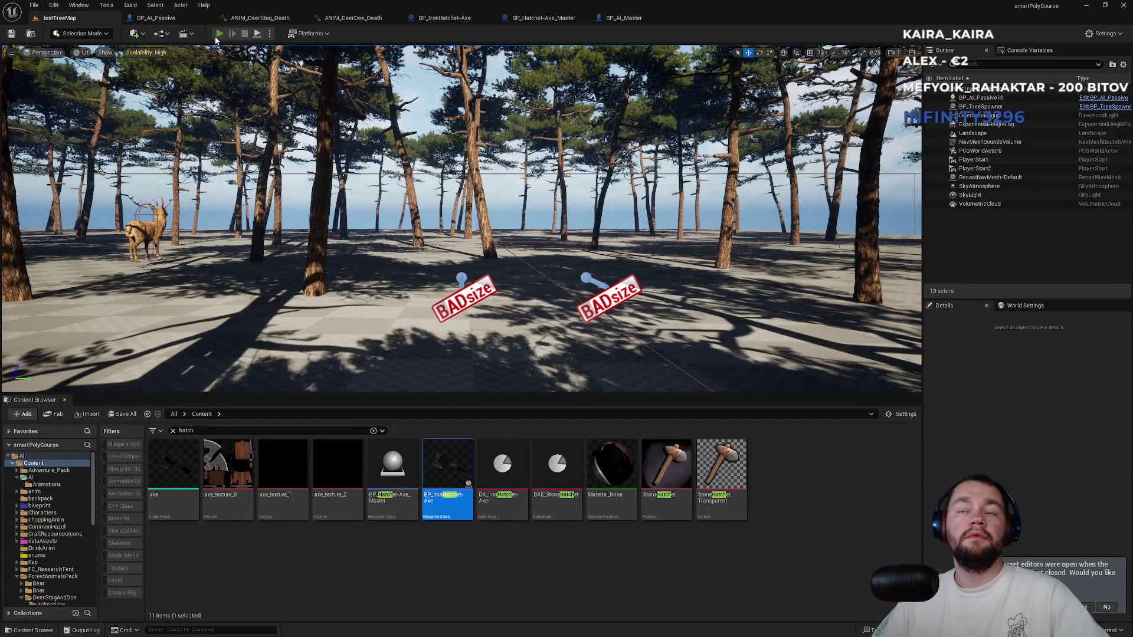
click(219, 34)
key(F11)
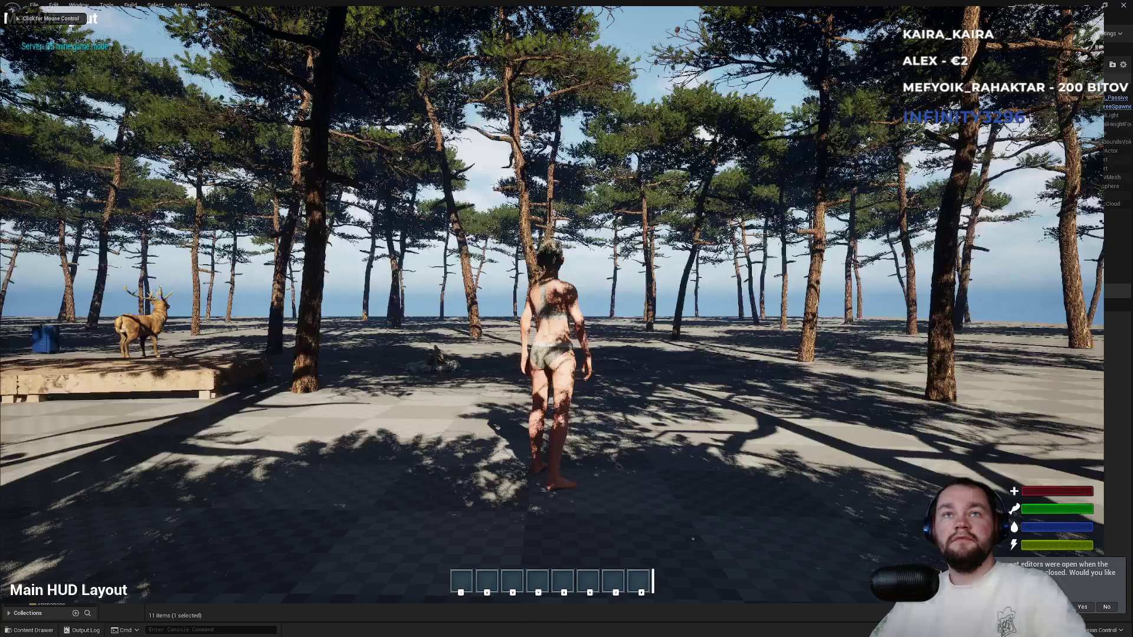
click(567, 319)
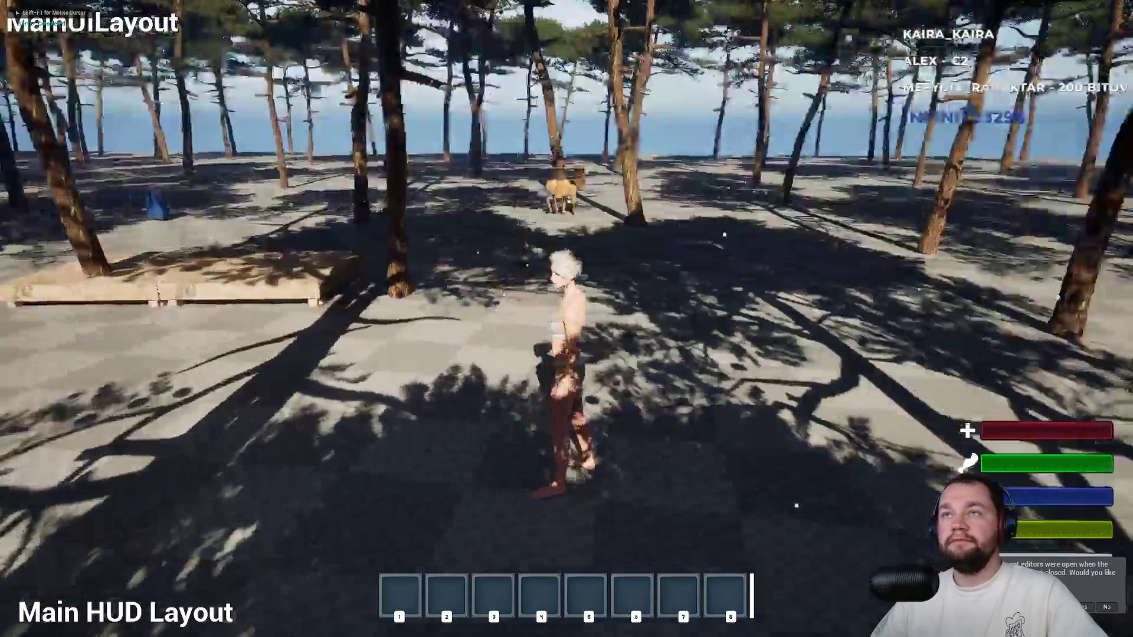
key(1)
key(w)
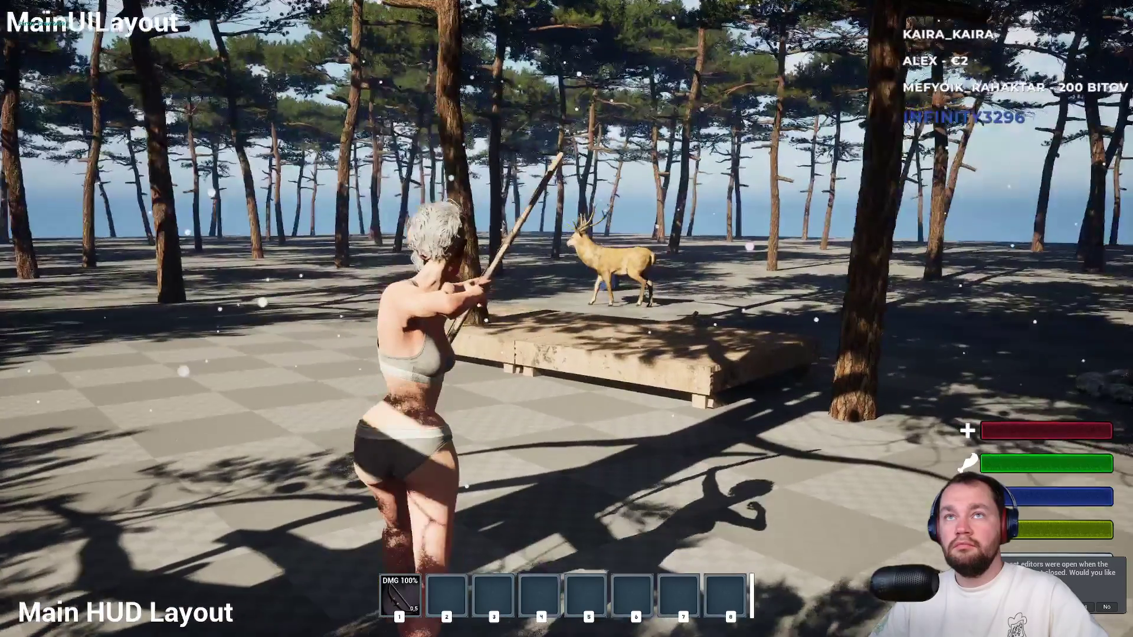
right_click(566, 318)
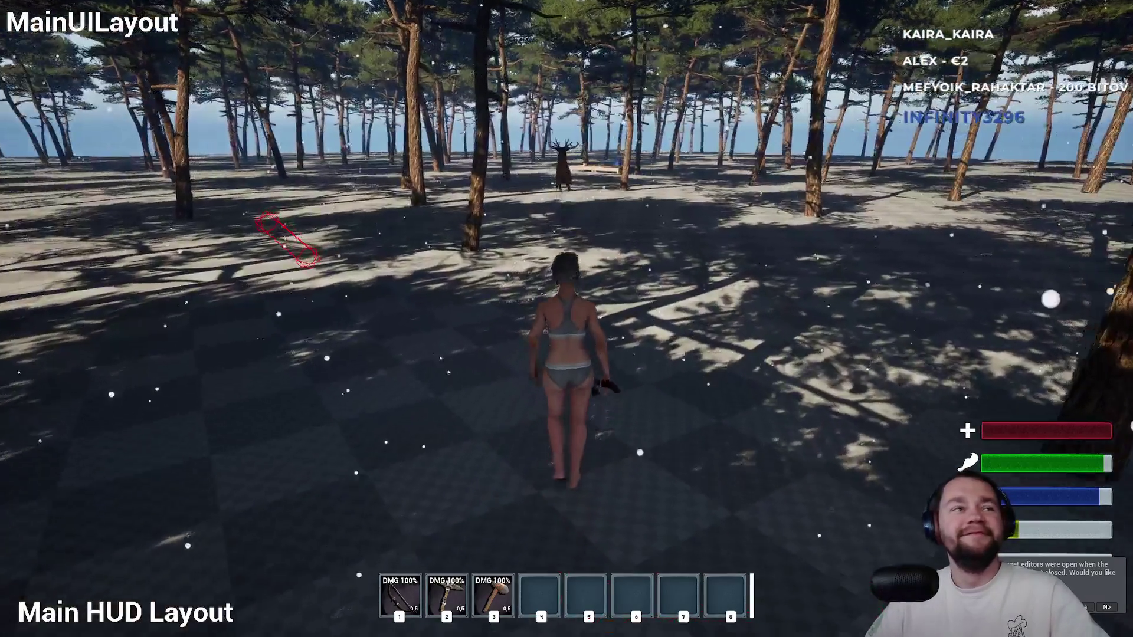
key(Escape)
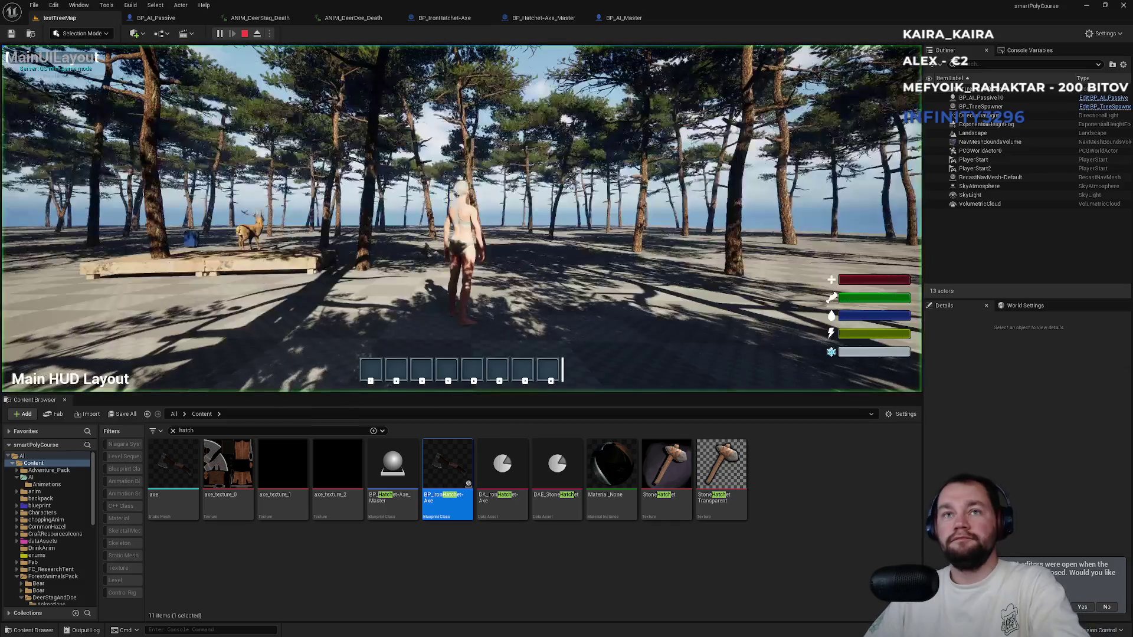
key(F11)
key(w)
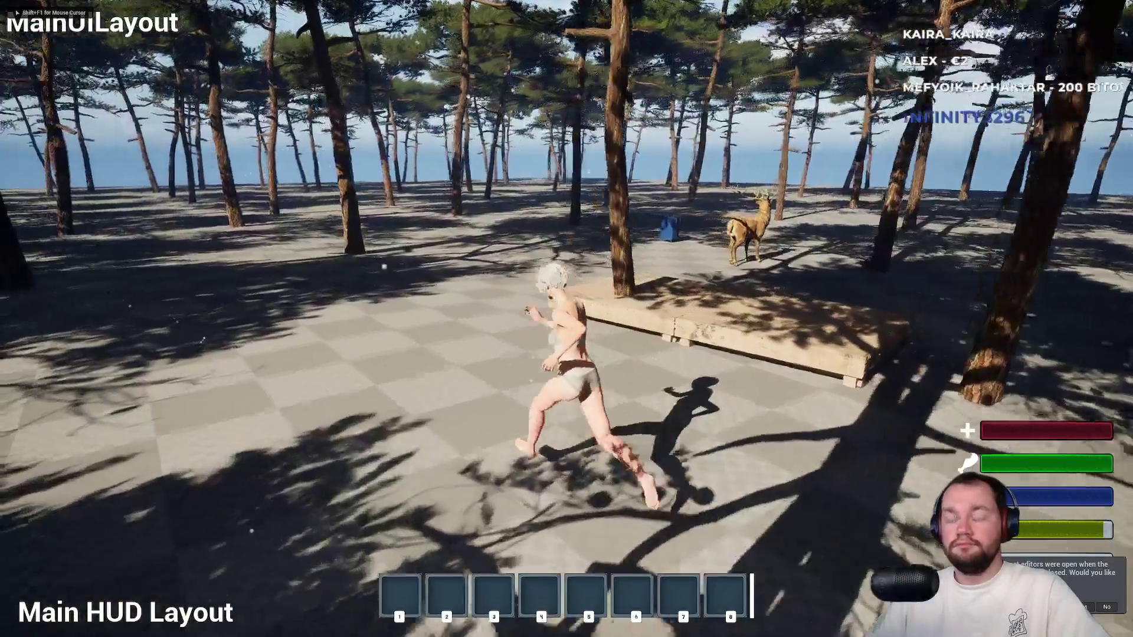
key(w)
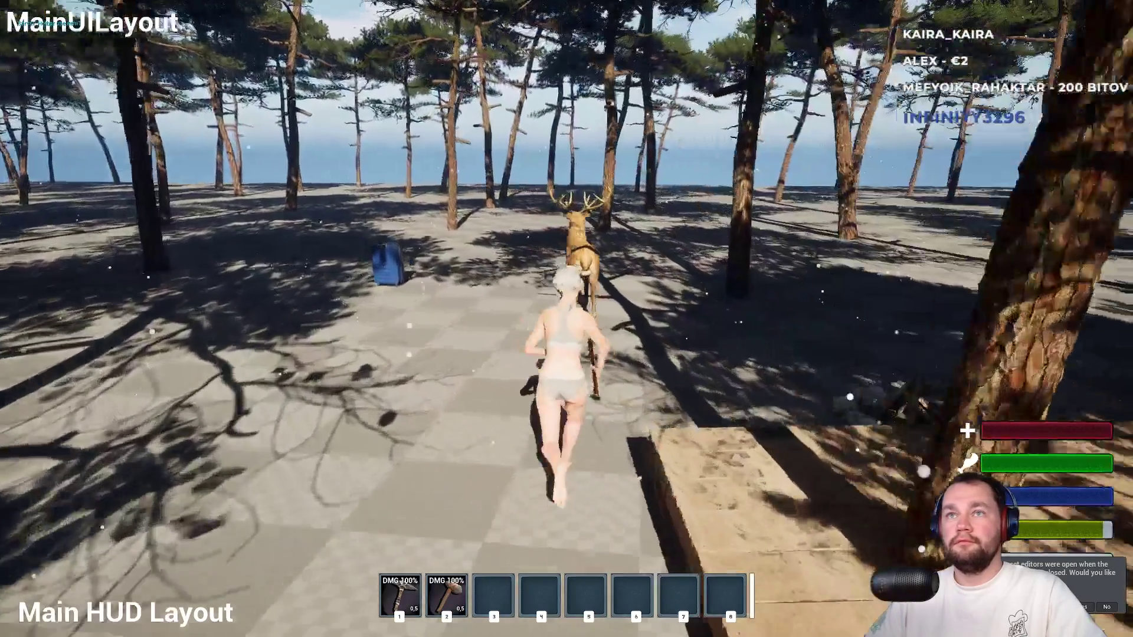
key(e)
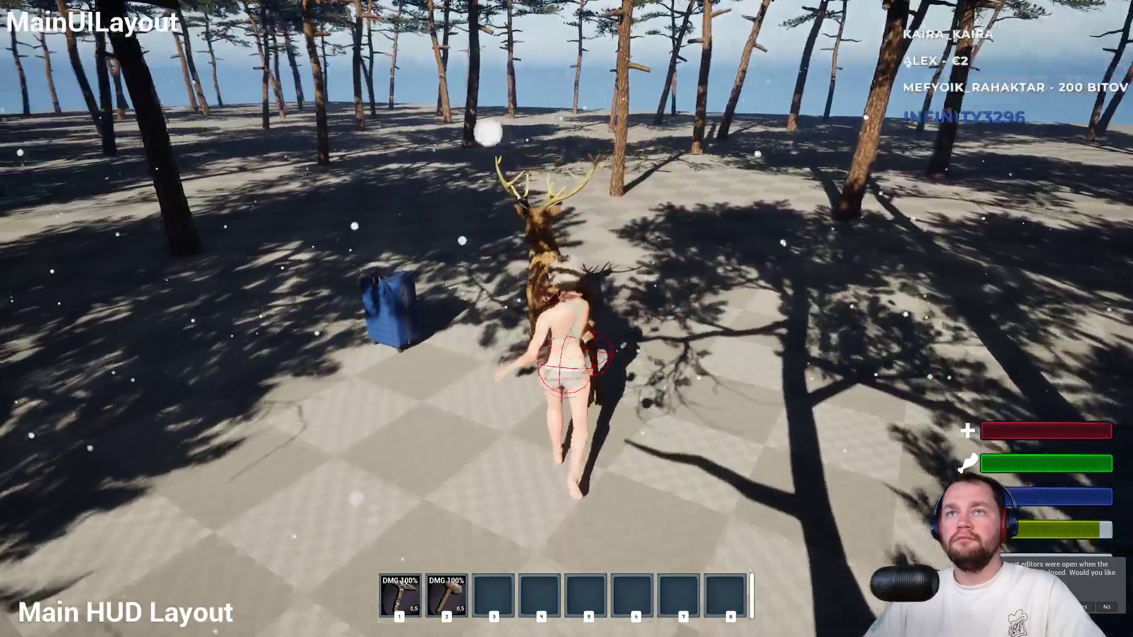
key(w)
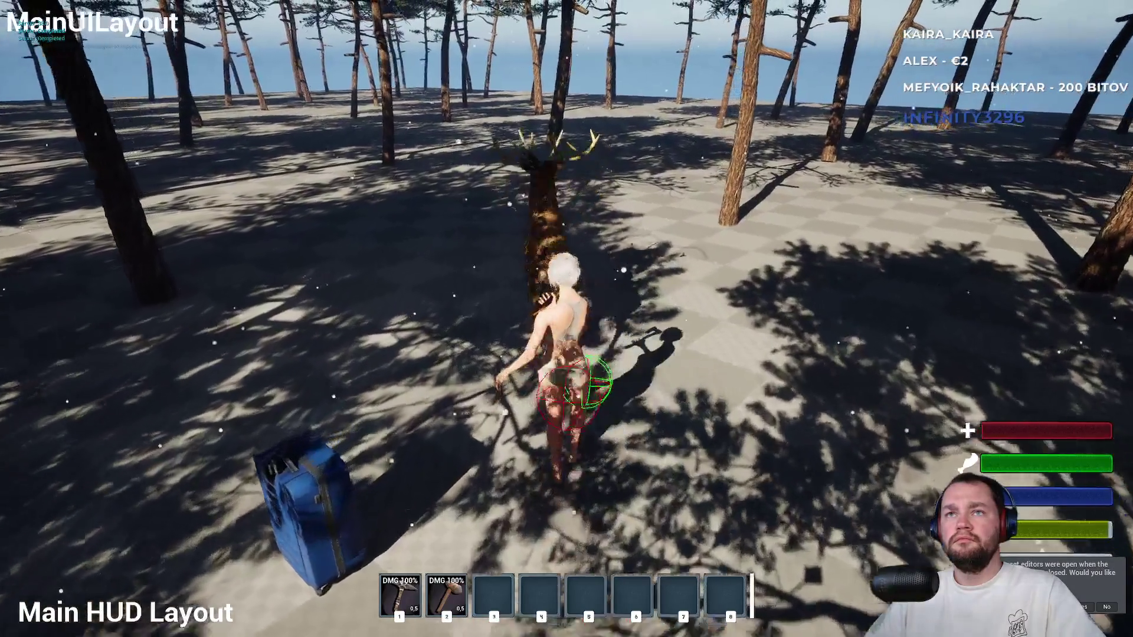
key(w)
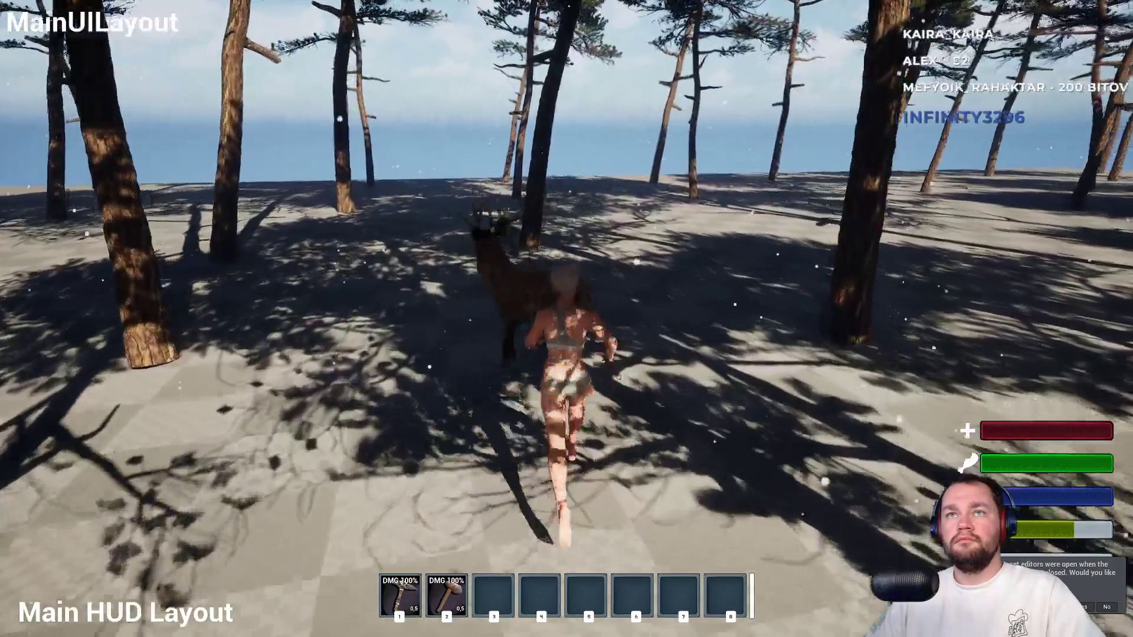
key(e)
key(w)
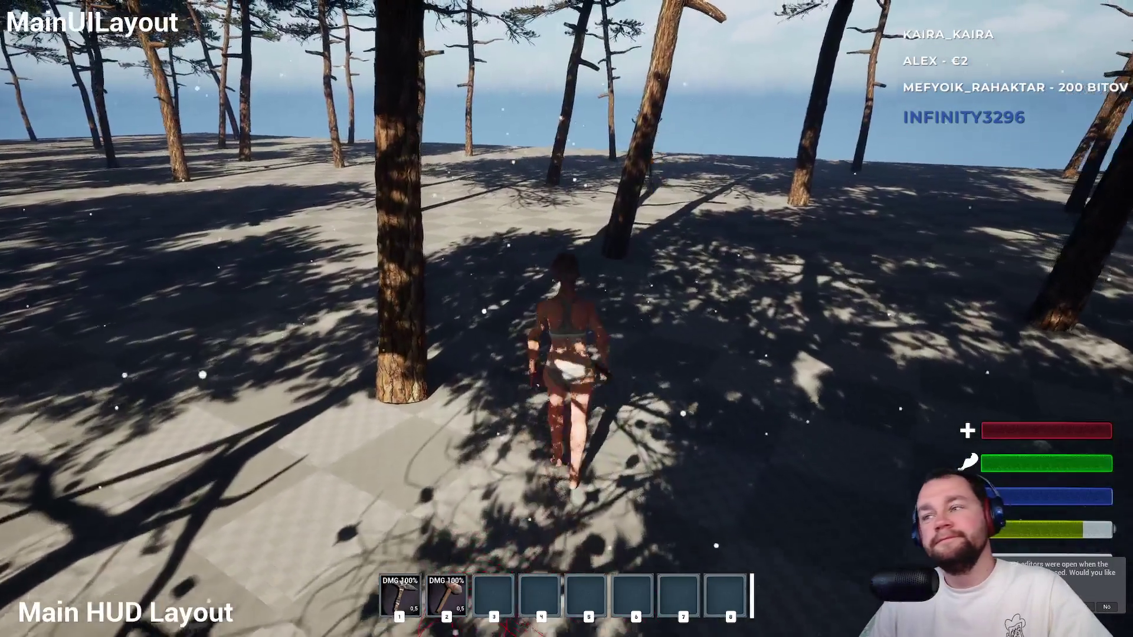
key(w)
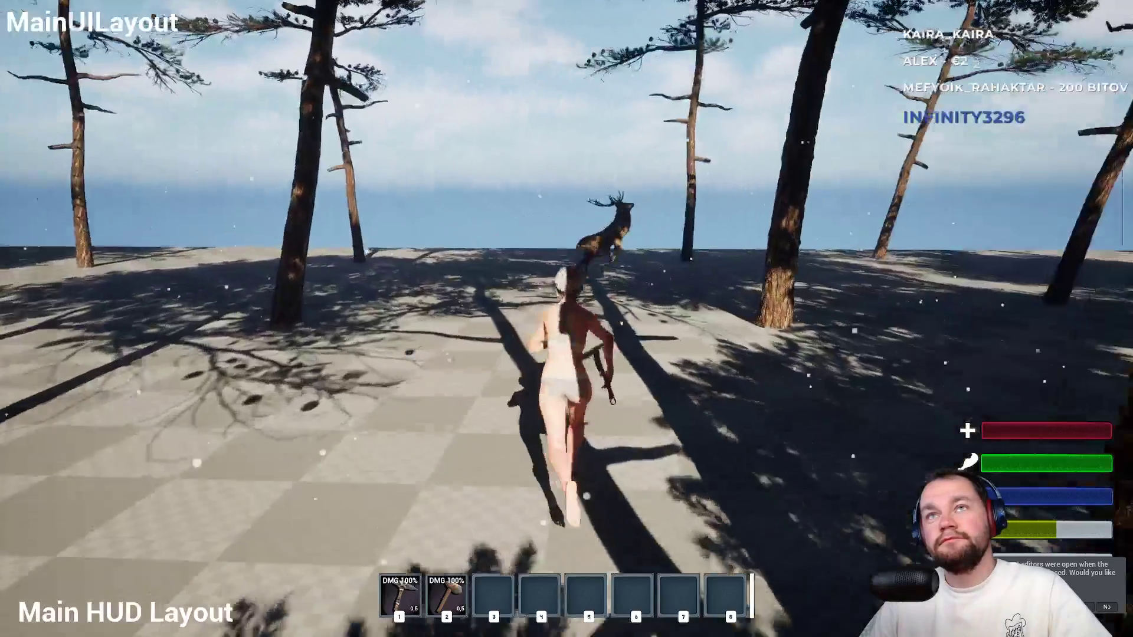
key(w)
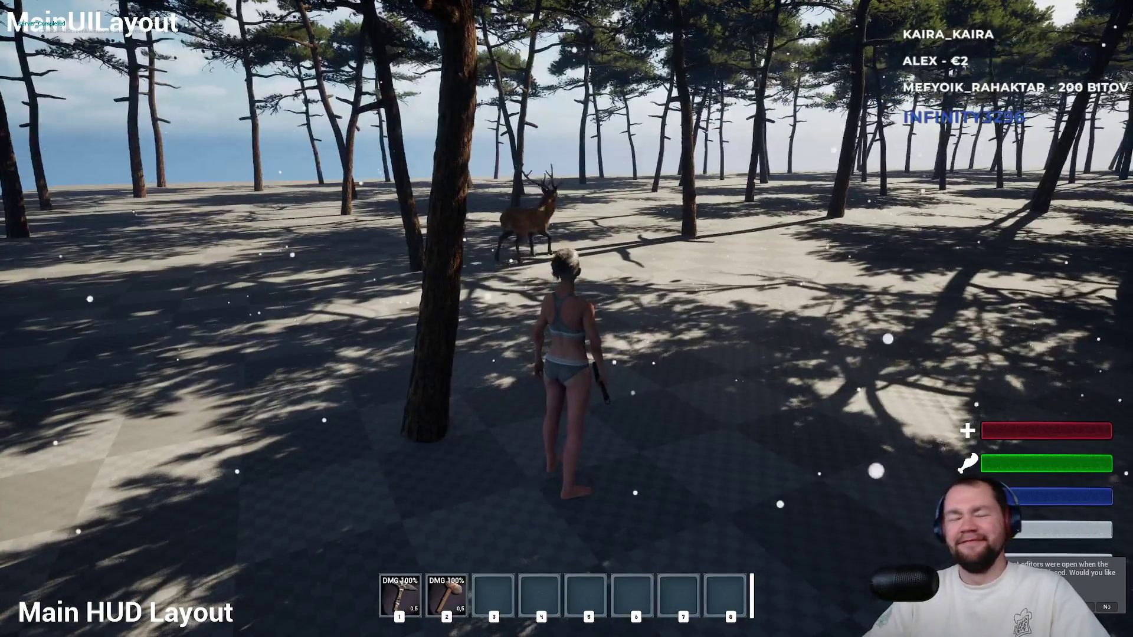
key(Escape)
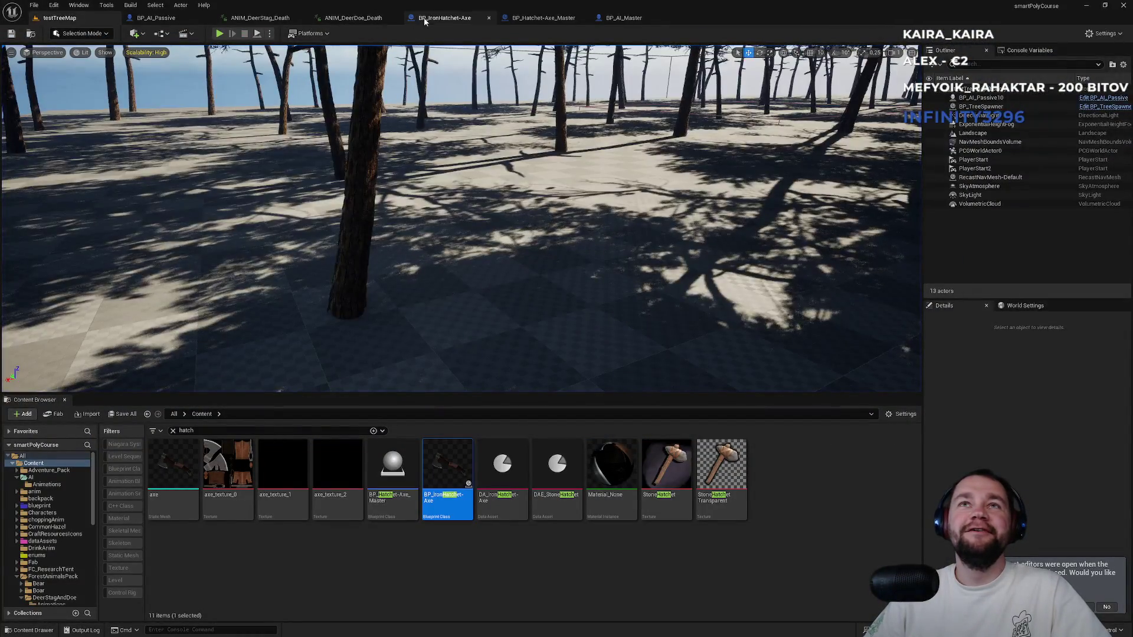
Zoom and pan through BP_AI_Passive's EventGraph flee and roam logic, then return to testTreeMap.
click(185, 18)
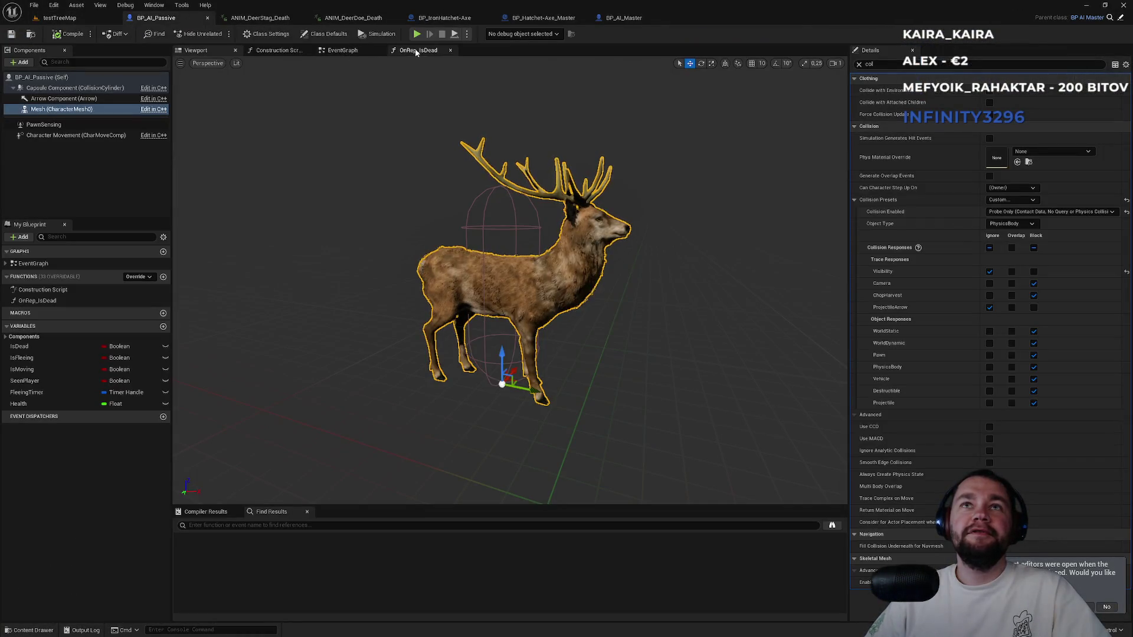
click(340, 52)
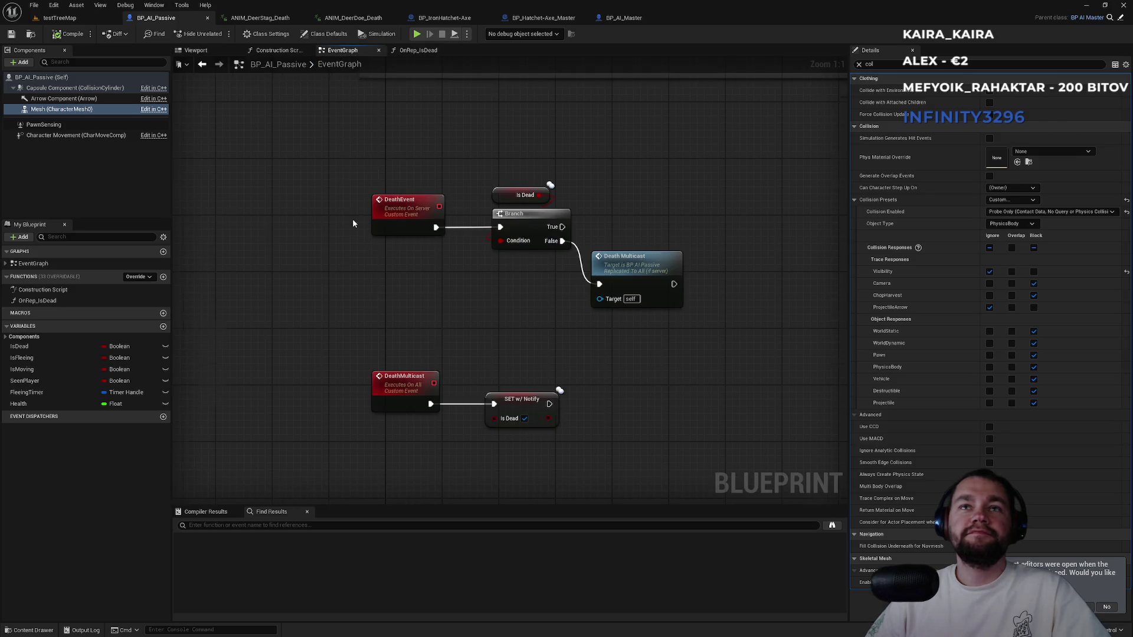
scroll(352, 219, down, 4)
scroll(396, 291, up, 4)
scroll(419, 229, down, 4)
scroll(352, 345, up, 2)
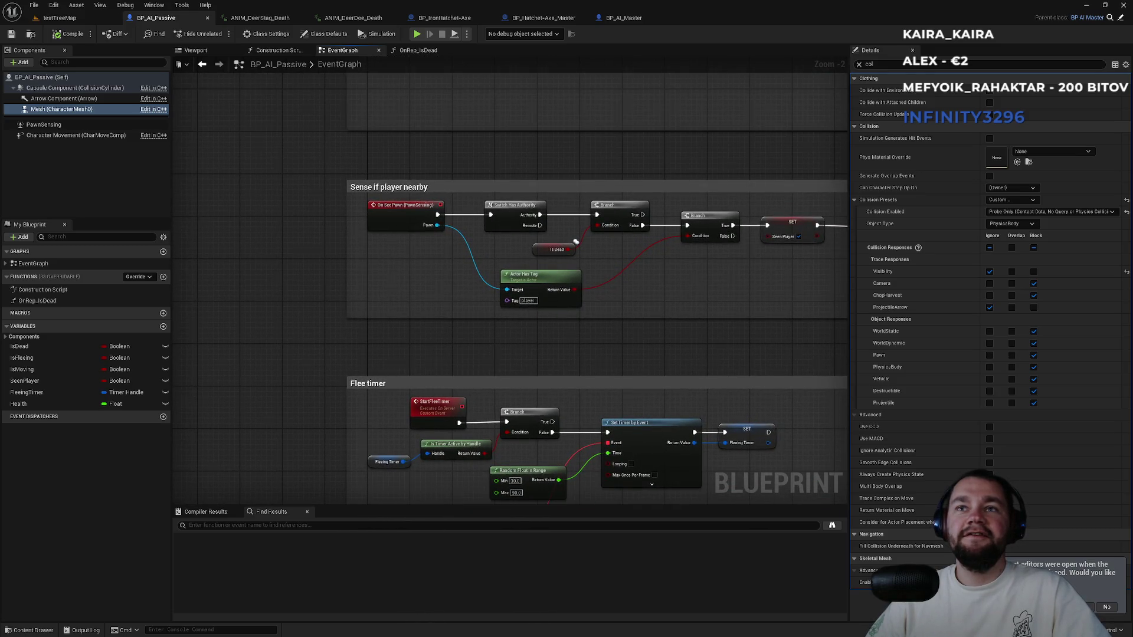
scroll(491, 347, down, 3)
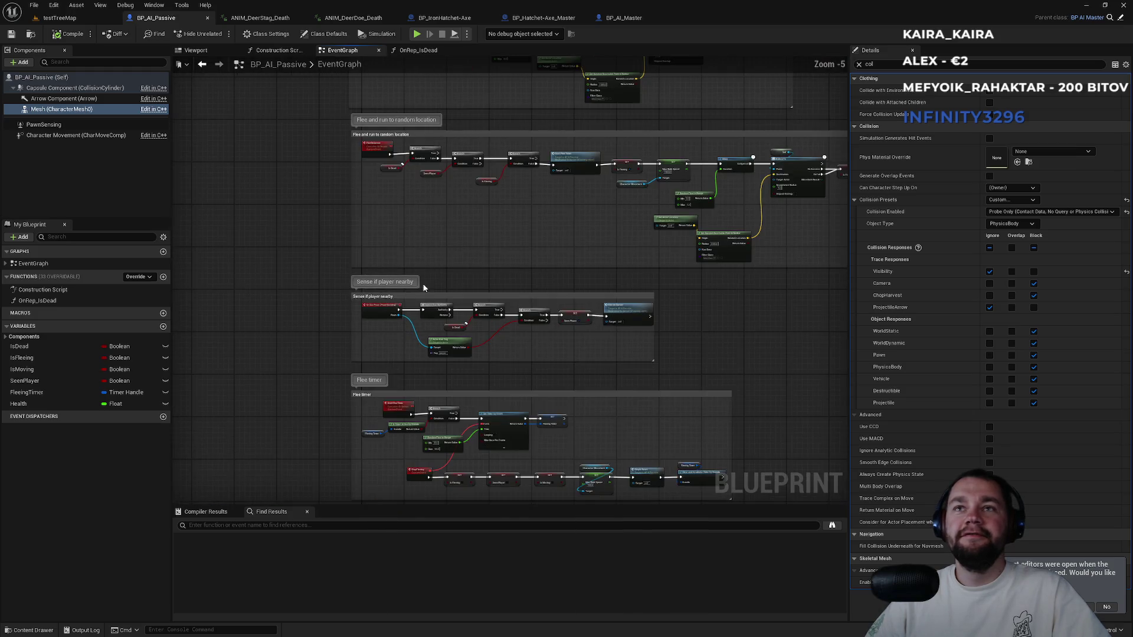
scroll(442, 348, up, 4)
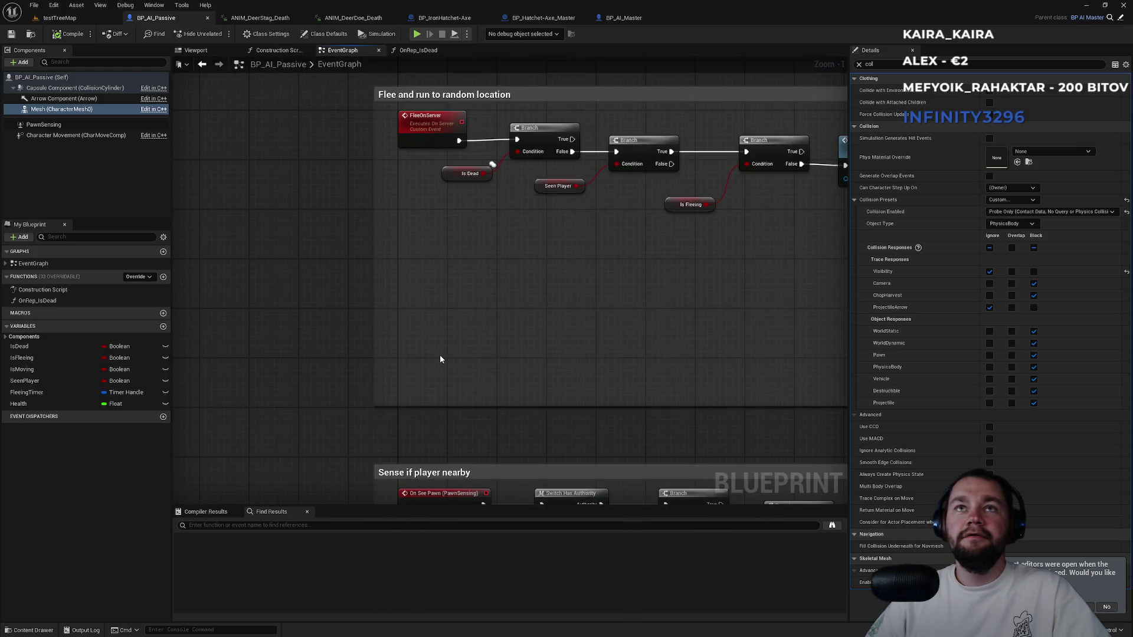
scroll(440, 358, down, 3)
scroll(352, 275, down, 1)
scroll(363, 309, up, 3)
scroll(377, 306, down, 1)
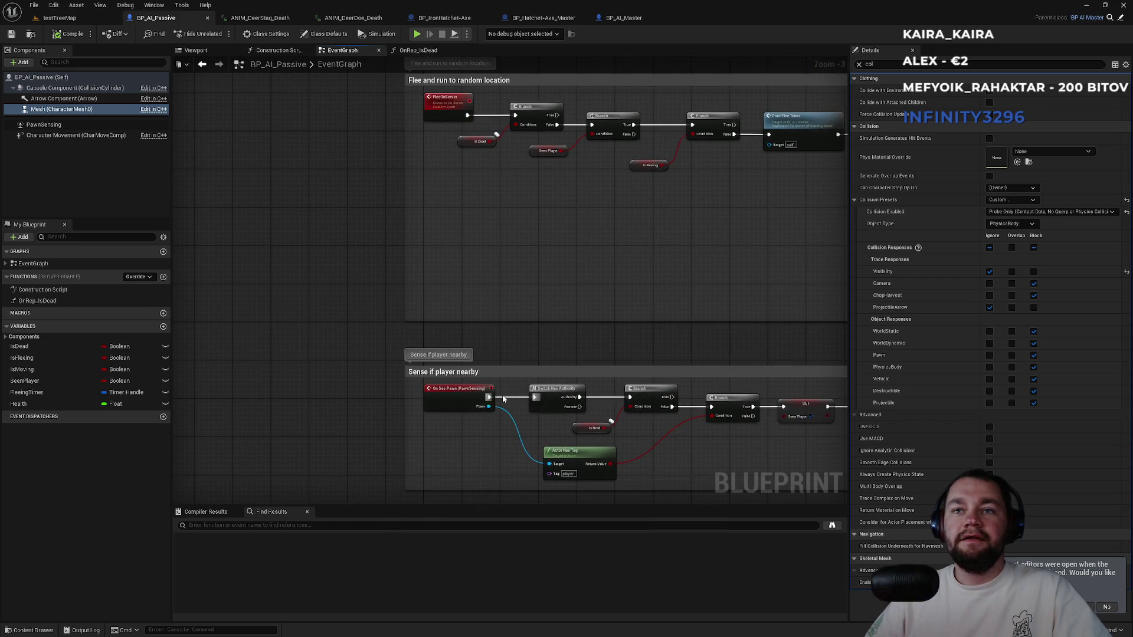
mouse_move(394, 243)
mouse_down()
mouse_move(344, 366)
mouse_move(321, 364)
mouse_move(332, 444)
mouse_move(204, 395)
mouse_move(283, 362)
mouse_up()
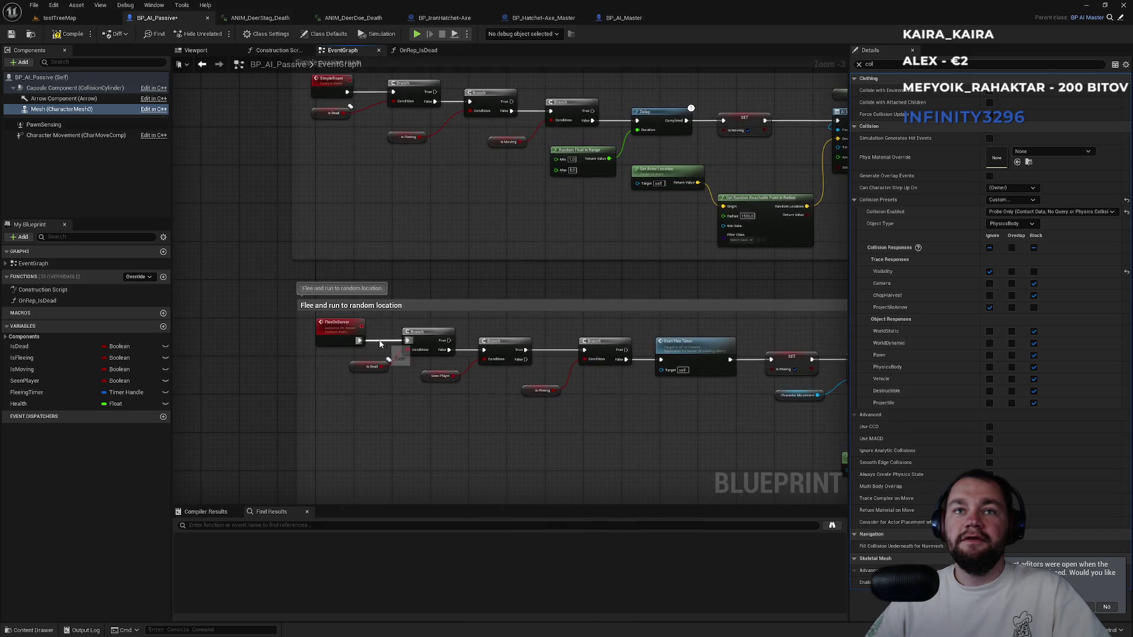
click(59, 17)
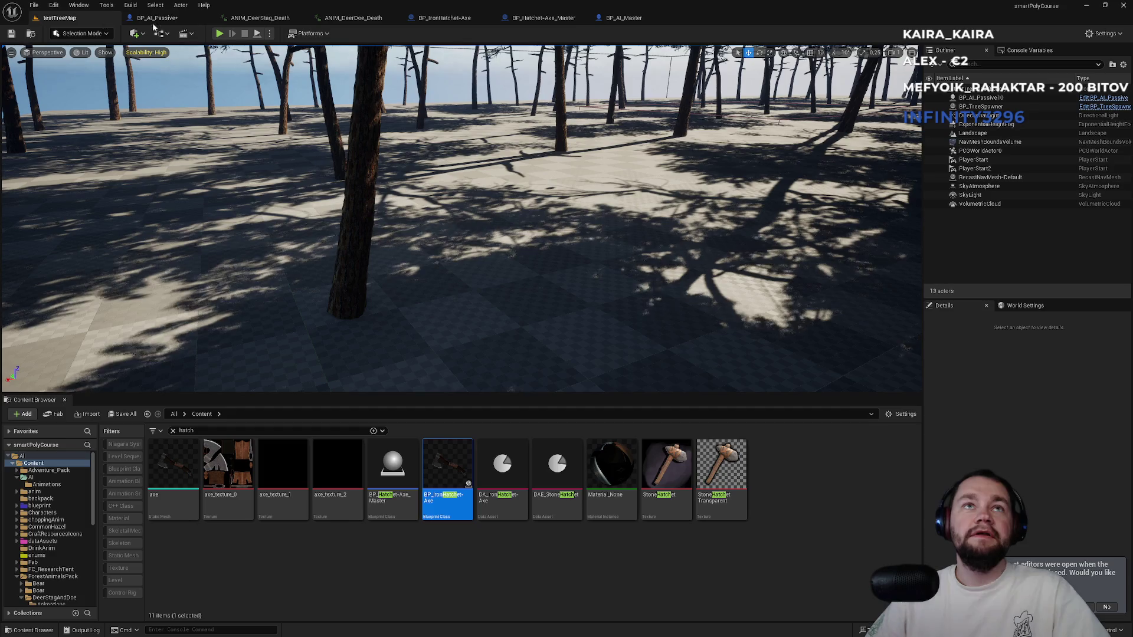
Play-test fullscreen, walking the hatchet character up to the deer and toward the tree, then stop.
click(219, 33)
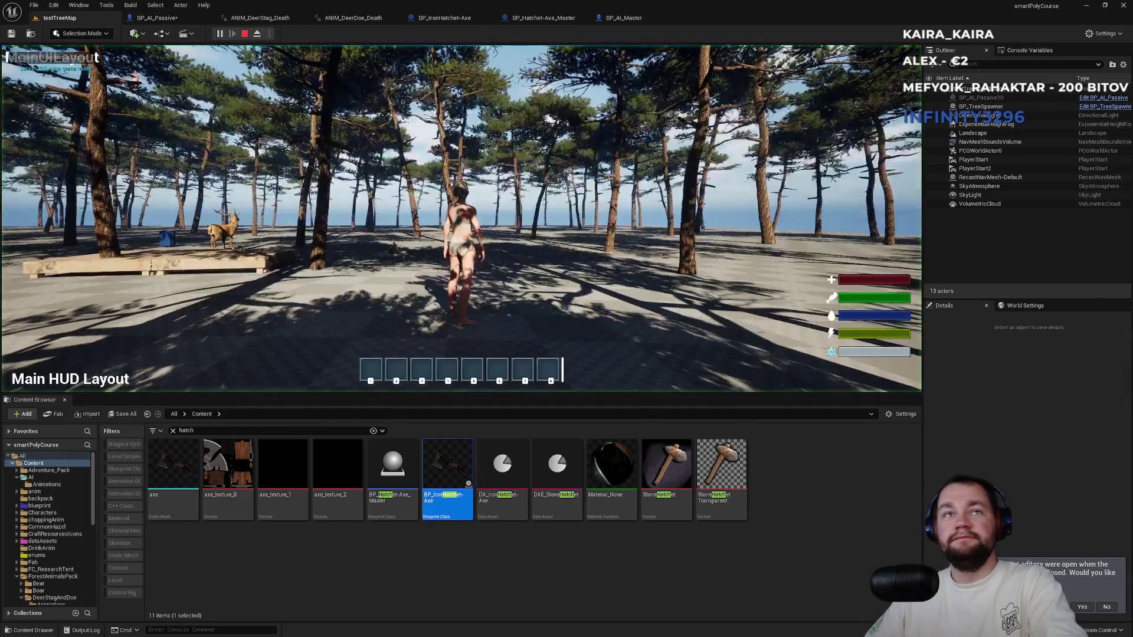
key(F11)
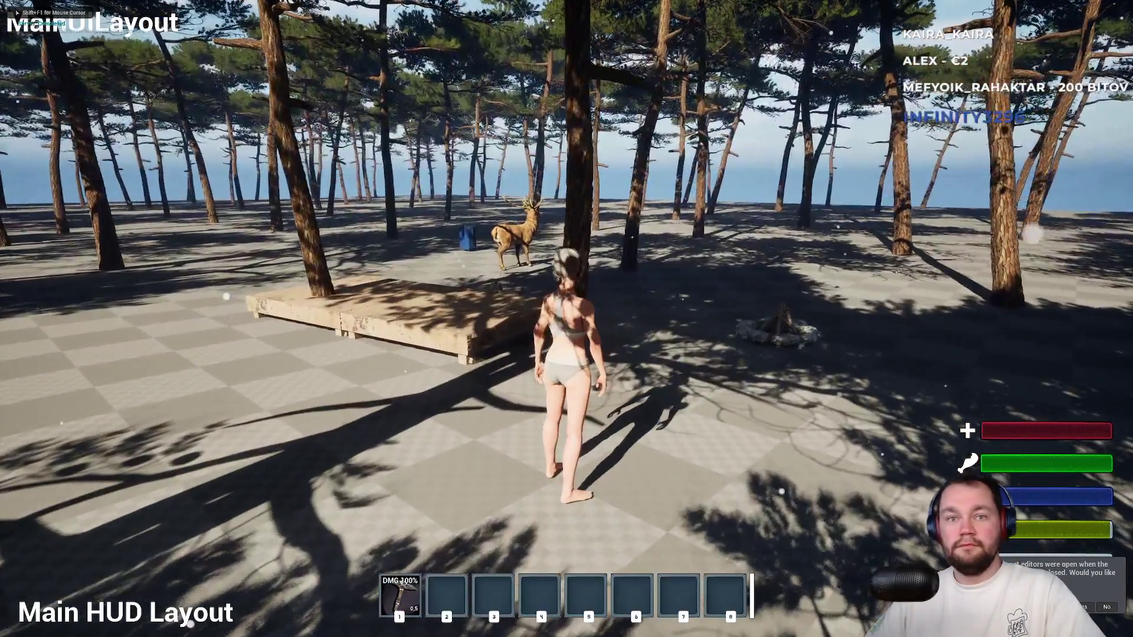
key(w)
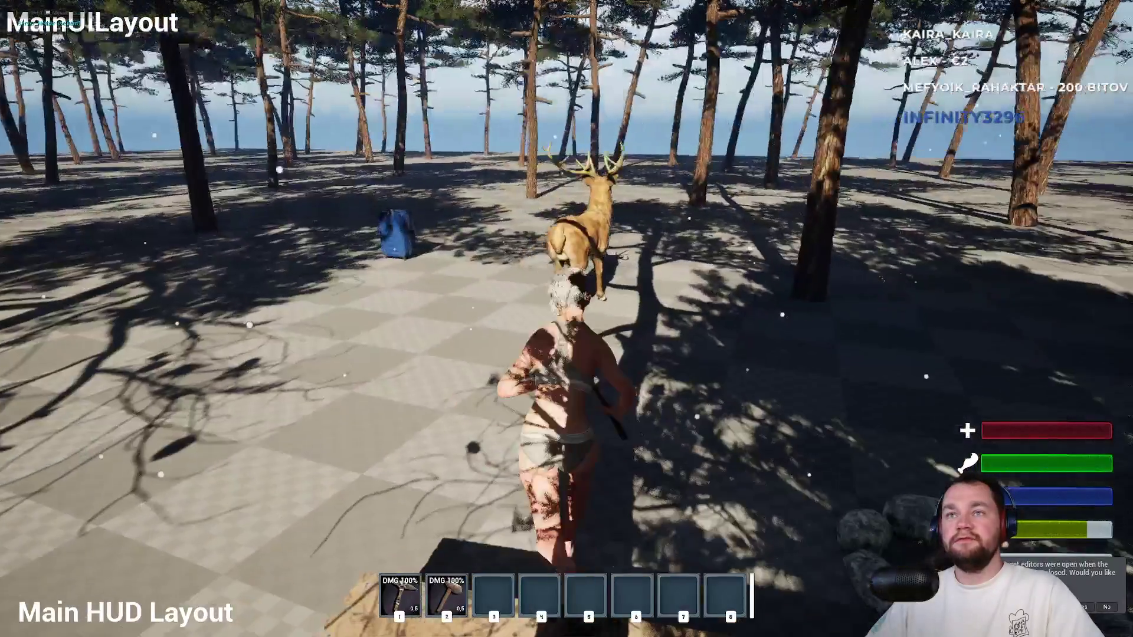
key(w)
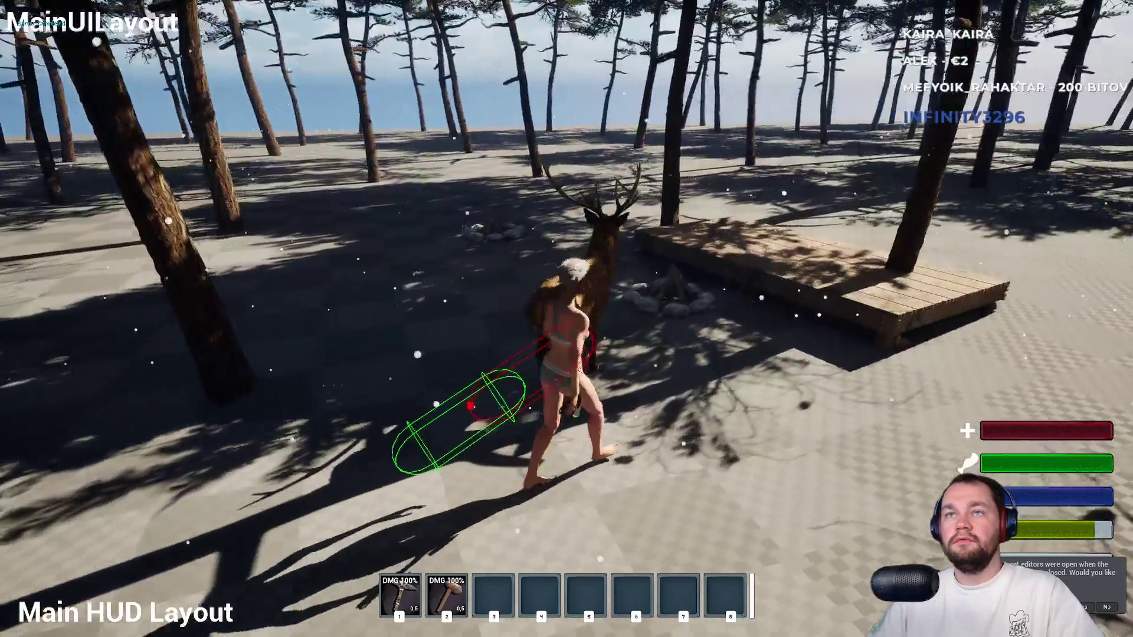
key(w)
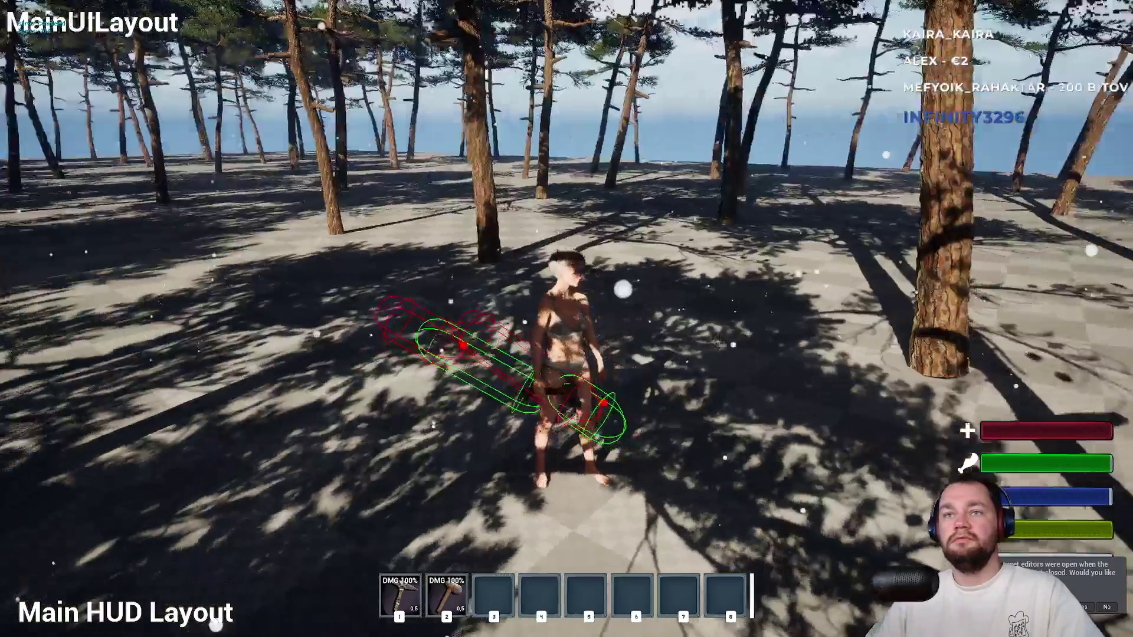
key(d)
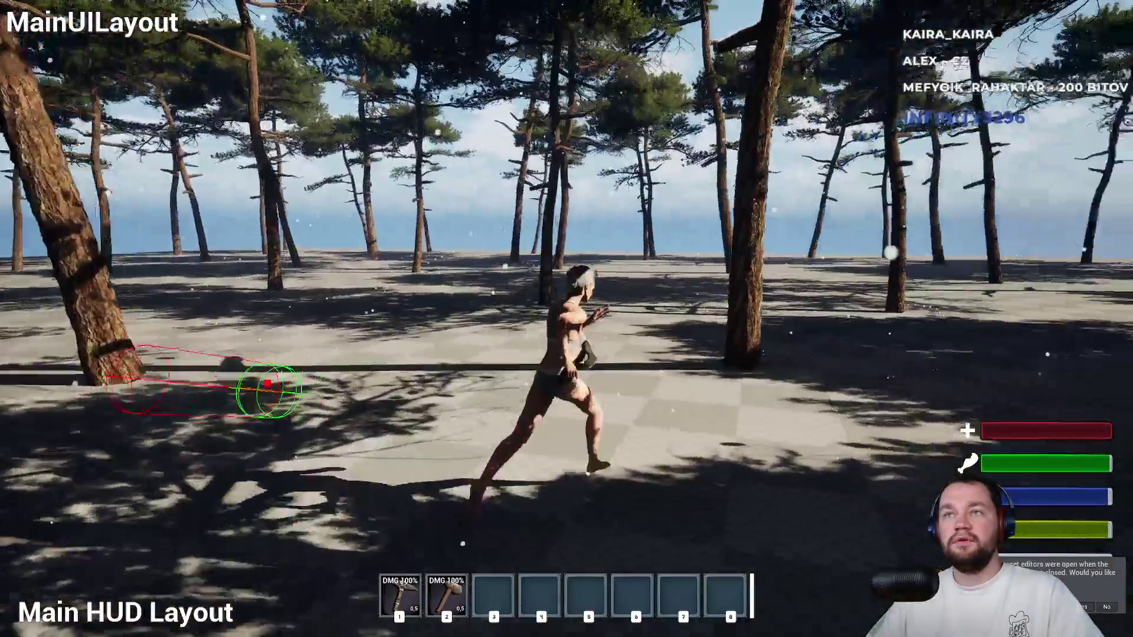
key(w)
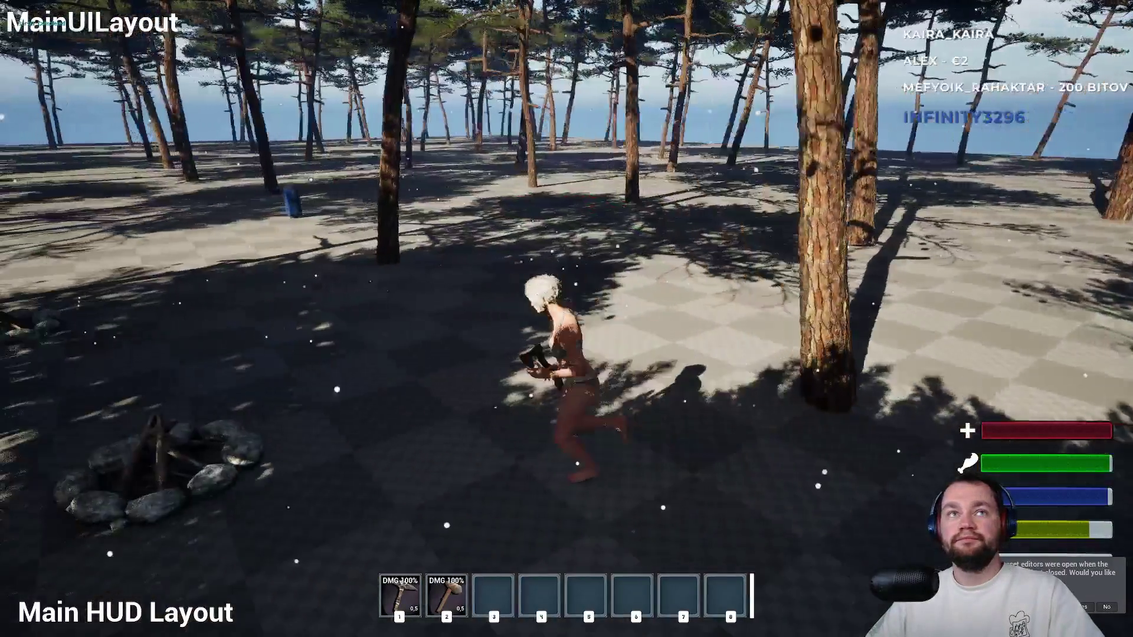
key(Escape)
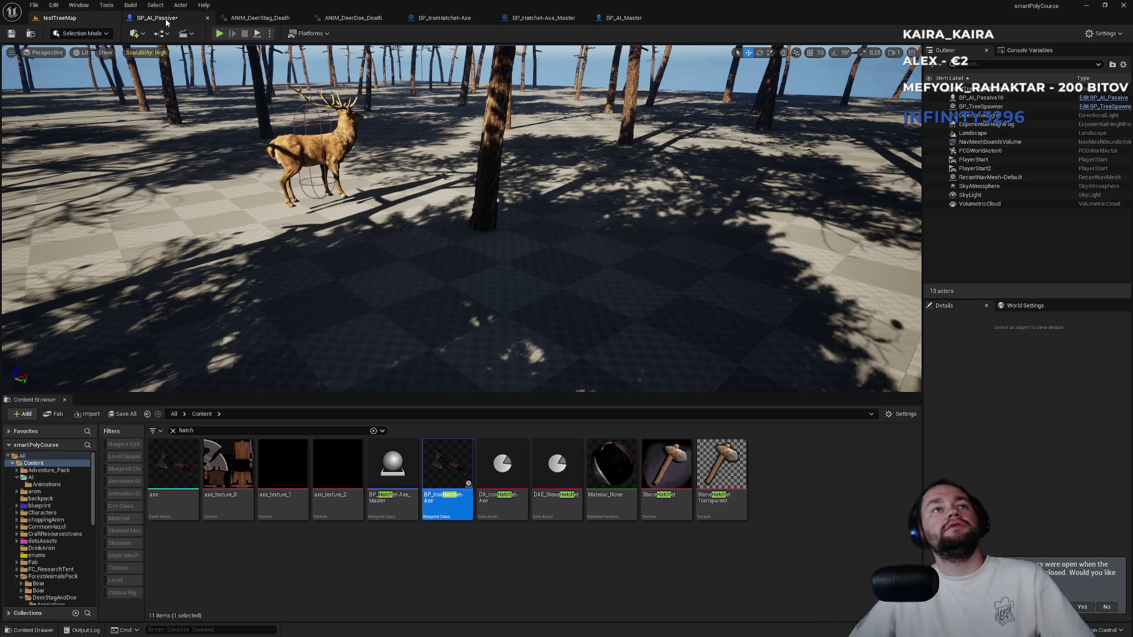
click(157, 18)
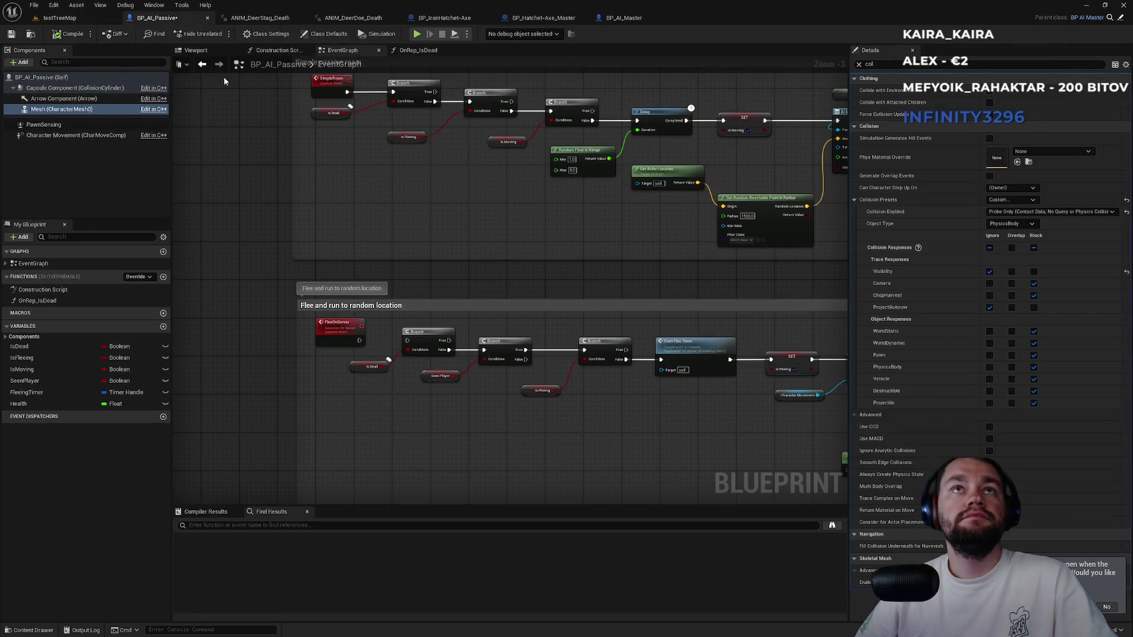
click(197, 50)
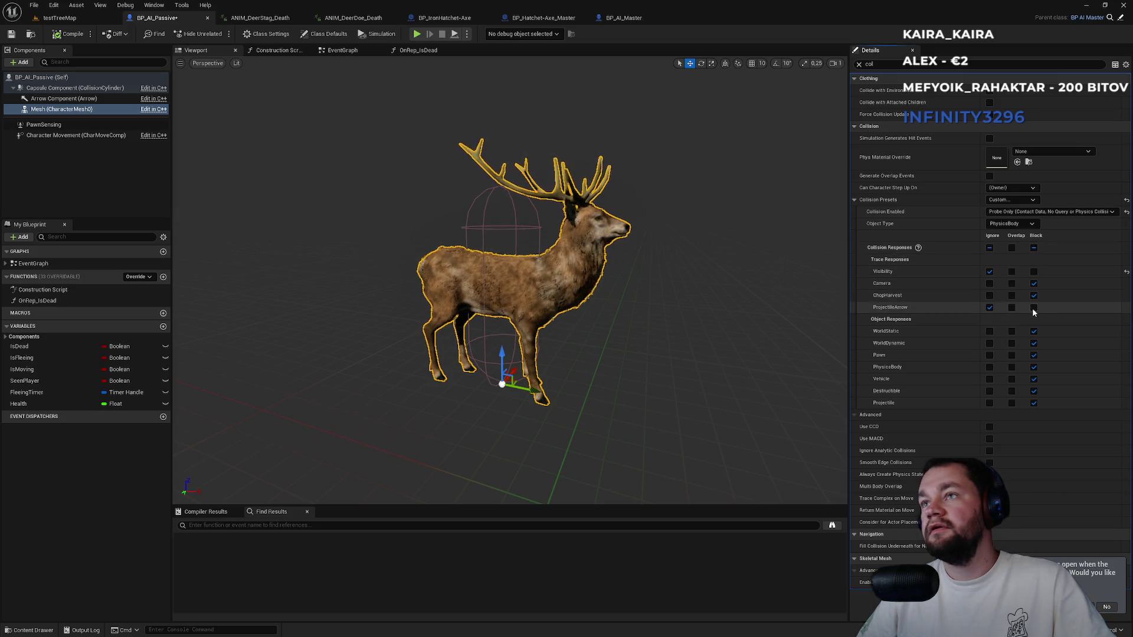
click(50, 89)
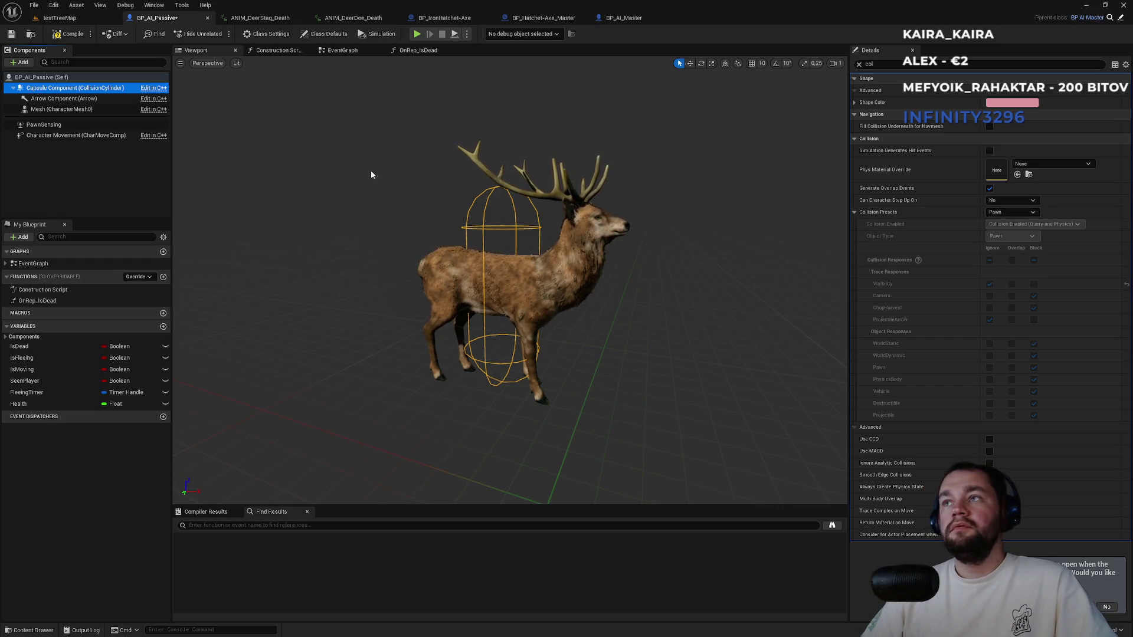
click(71, 110)
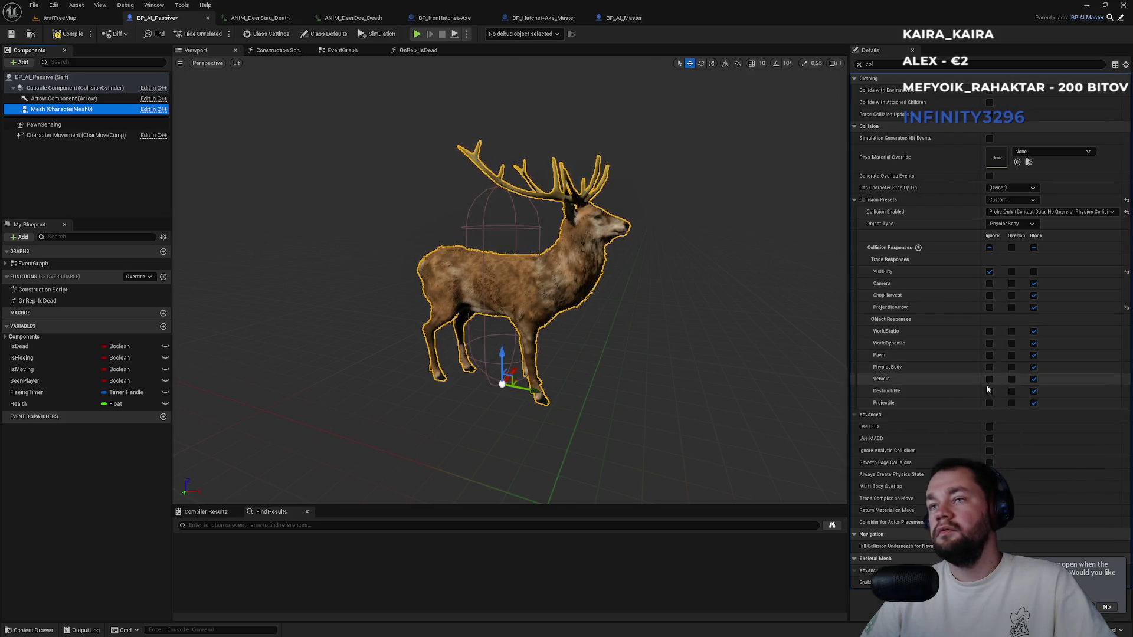
click(51, 79)
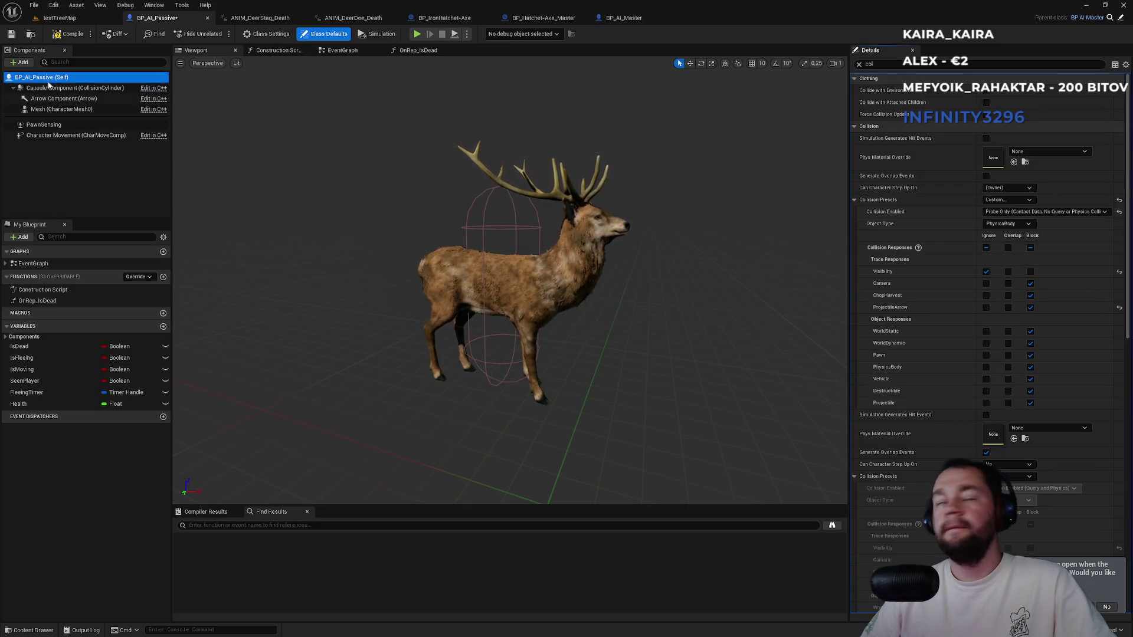
click(51, 93)
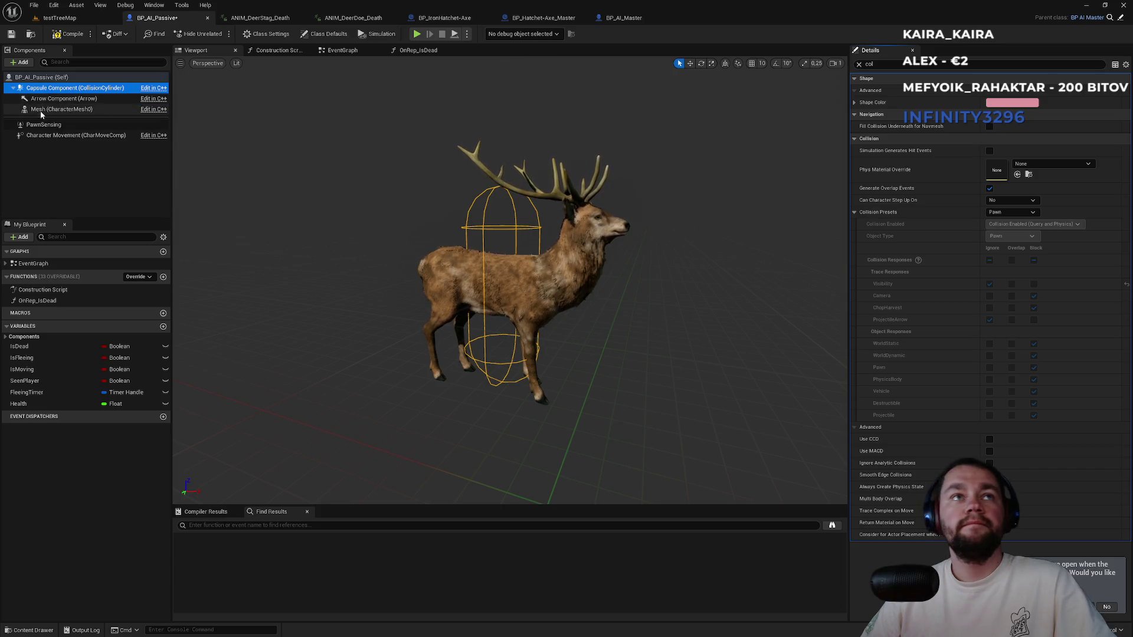
click(44, 110)
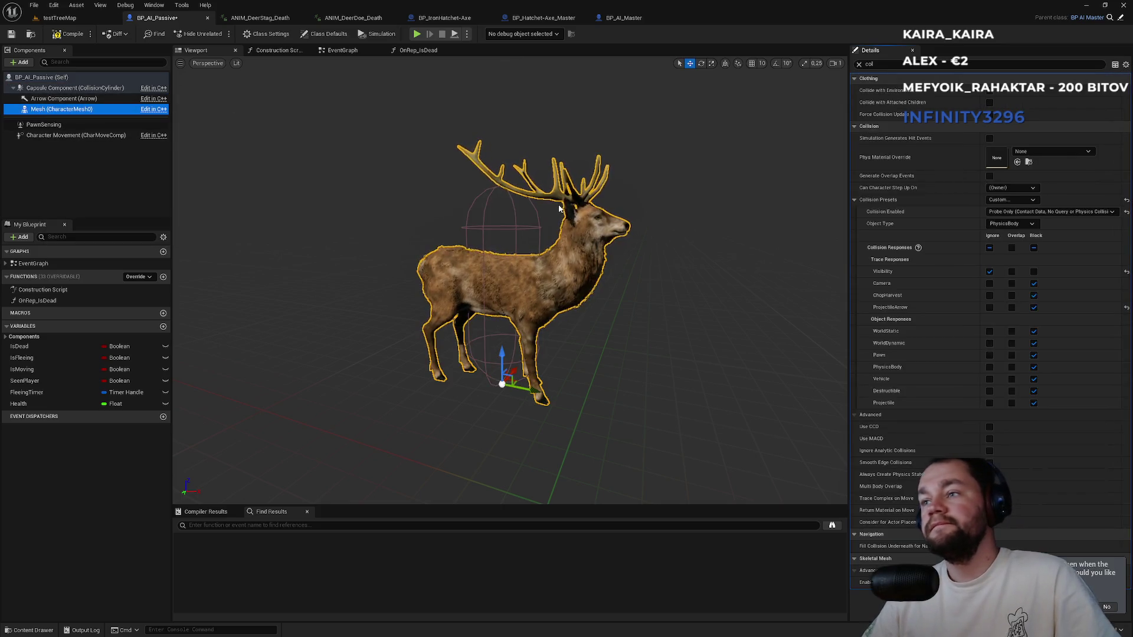
click(59, 18)
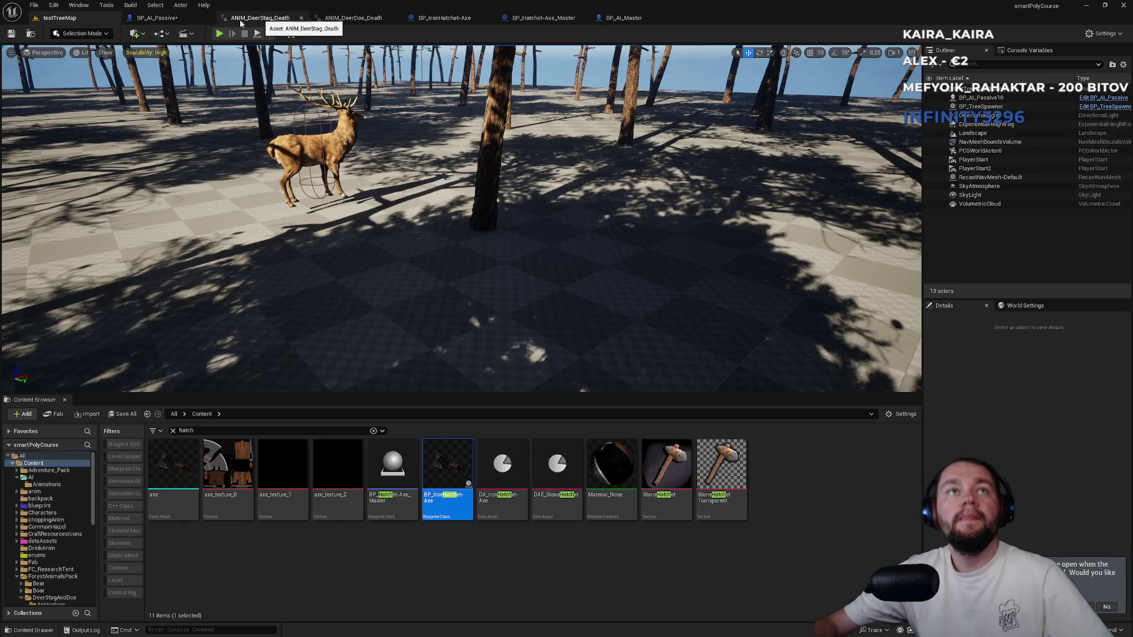
Set BP_AI_Passive's Health default value to 1, then play testTreeMap with Alt+P.
click(157, 18)
click(60, 404)
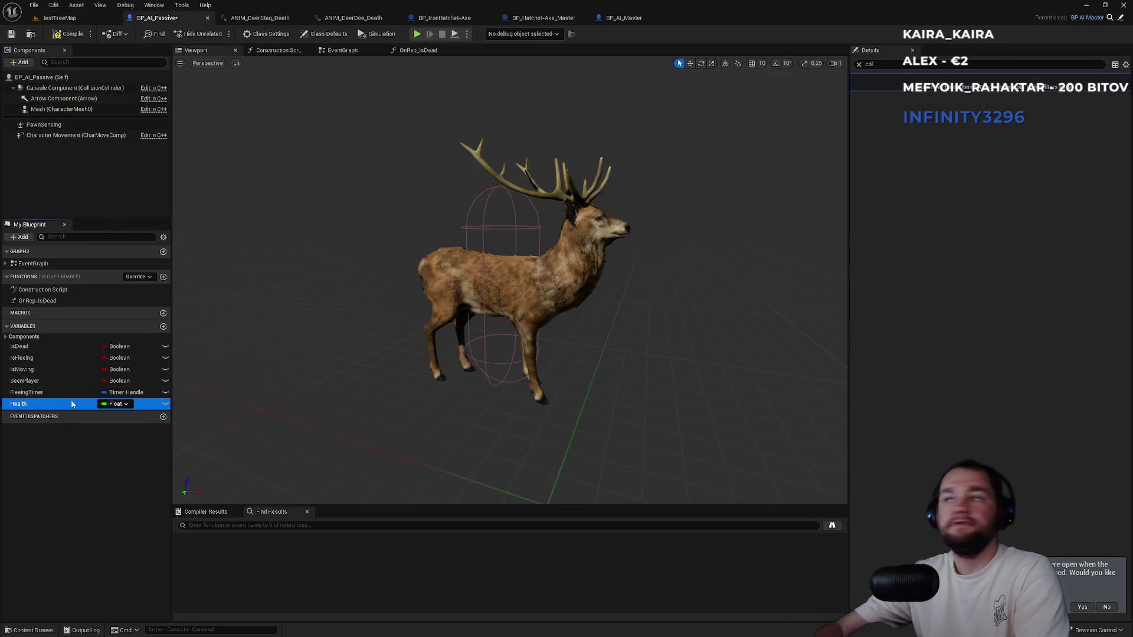
click(859, 65)
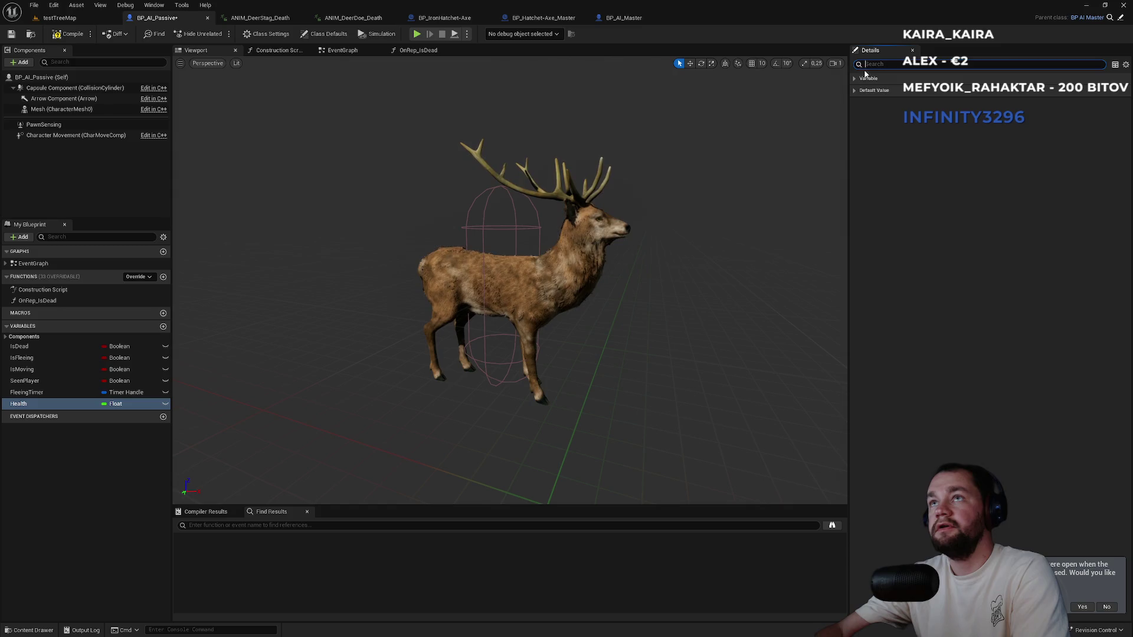
click(1012, 102)
text(1)
click(59, 18)
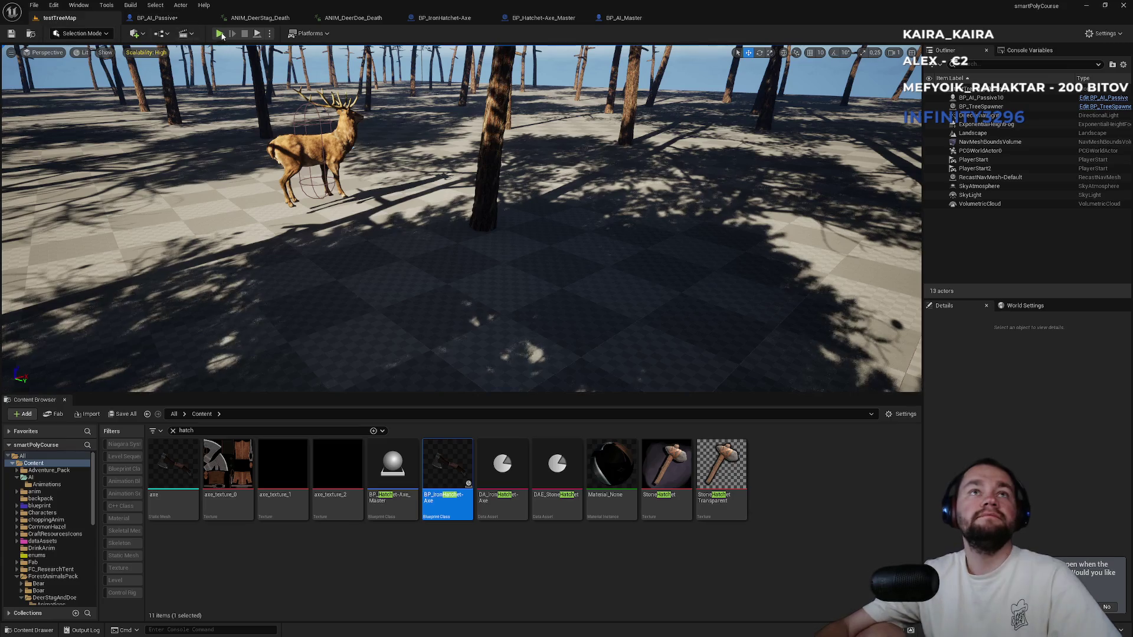
key(alt+p)
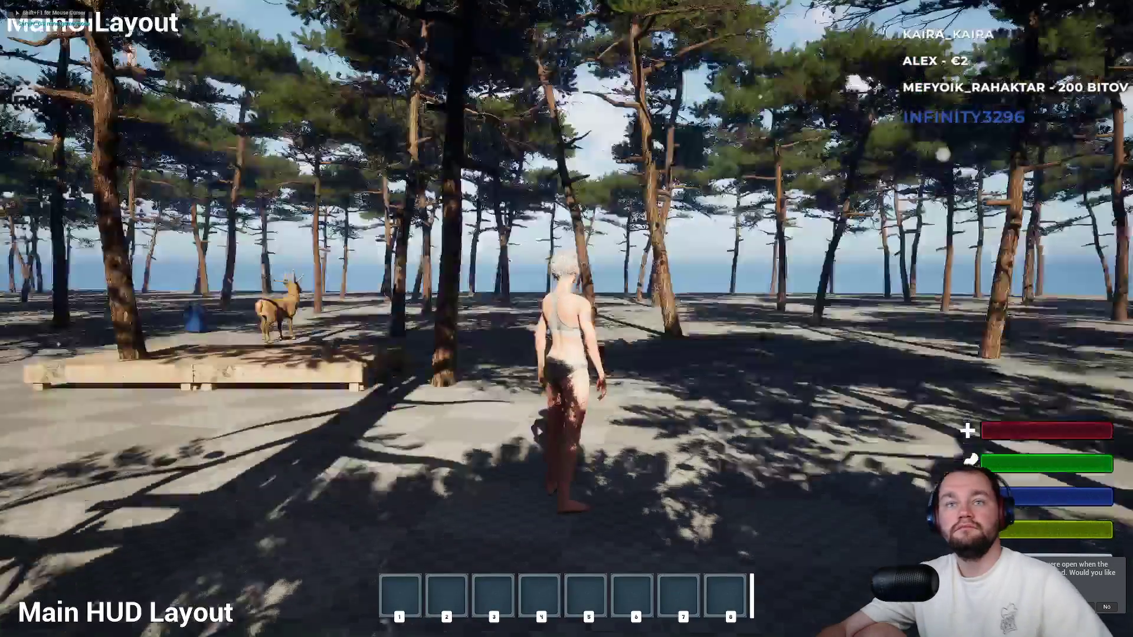
Walk the character up beside the deer and around it, then stop the play session.
key(w)
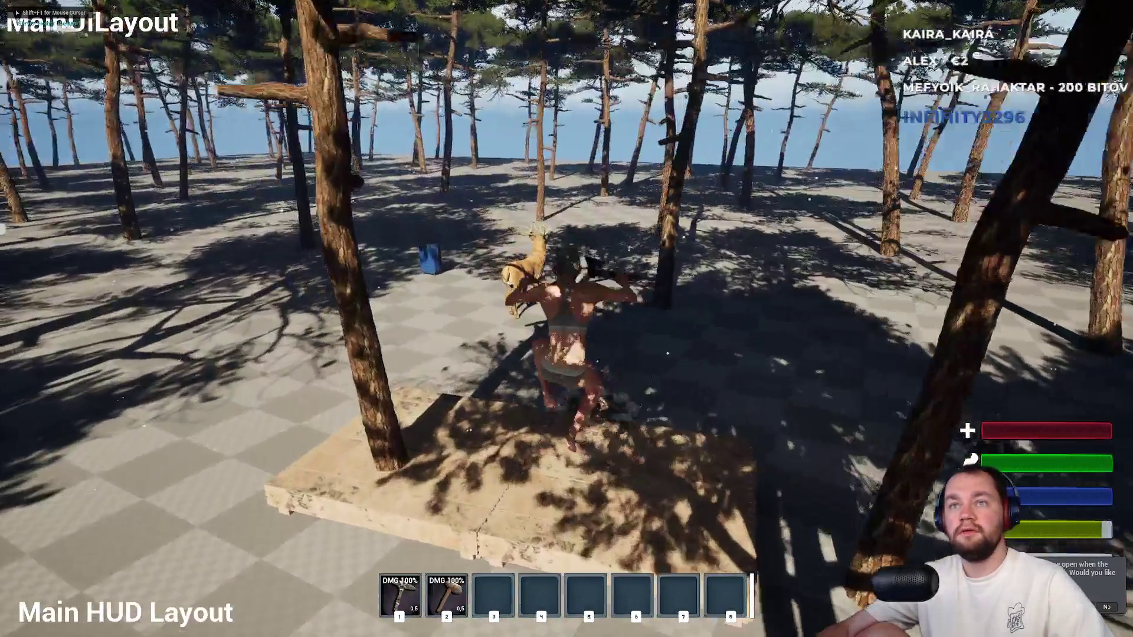
key(w)
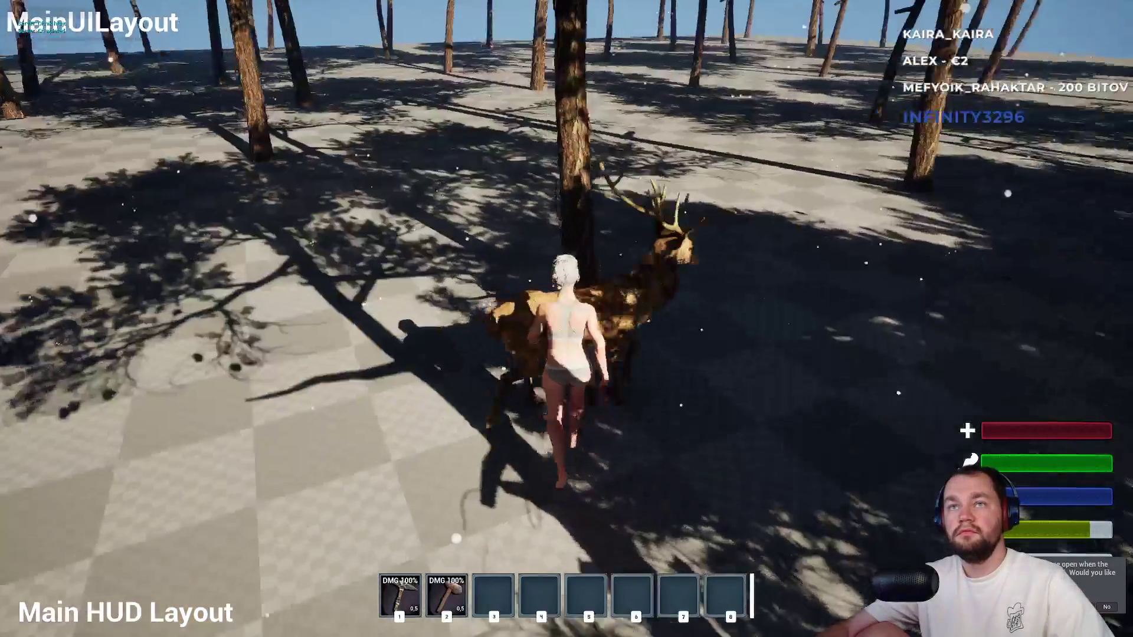
key(w)
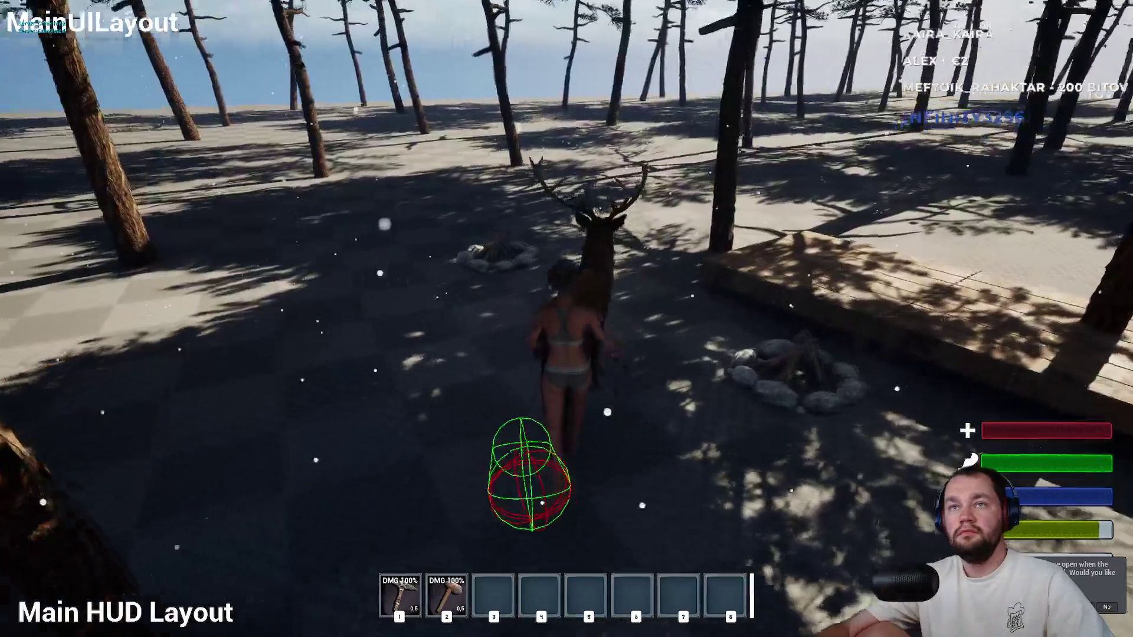
key(w)
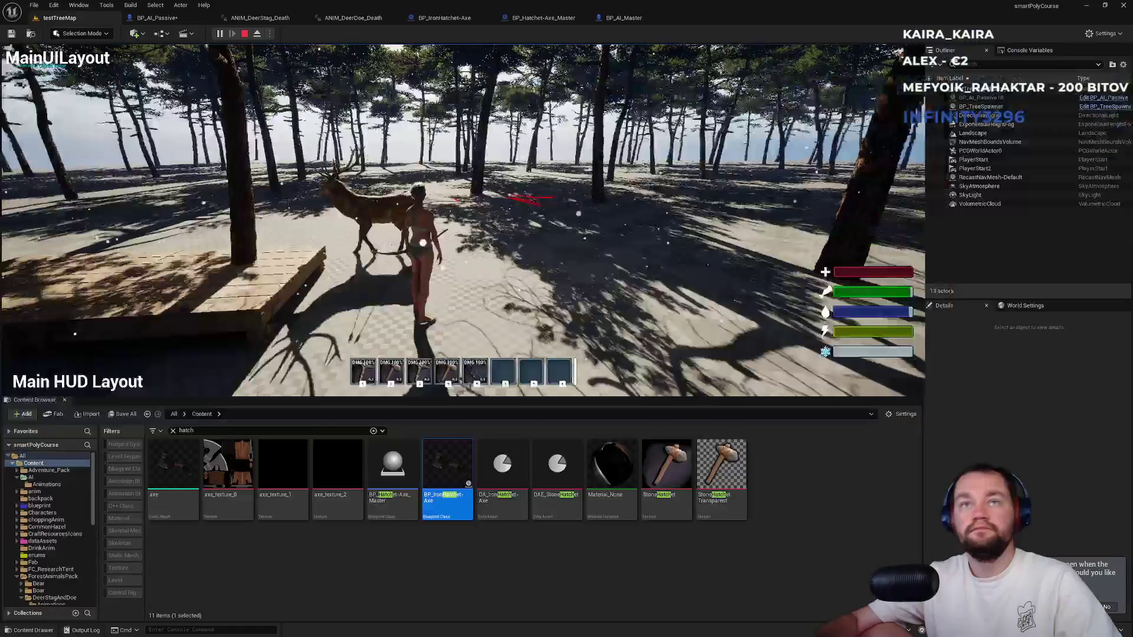
key(Escape)
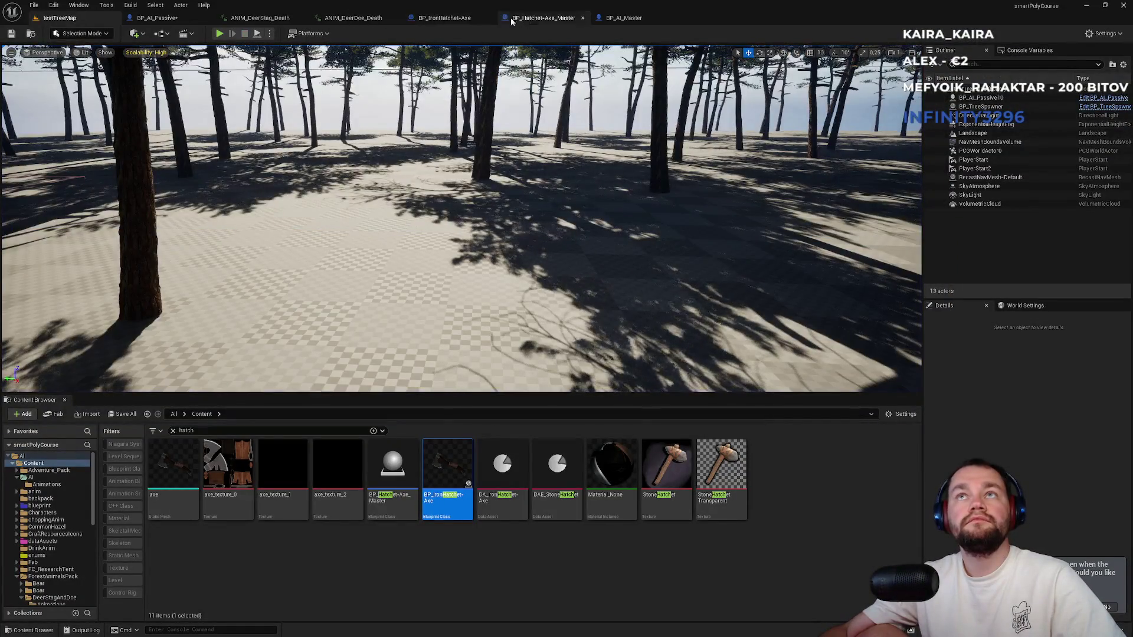
Check the FOverlap damage graph in BP_Hatchet-Axe_Master, then return to BP_AI_Passive.
click(156, 18)
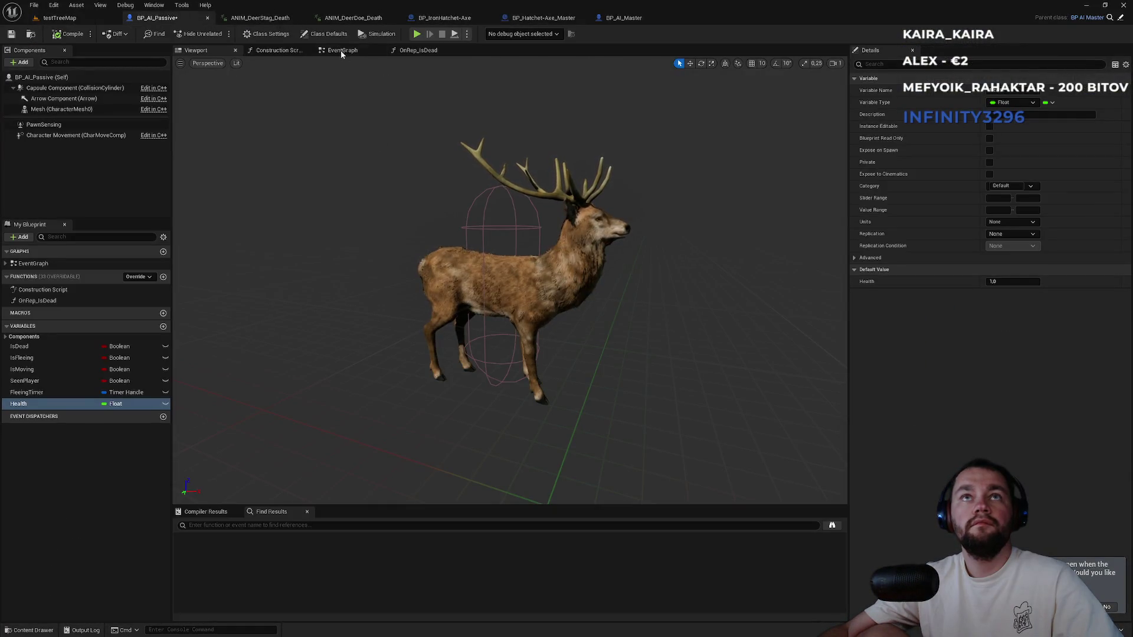
click(620, 18)
click(534, 18)
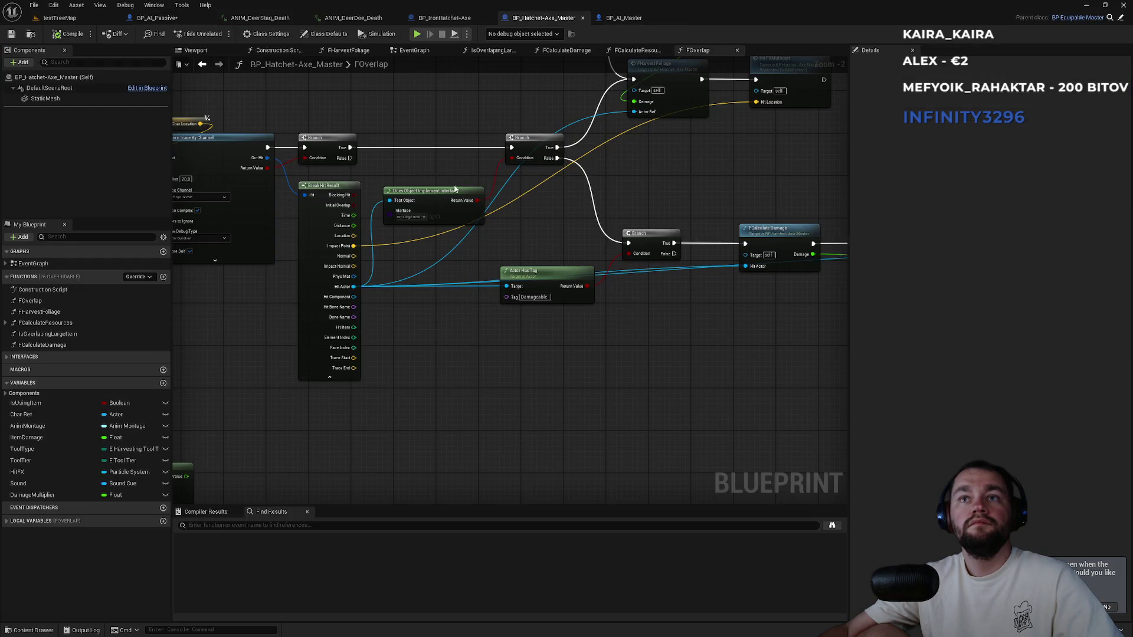
click(155, 18)
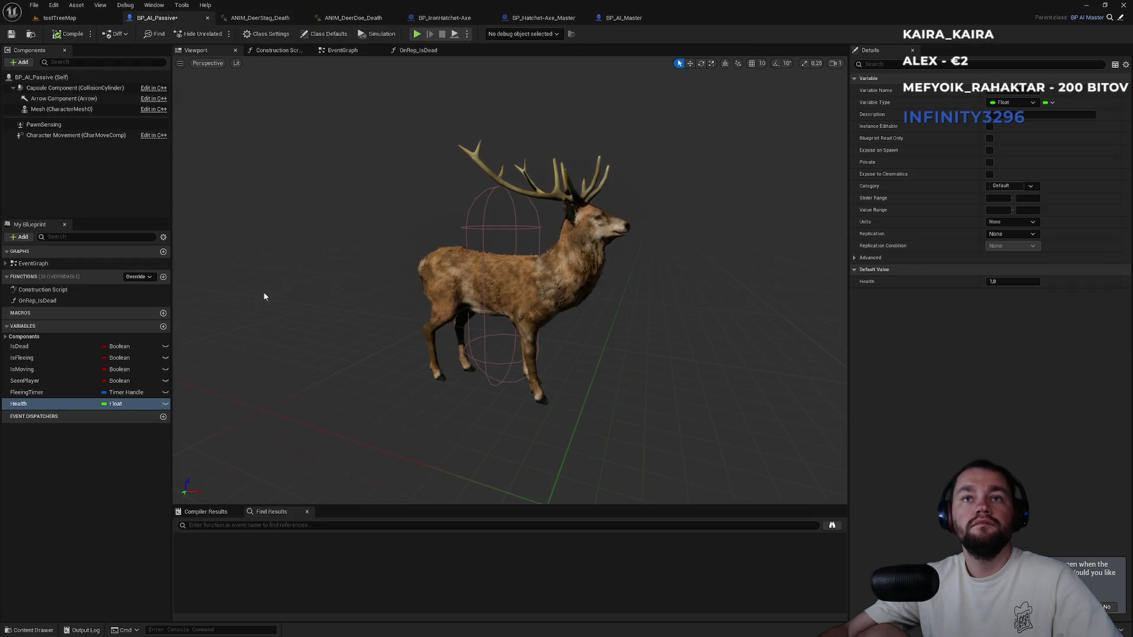
Review the deer's OnRep_IsDead graph and select its Capsule Component.
click(408, 52)
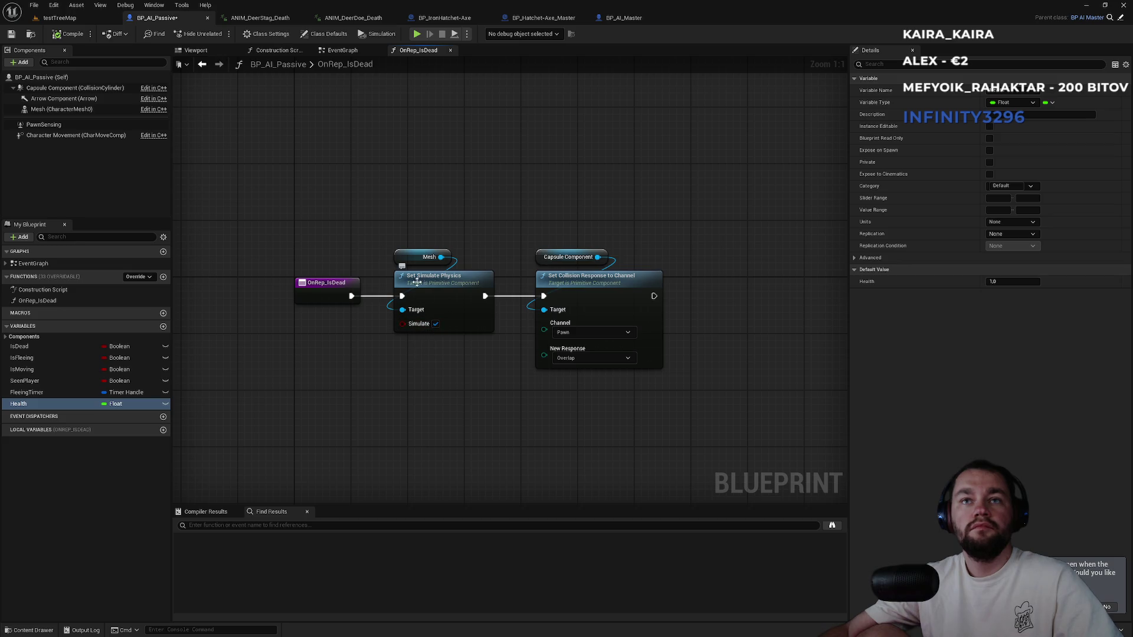
drag(385, 232, 475, 370)
click(557, 369)
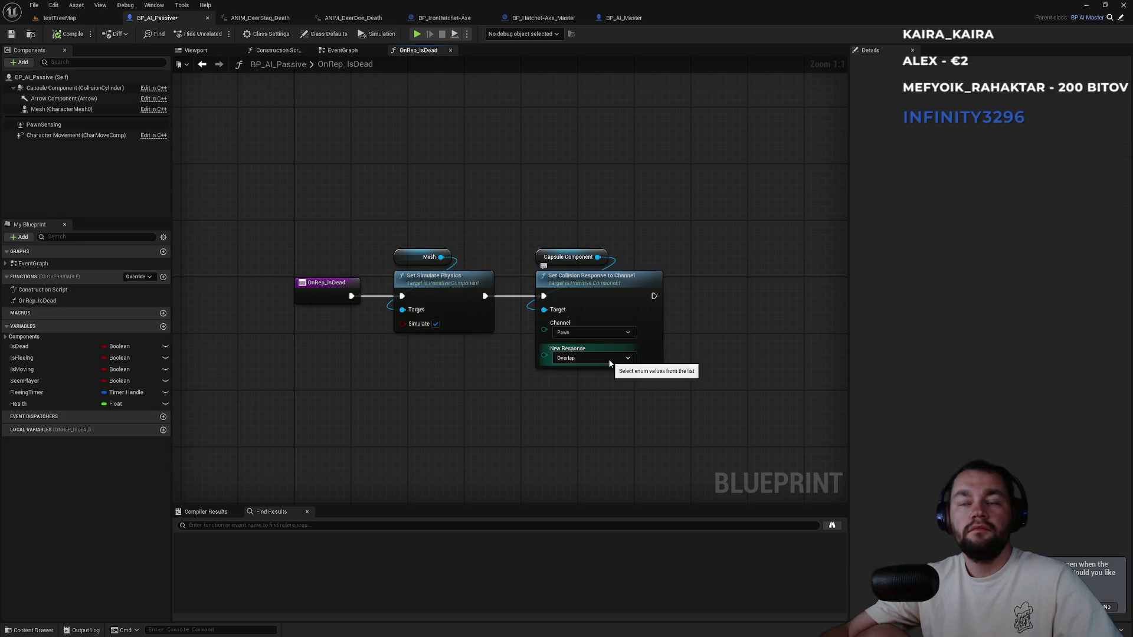
click(349, 50)
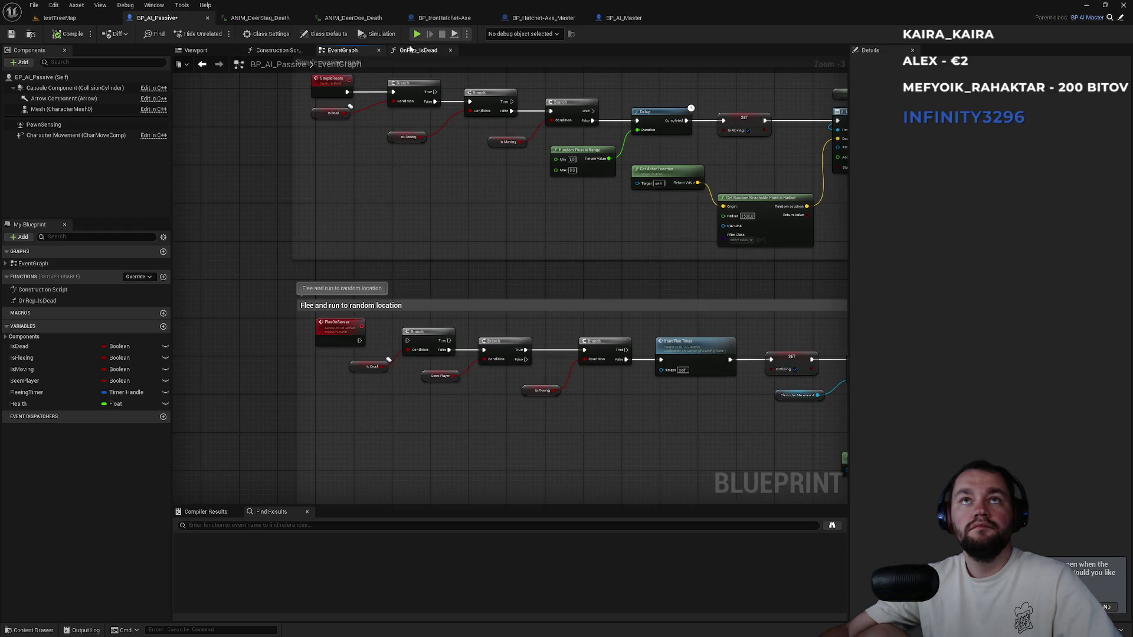
click(418, 50)
click(62, 88)
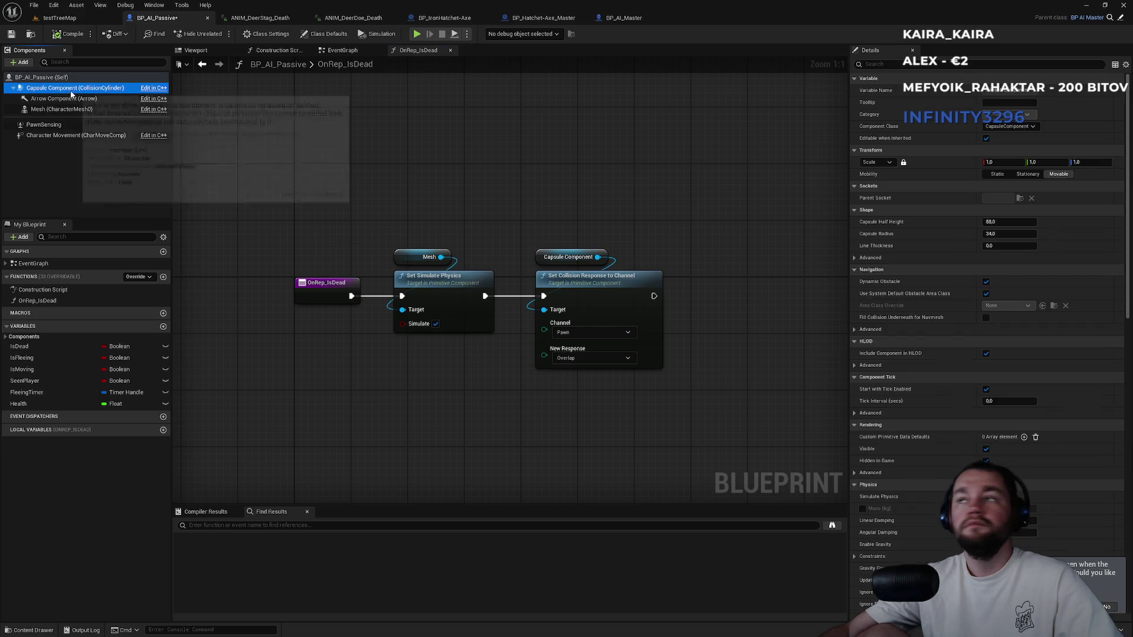
Filter the capsule's details by 'col', set Collision Presets to Custom, and start a play test.
click(893, 63)
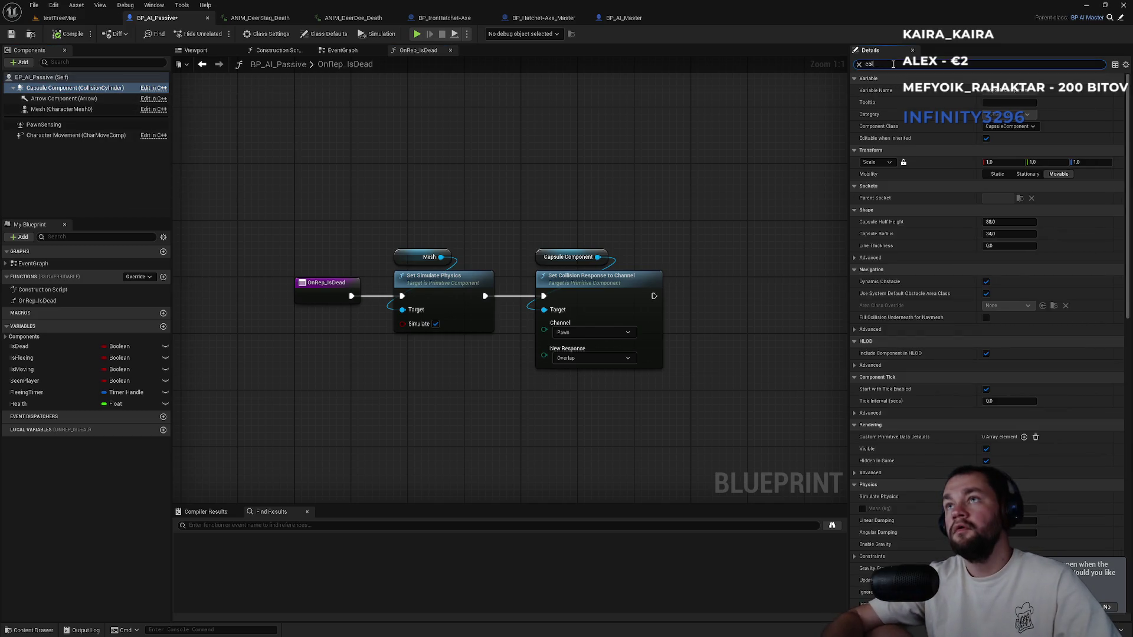
text(col)
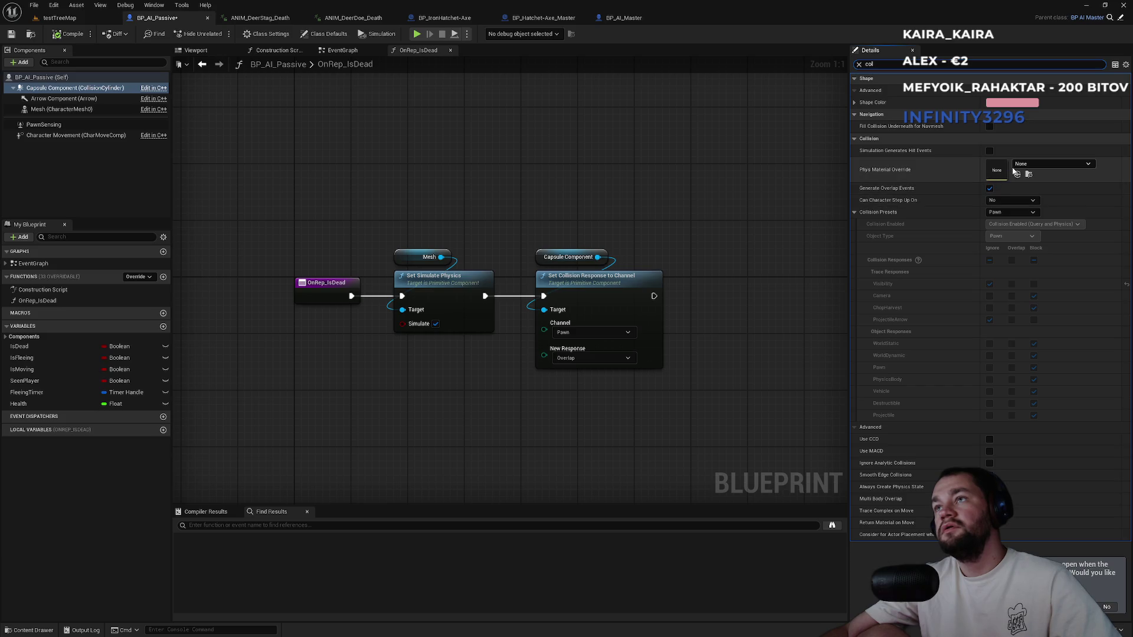
click(1011, 212)
click(1011, 211)
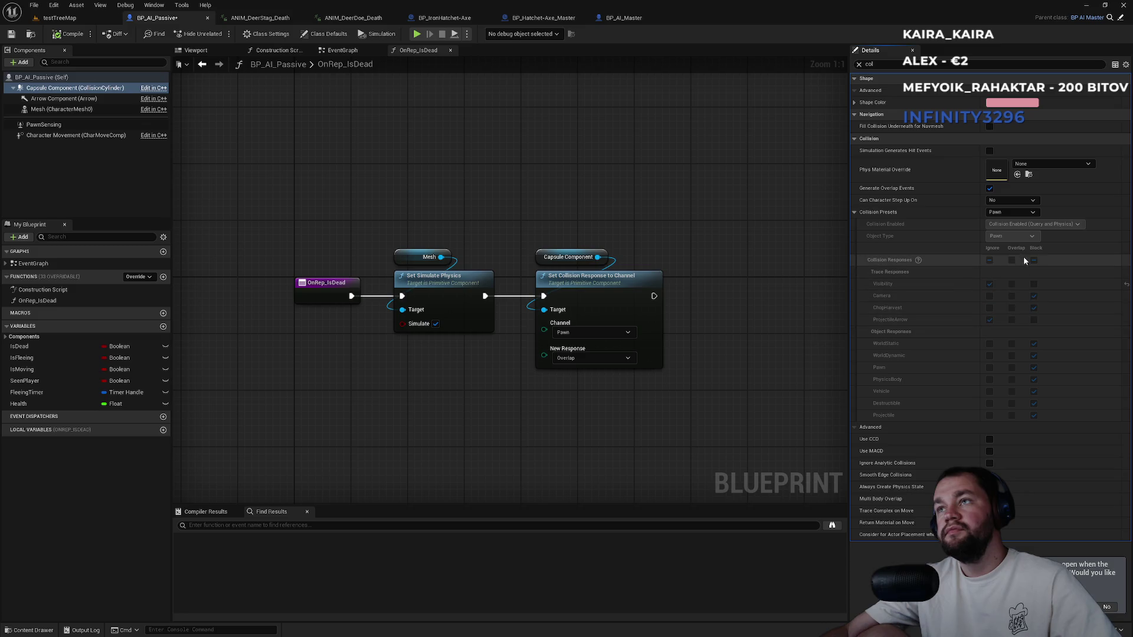
click(1003, 214)
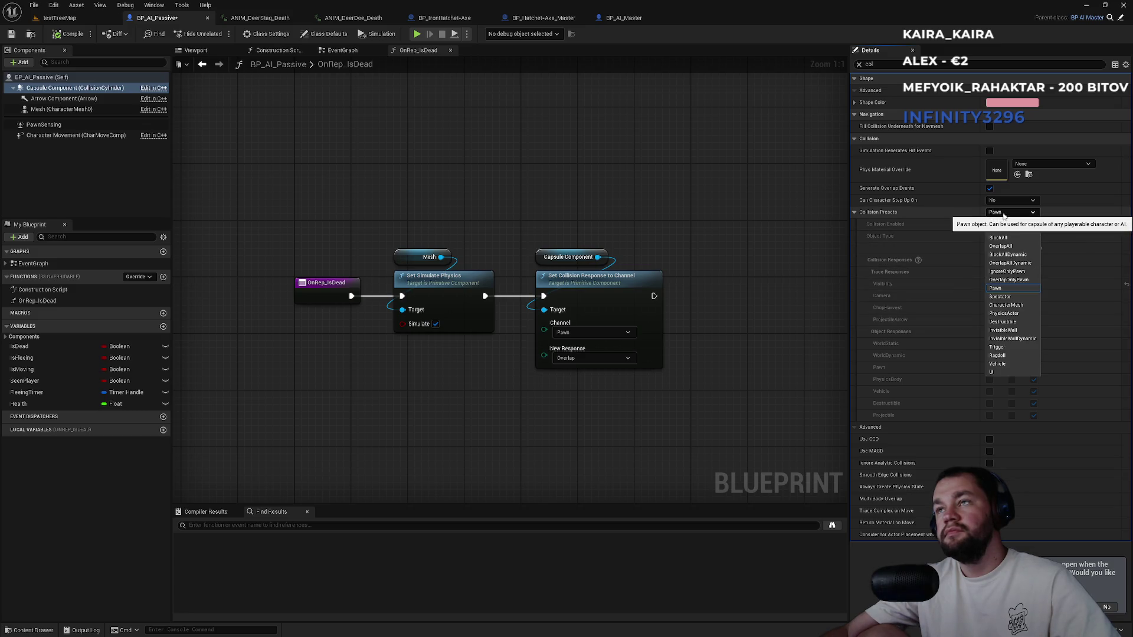
click(997, 221)
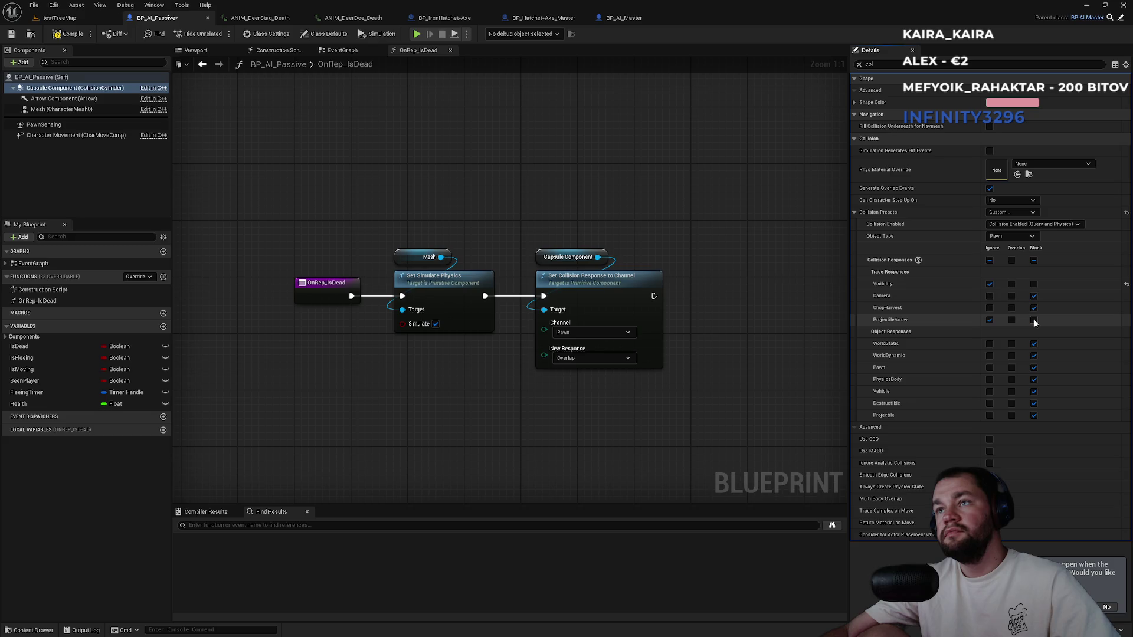
click(88, 24)
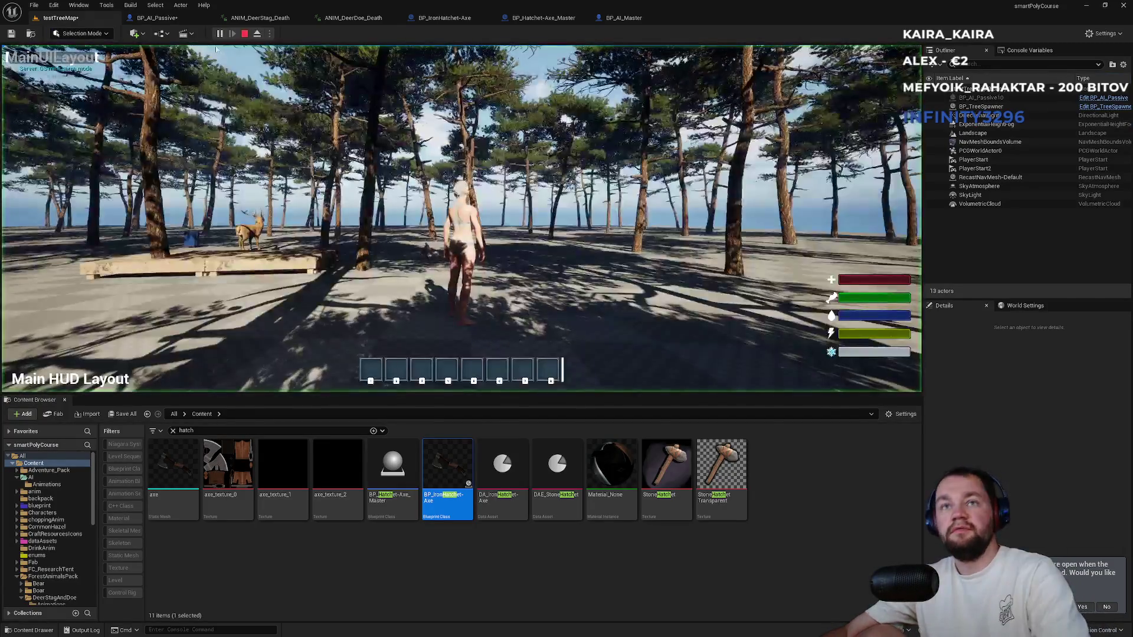
In fullscreen, aim and fire the bow at the deer, move around, then stop play.
key(F11)
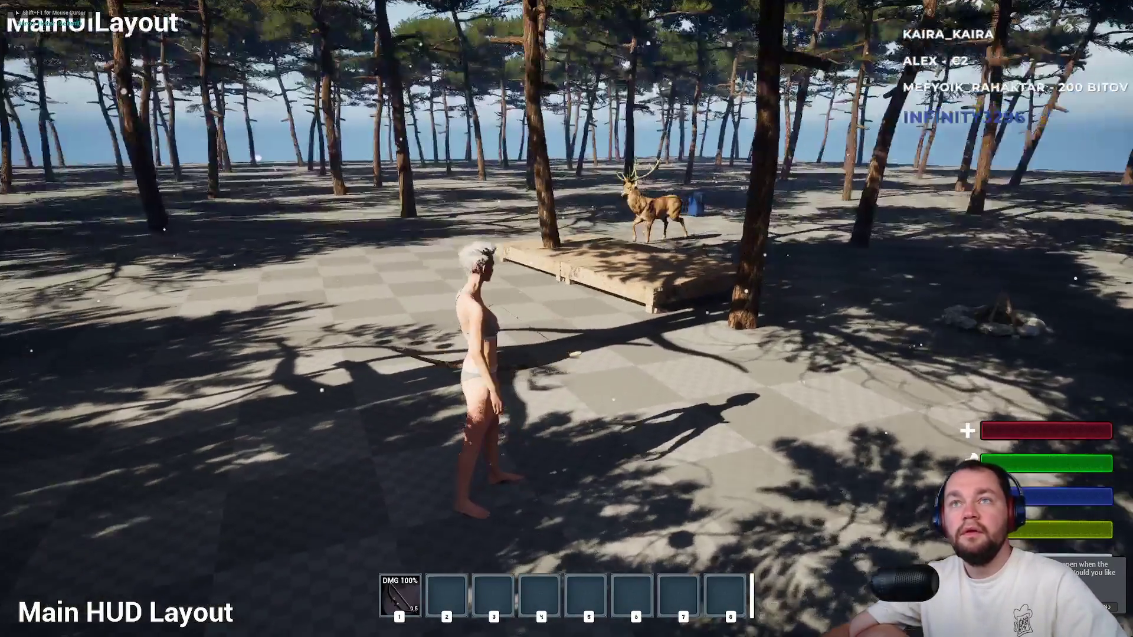
right_click(566, 319)
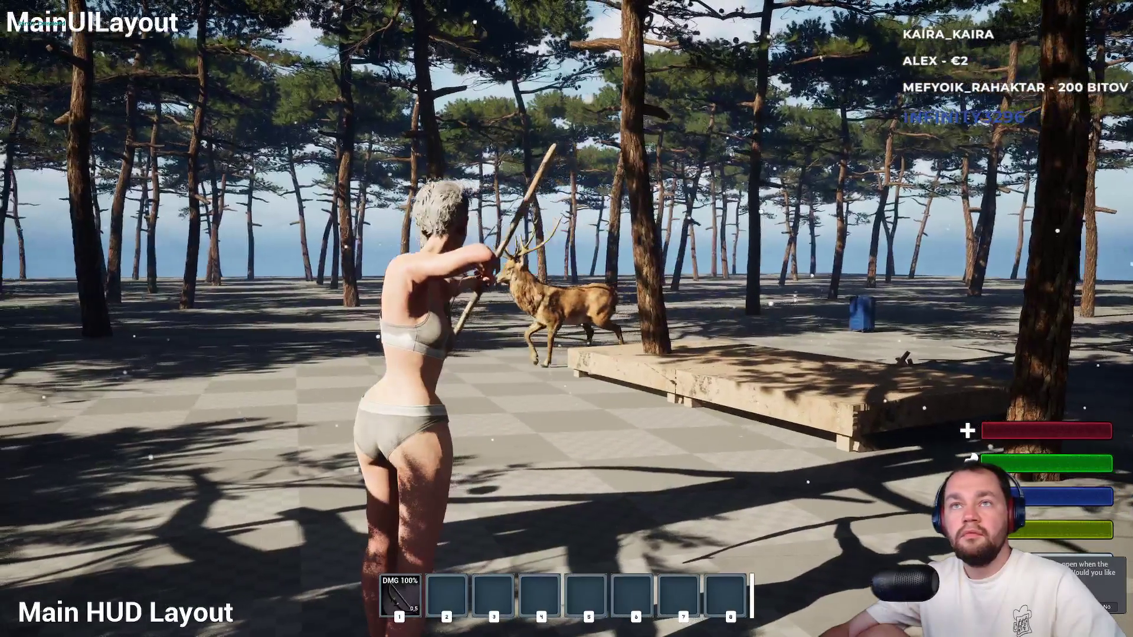
click(567, 319)
right_click(567, 319)
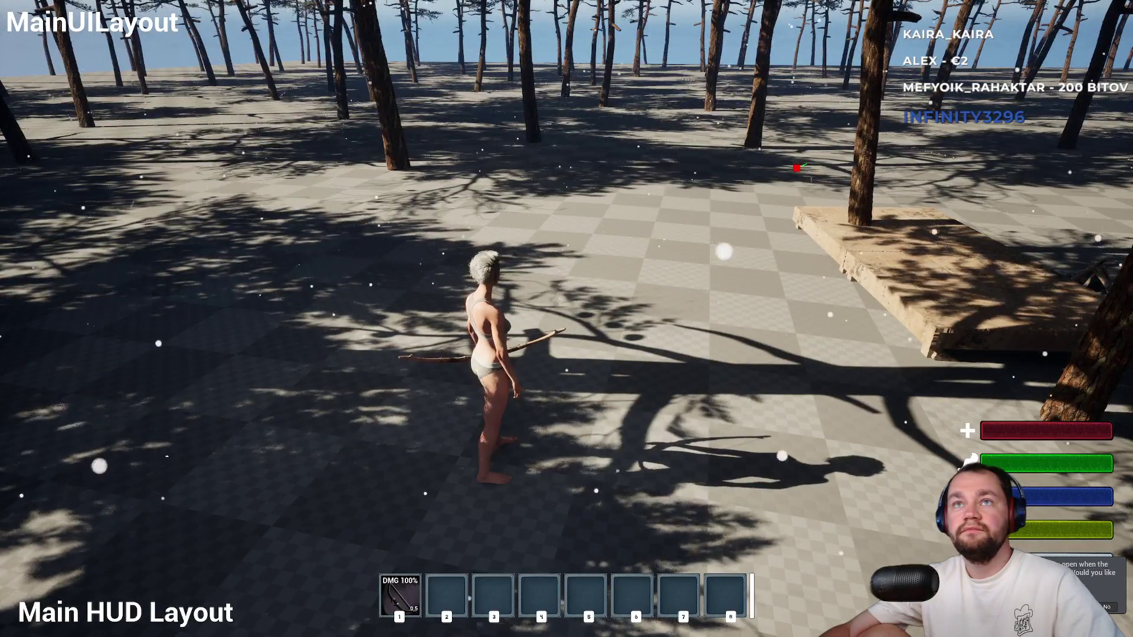
key(s)
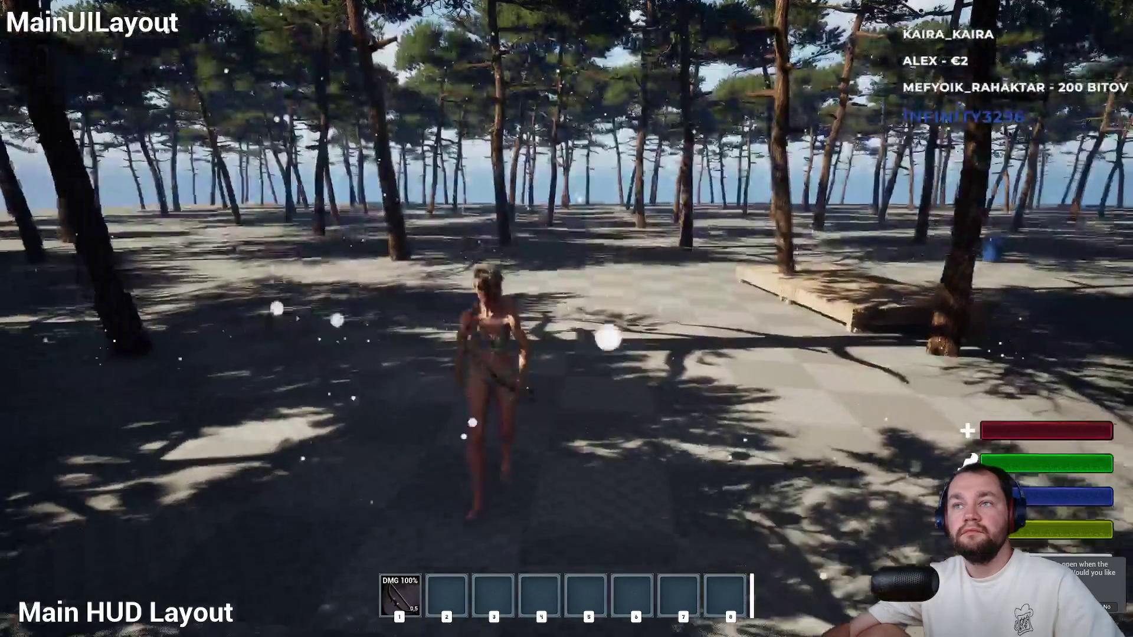
key(w)
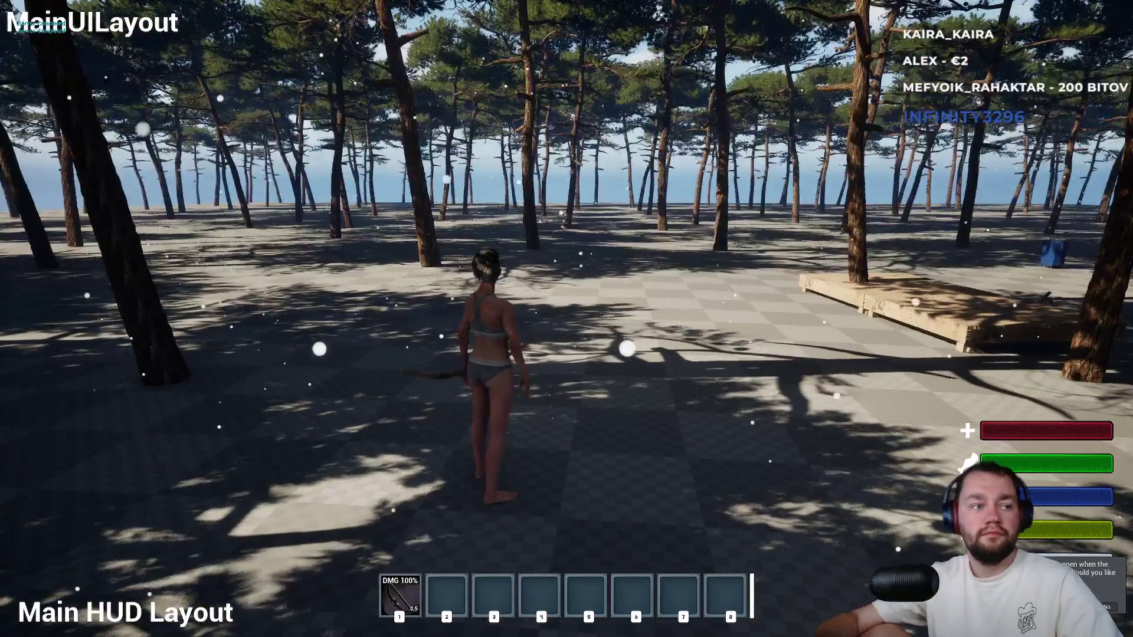
key(F11)
key(Escape)
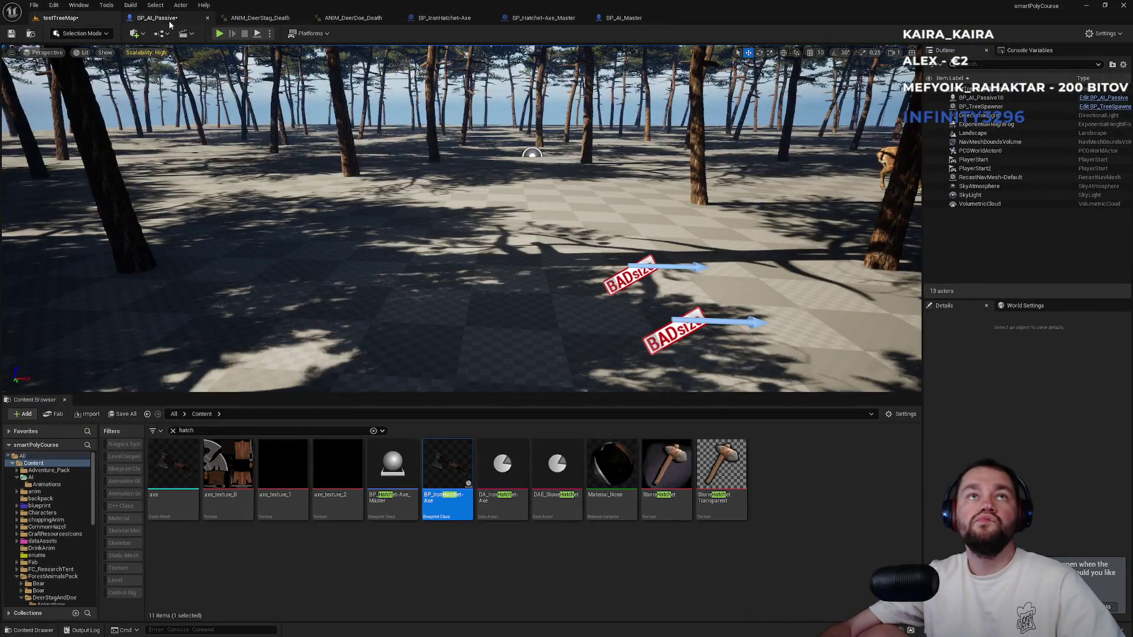
Show BP_AI_Passive's Viewport preview of the deer, then switch back to testTreeMap.
click(169, 21)
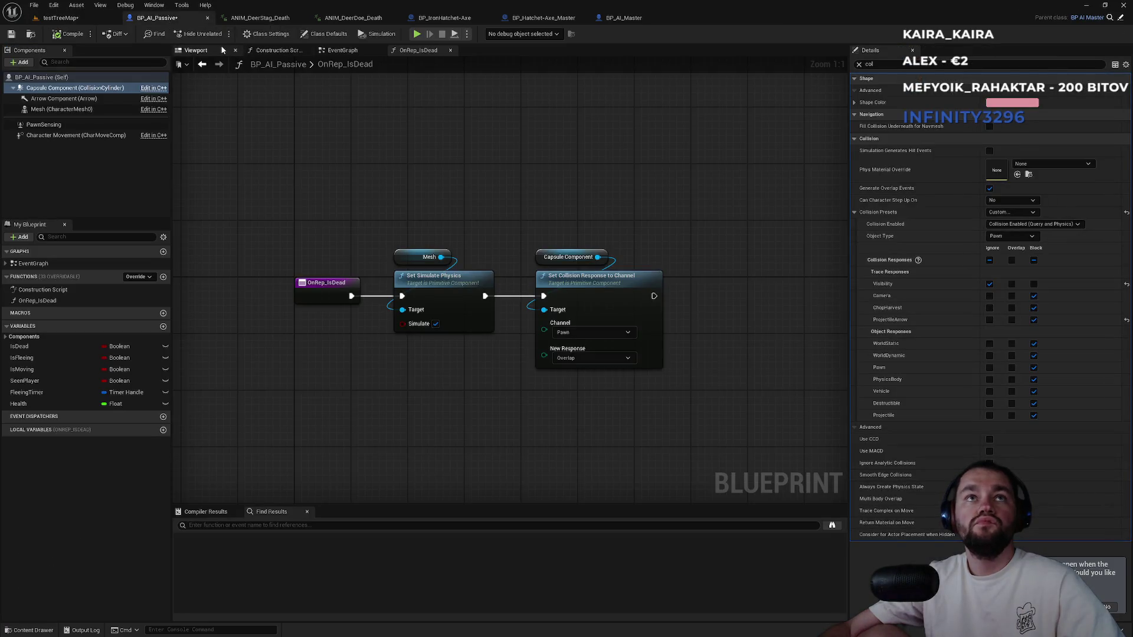
click(196, 50)
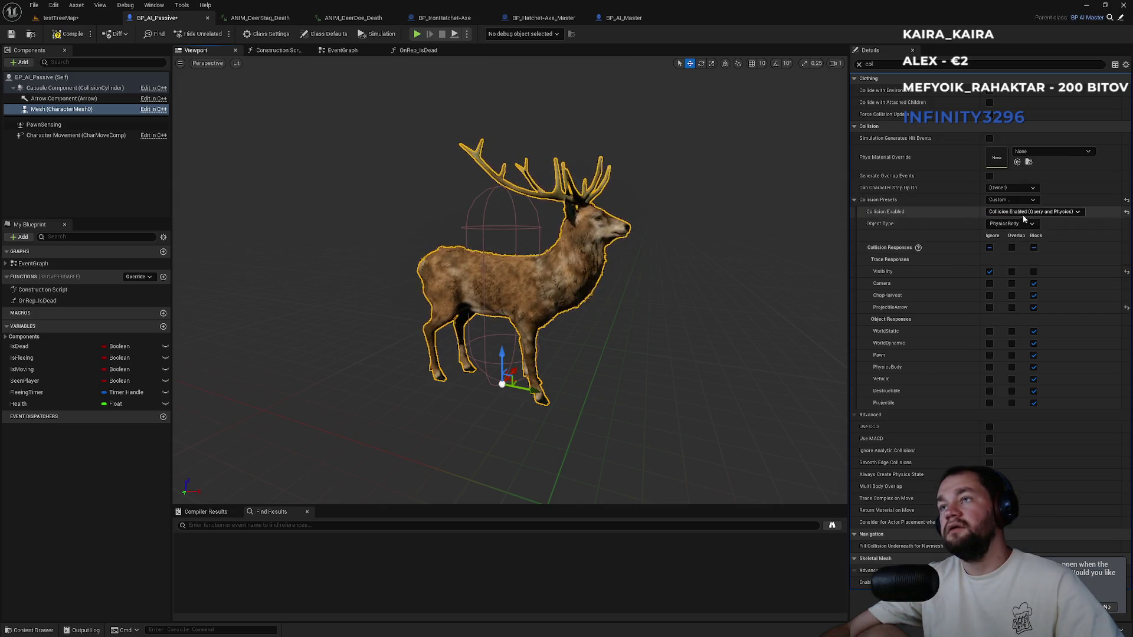
click(86, 19)
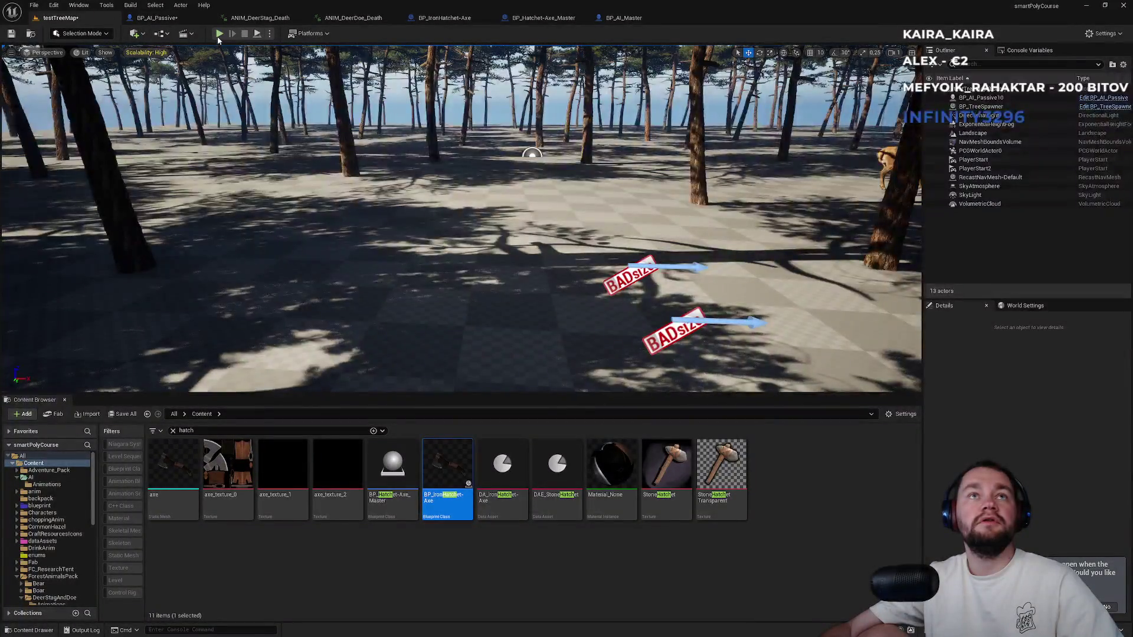
Play-test shooting the deer with an arrow, walk over to the fallen deer, then stop.
click(219, 33)
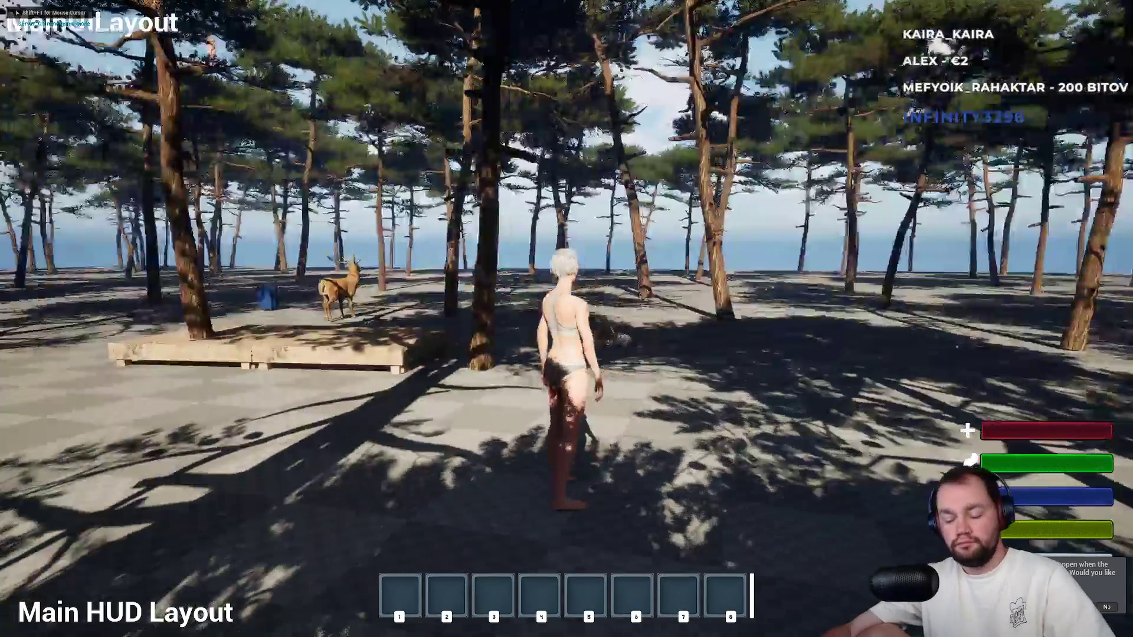
key(w)
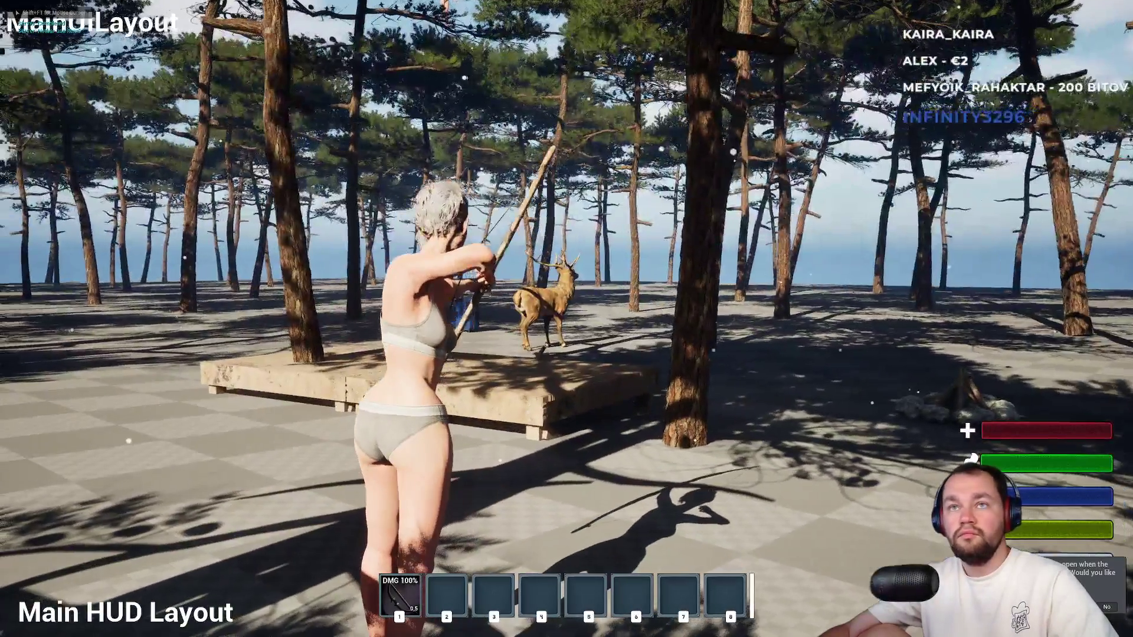
click(566, 318)
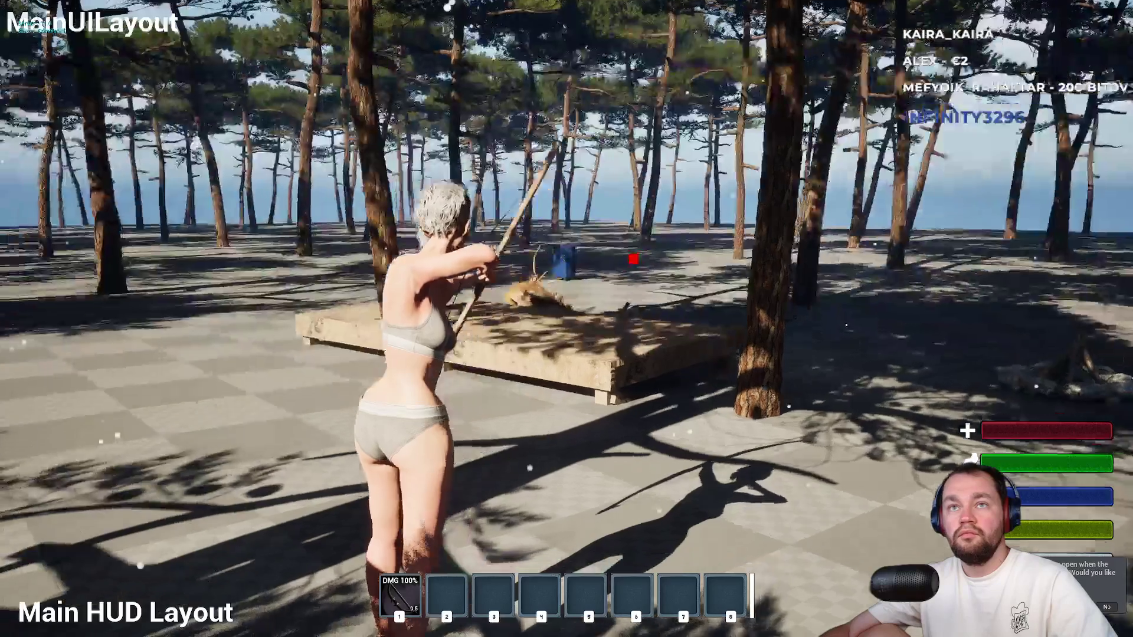
key(w)
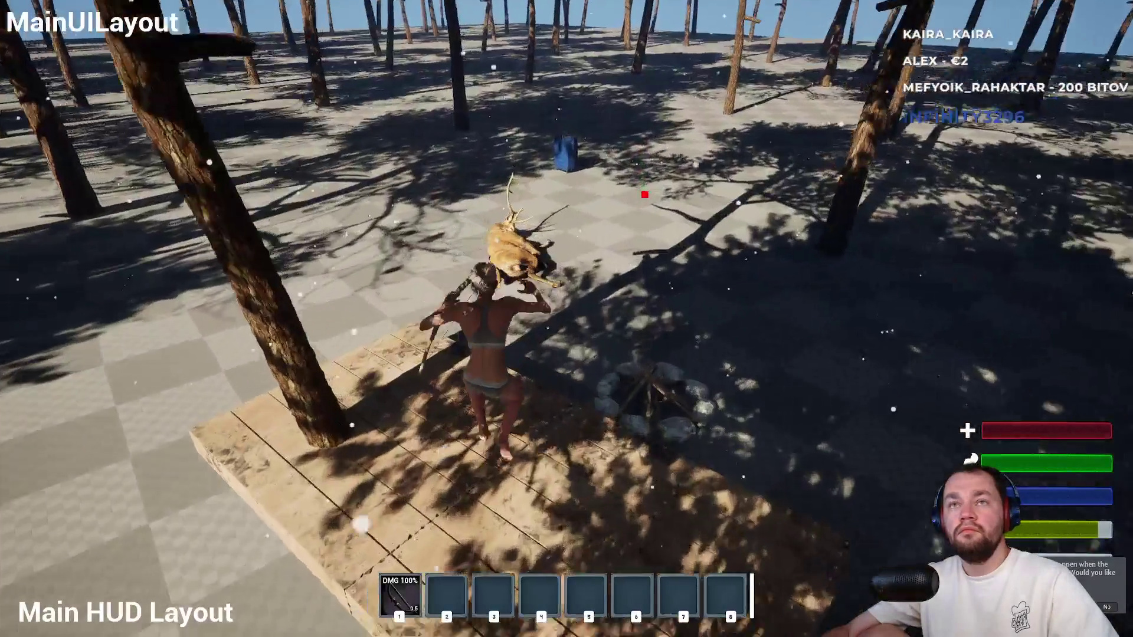
key(w)
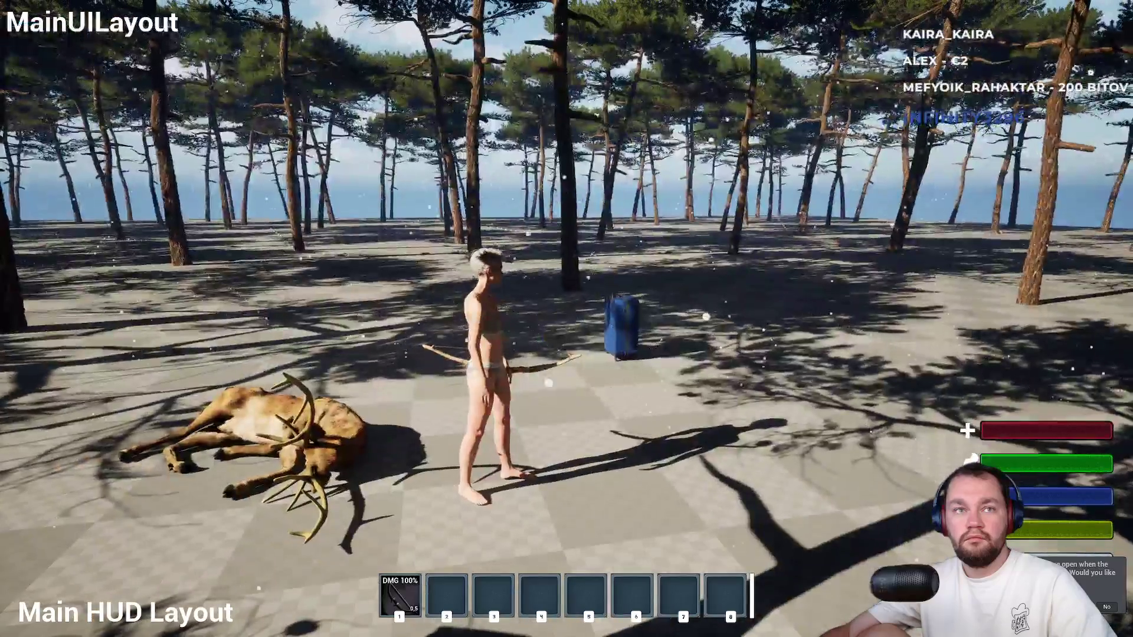
key(F11)
key(Escape)
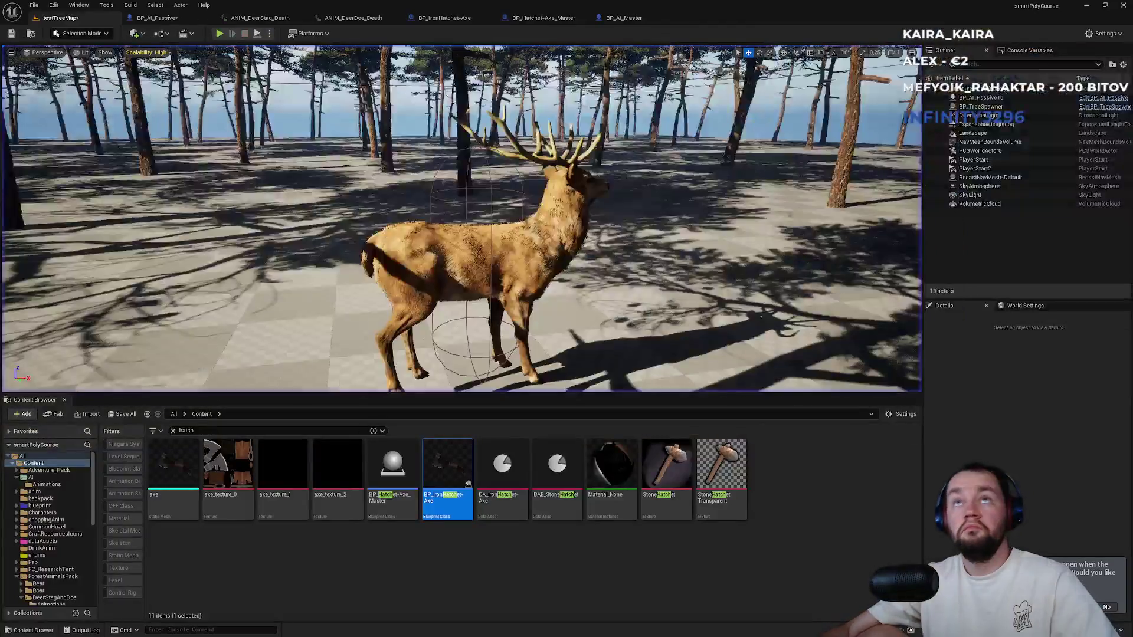
Look through the BP_Hatchet-Axe_Master and BP_IronHatchet-Axe tabs, then BP_AI_Master's actor tags.
click(625, 18)
click(546, 19)
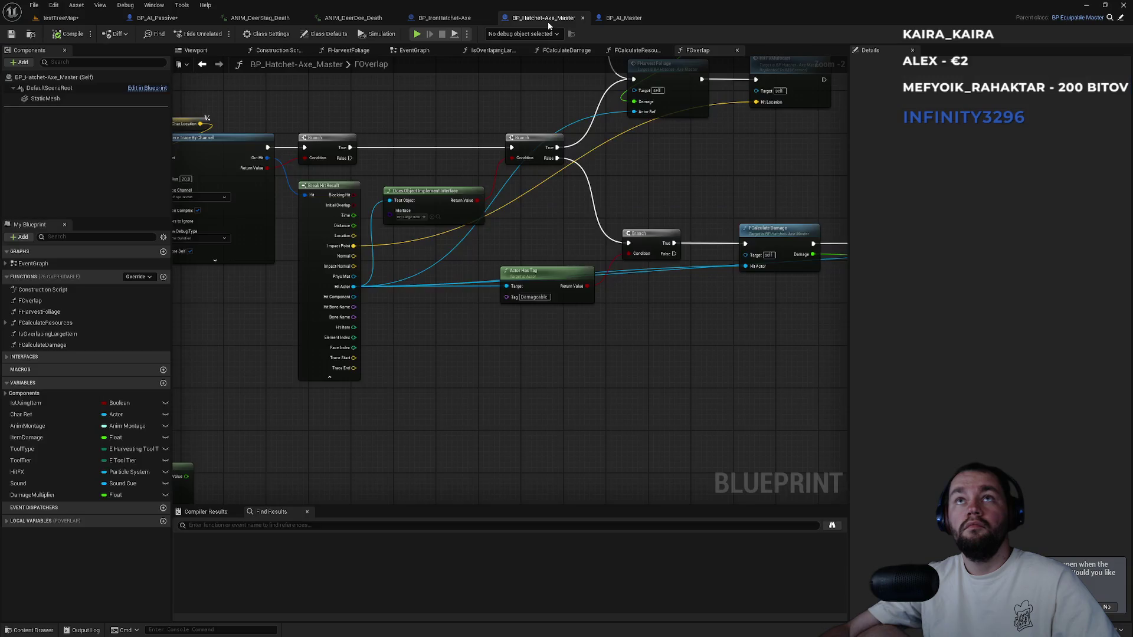
click(454, 20)
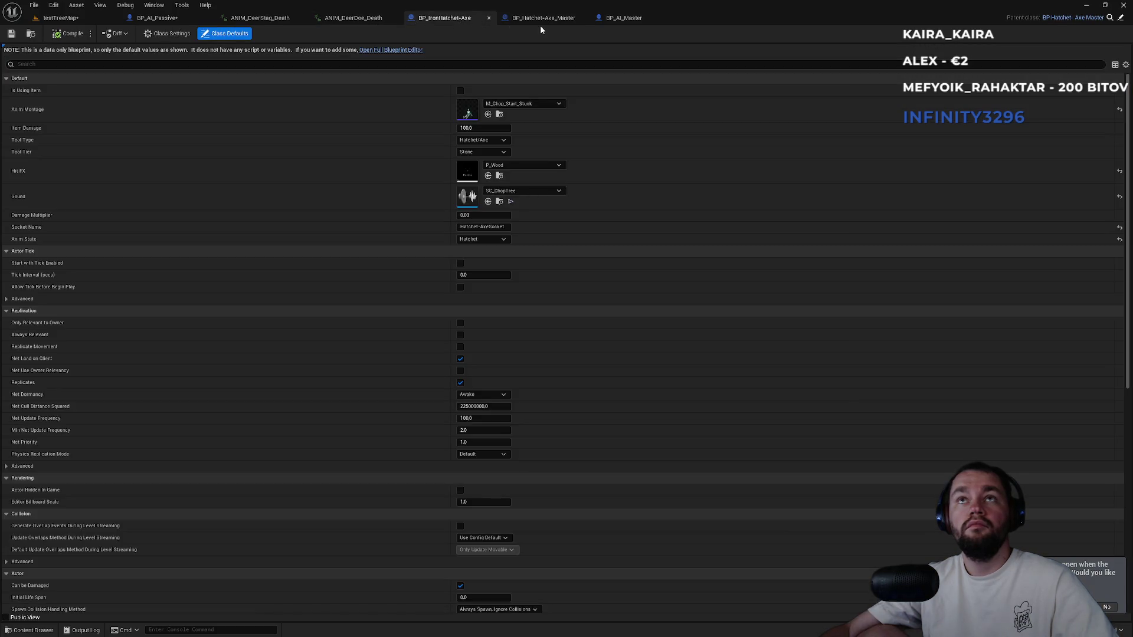
click(609, 24)
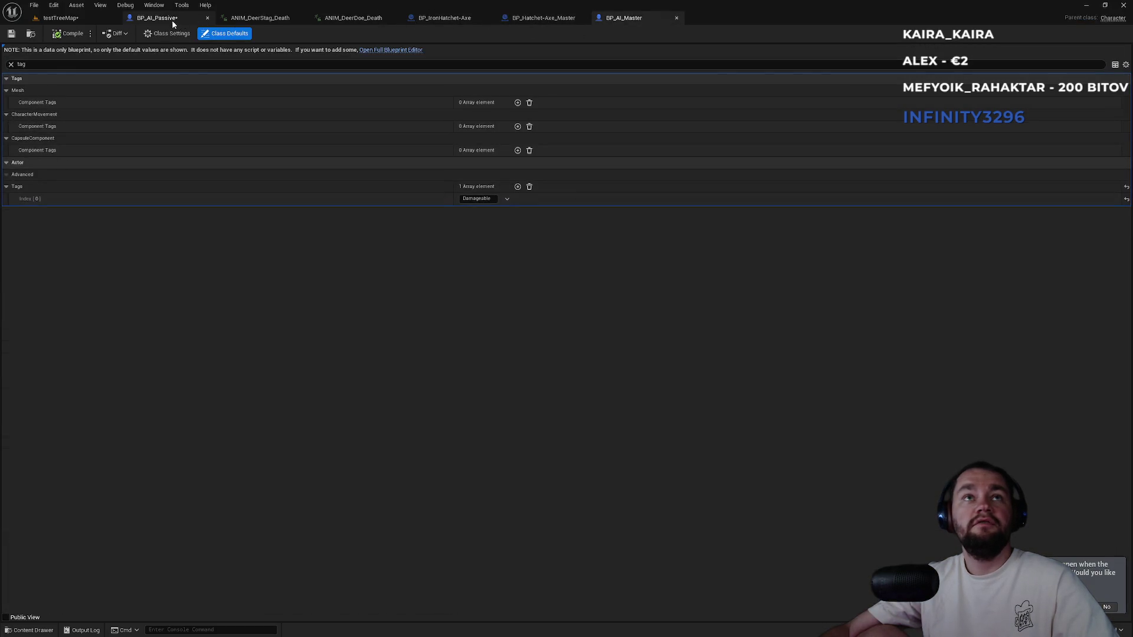
Inspect OnRep_IsDead's mesh-physics and capsule Pawn-overlap nodes in BP_AI_Passive, then return to testTreeMap.
click(172, 22)
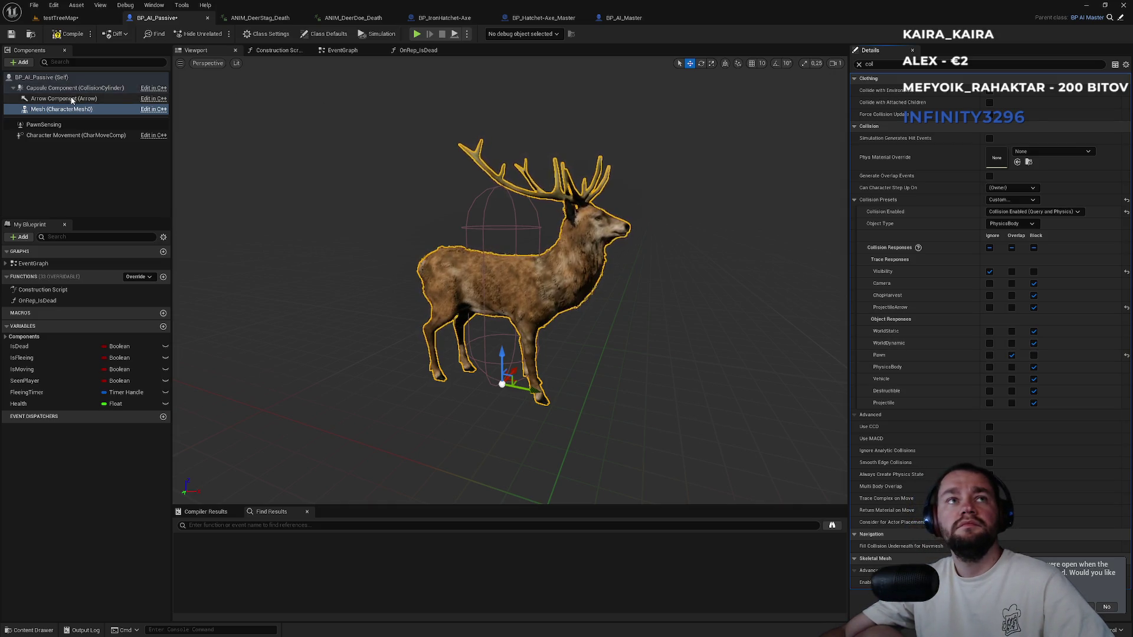
click(415, 52)
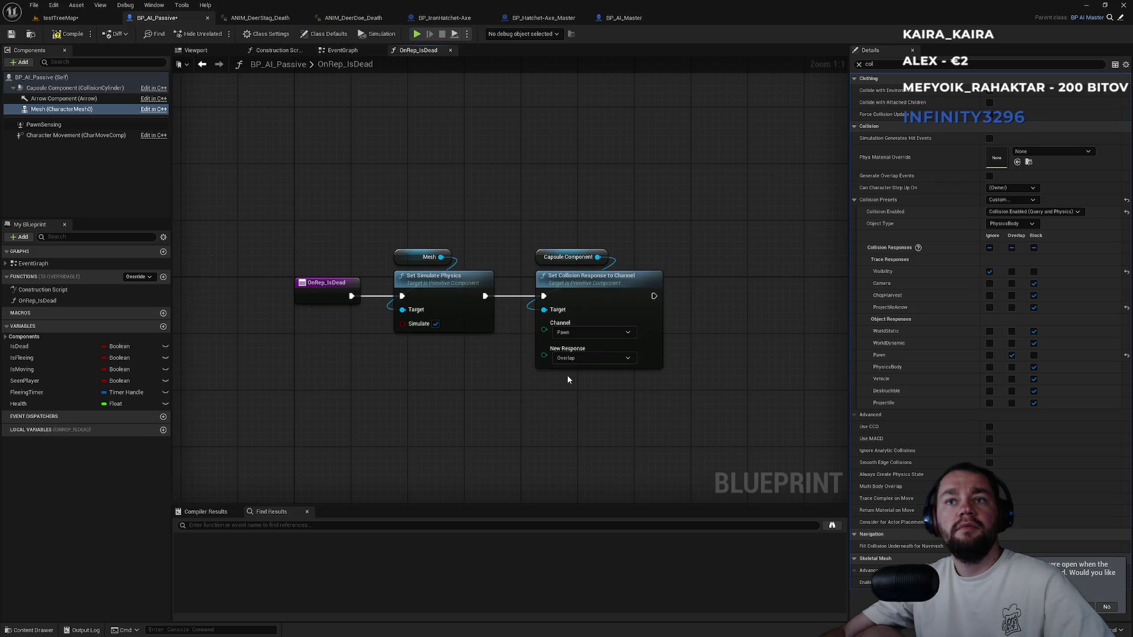
drag(577, 387, 570, 203)
click(85, 20)
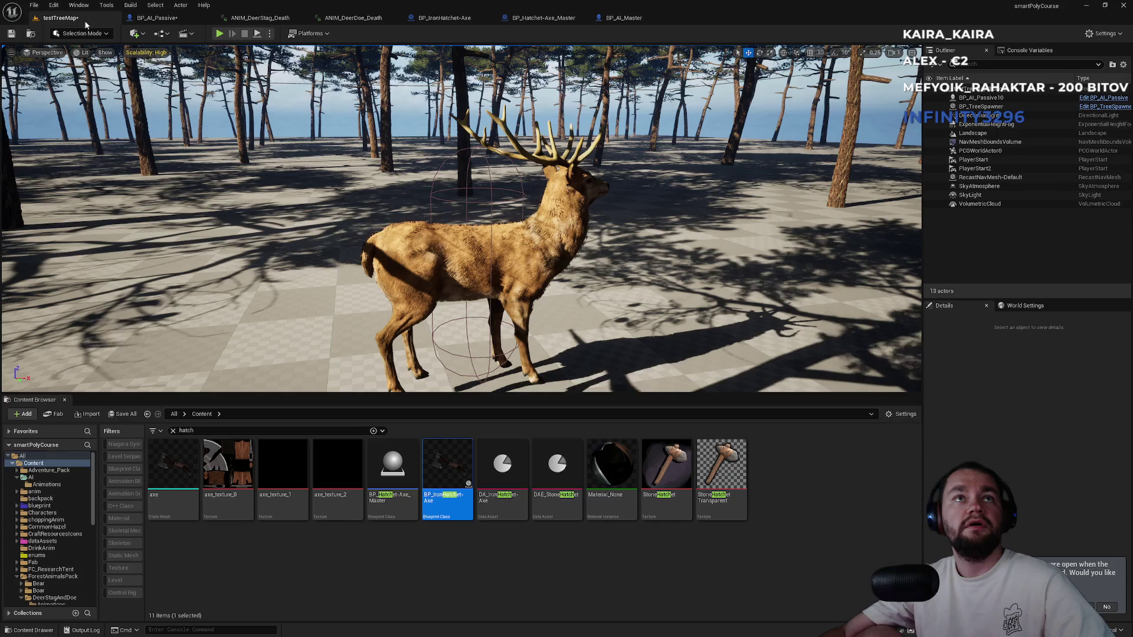
click(219, 33)
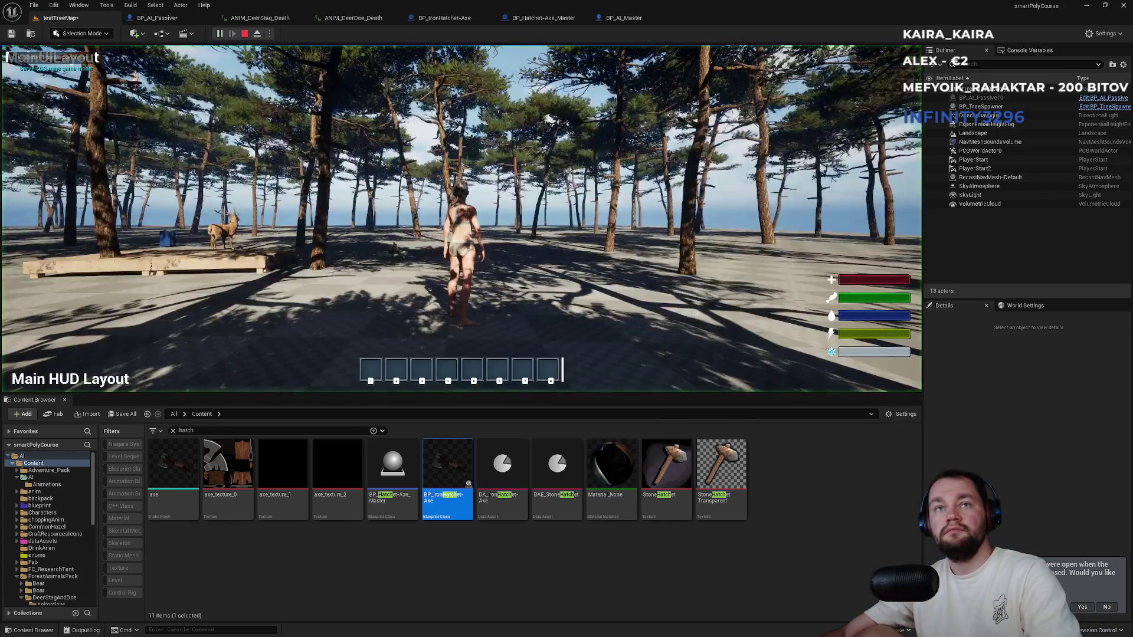
key(F11)
key(1)
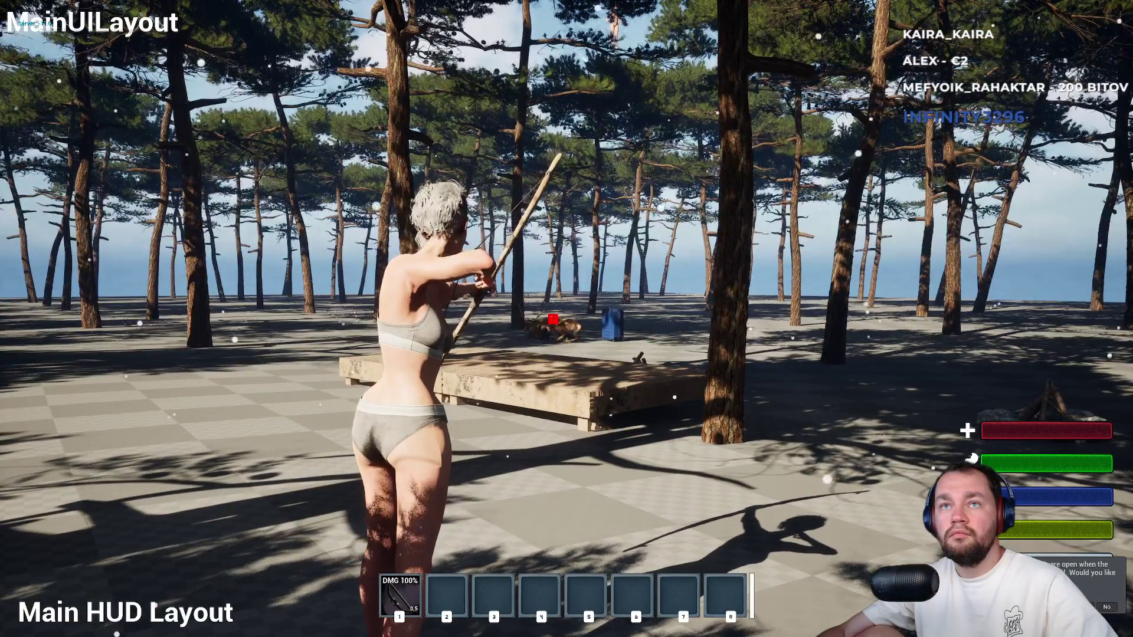
key(w)
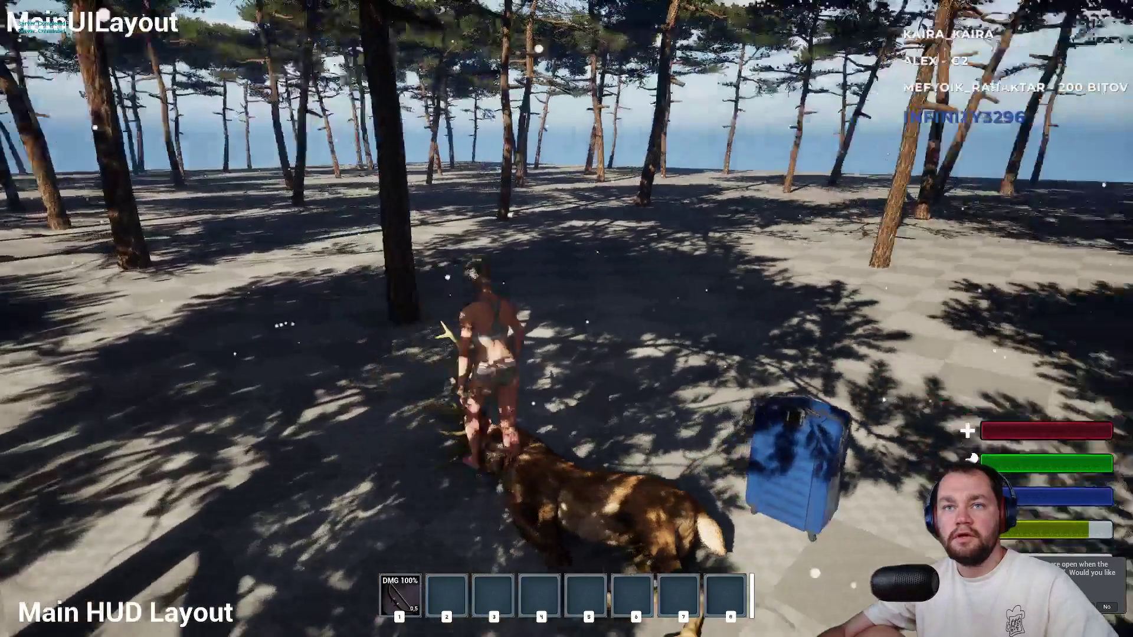
key(a)
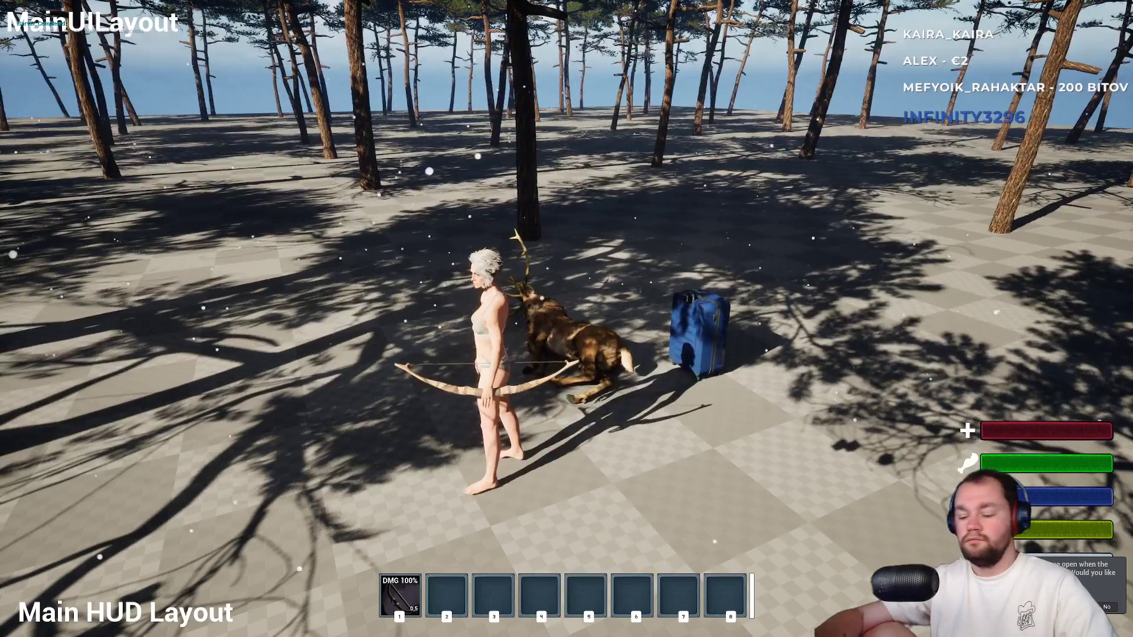
key(Escape)
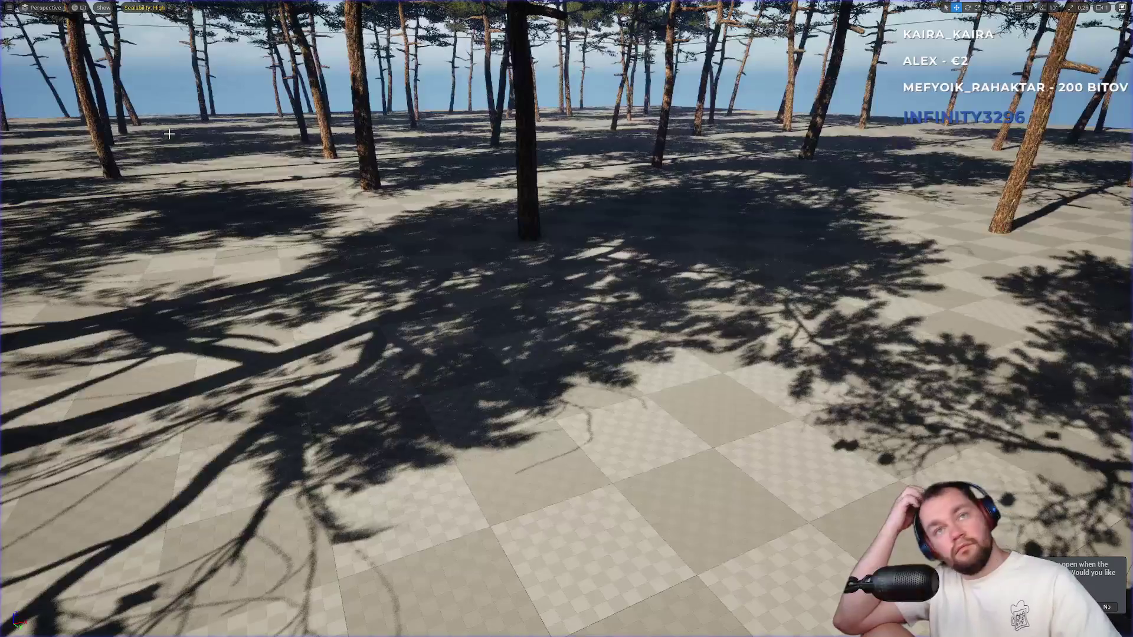
key(F11)
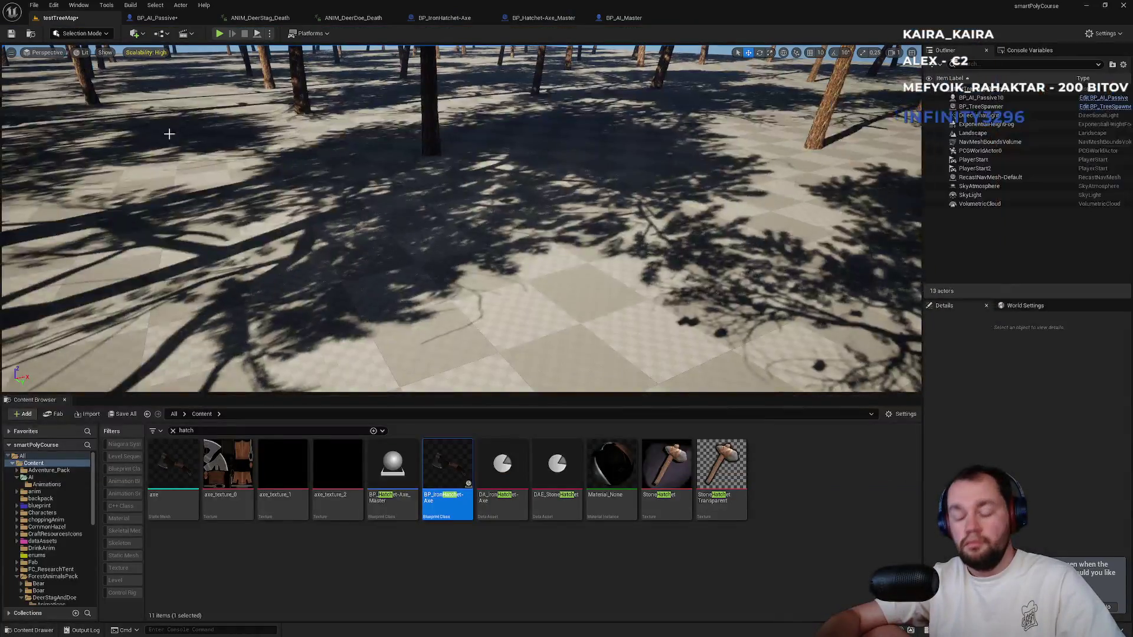
Start a fullscreen play test and strike the deer twice with the hatchet.
key(alt+p)
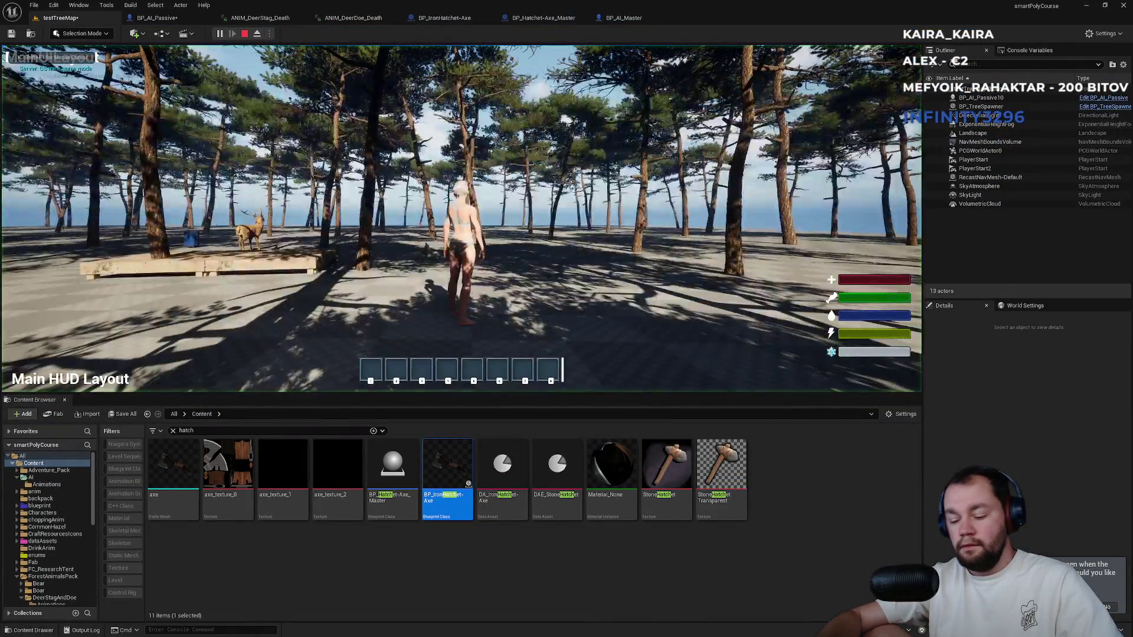
key(F11)
click(567, 319)
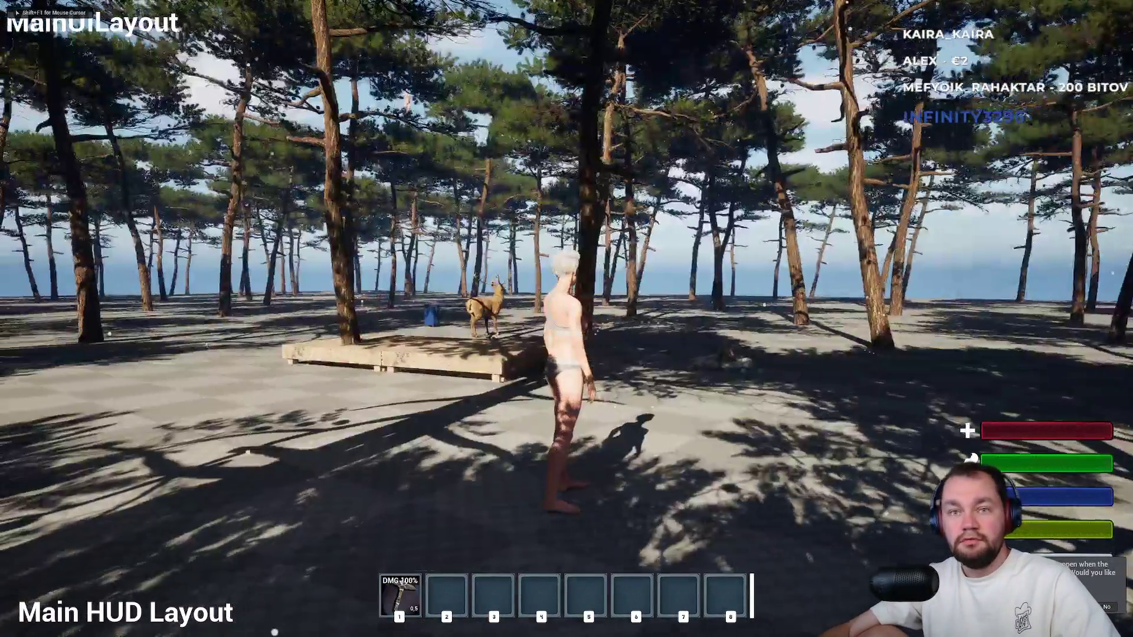
key(w)
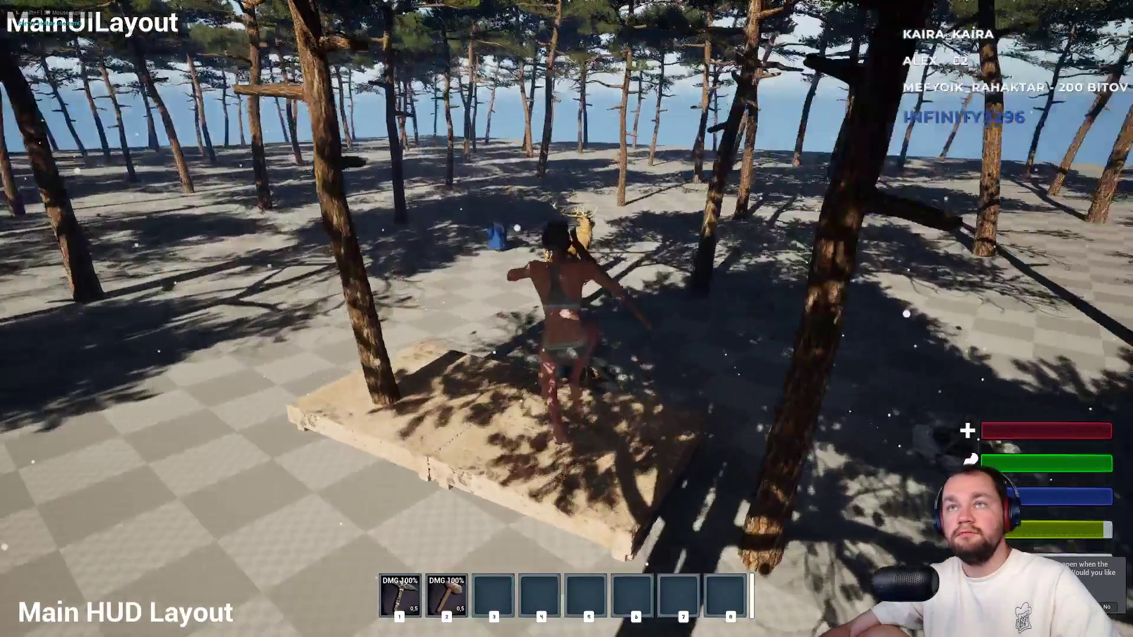
key(w)
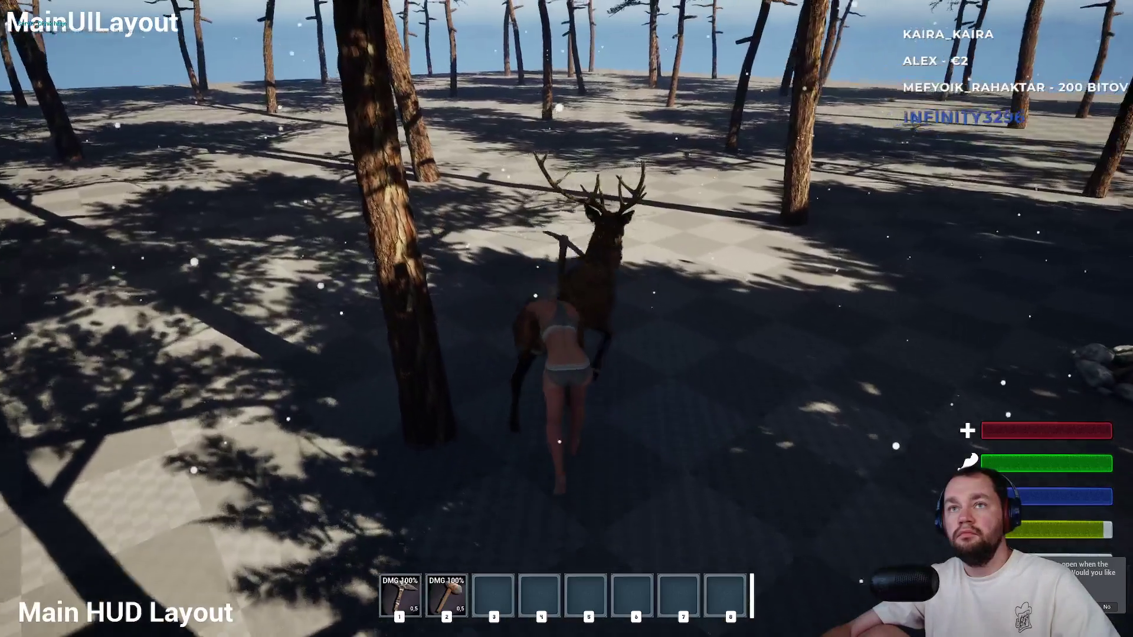
click(566, 319)
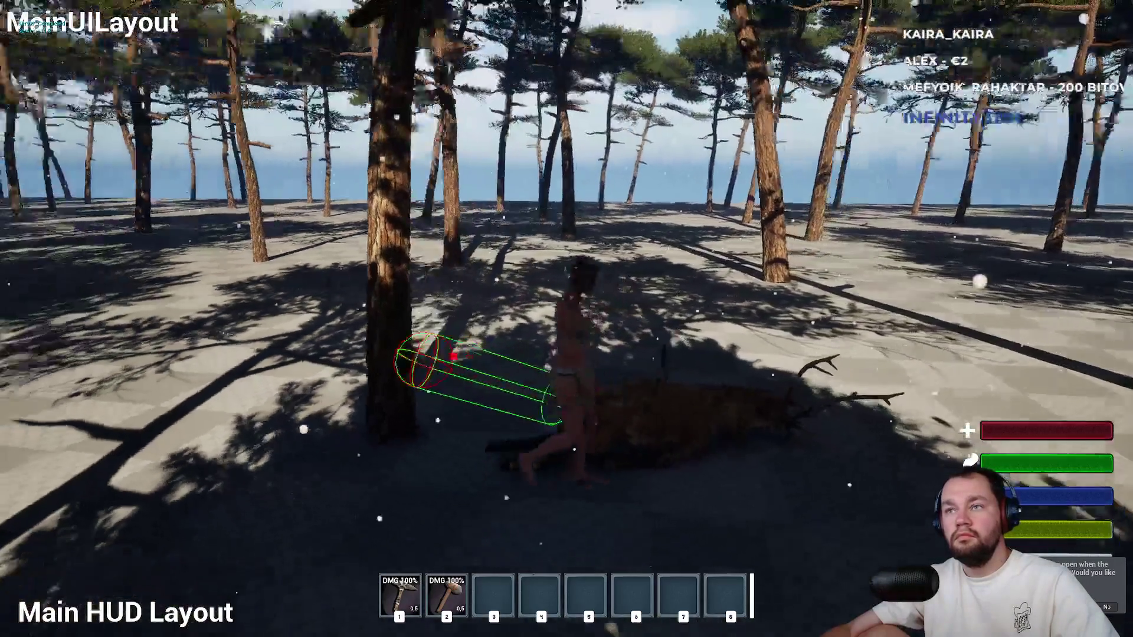
click(567, 318)
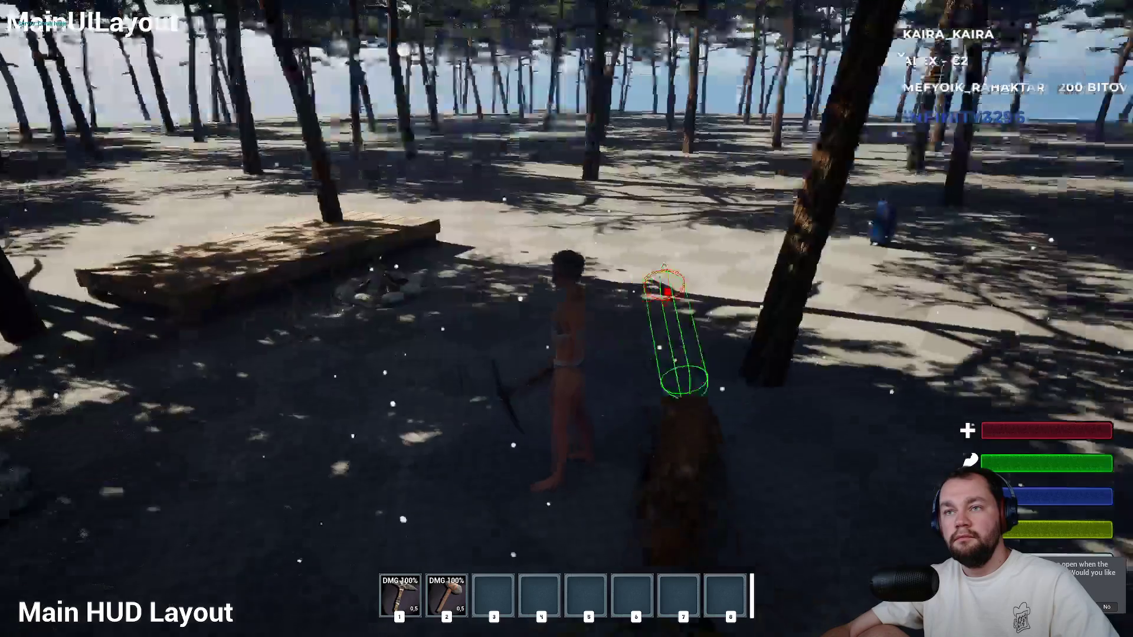
Shoot the deer with the bow, harvest the fallen body, and stop the session.
key(w)
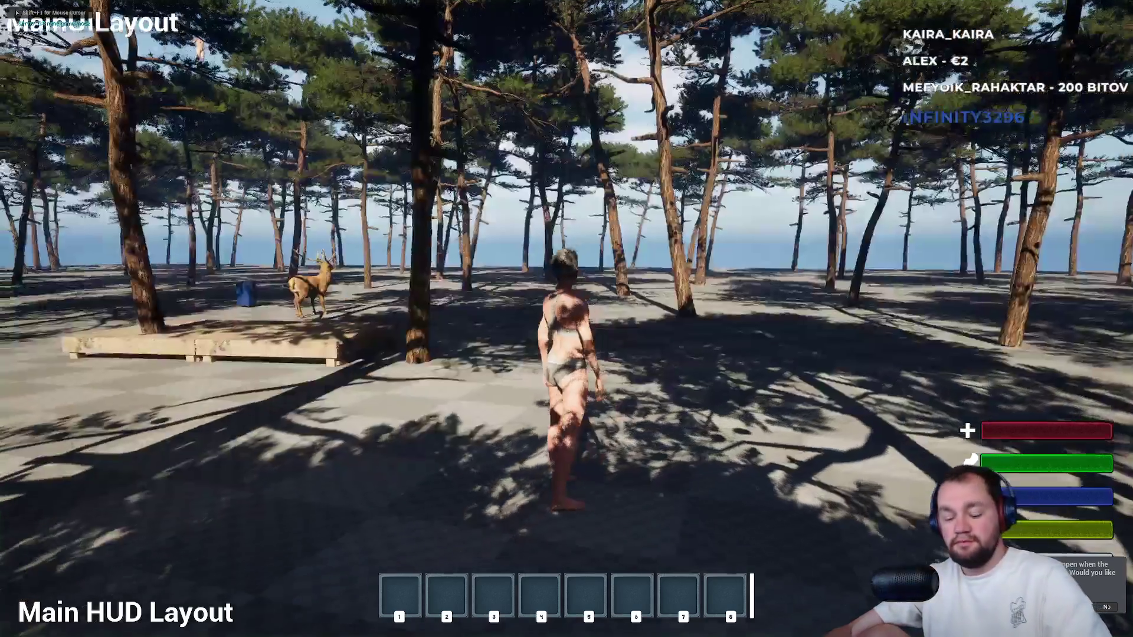
key(w)
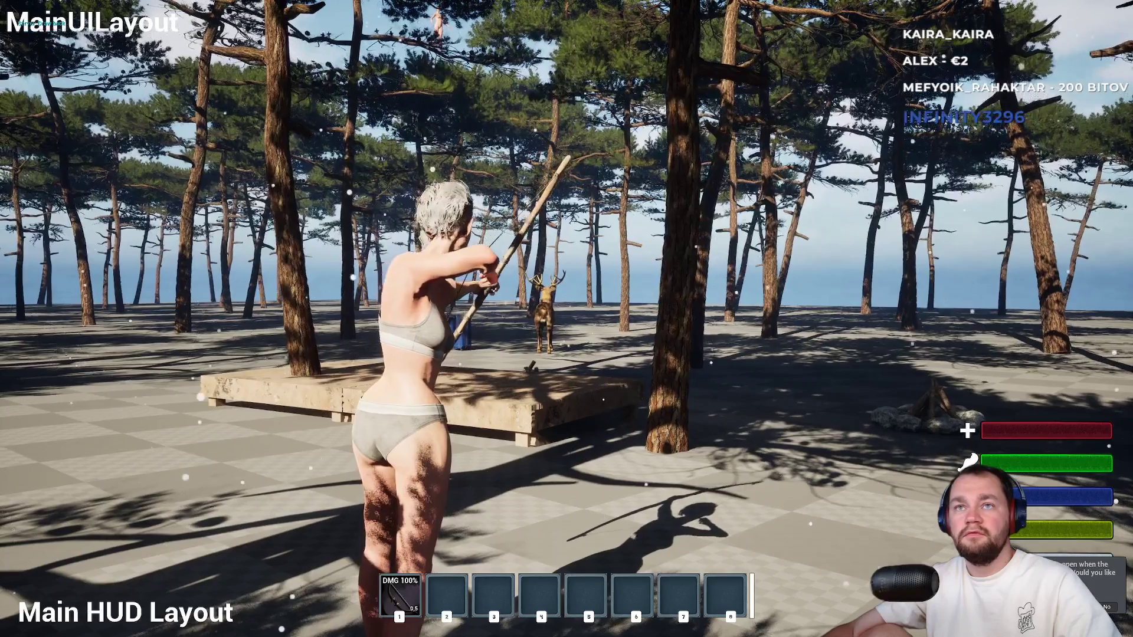
key(w)
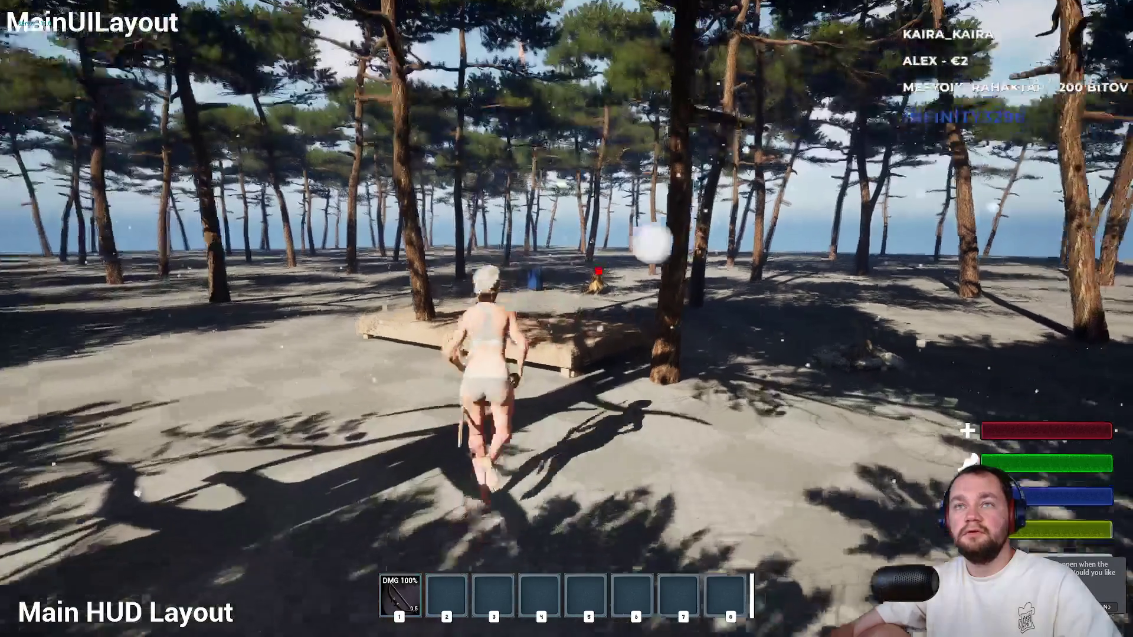
key(w)
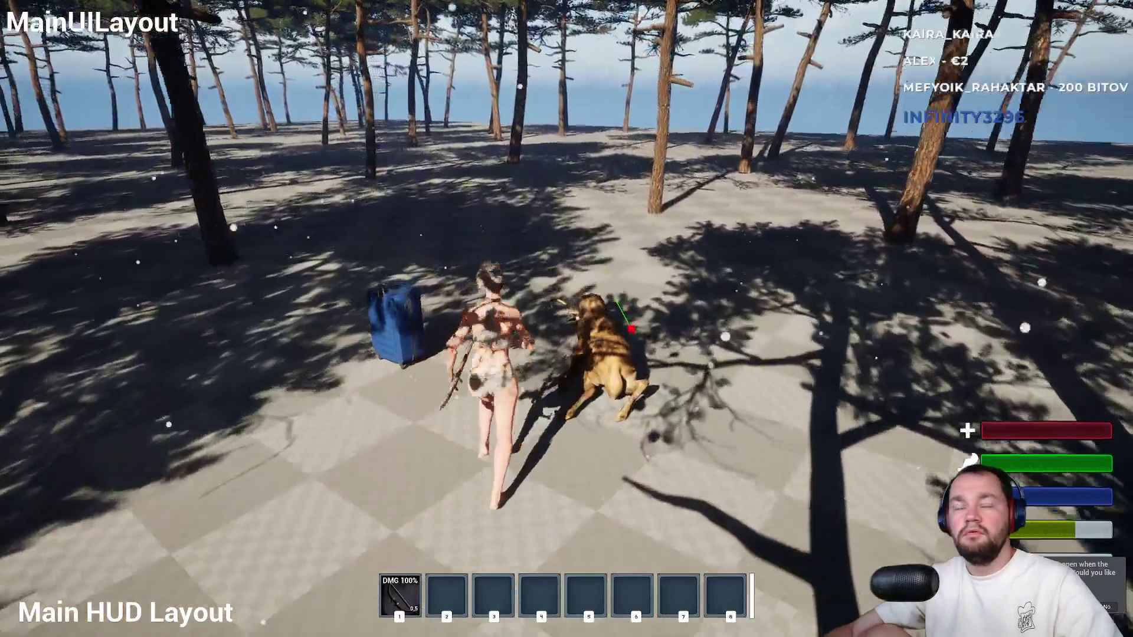
key(e)
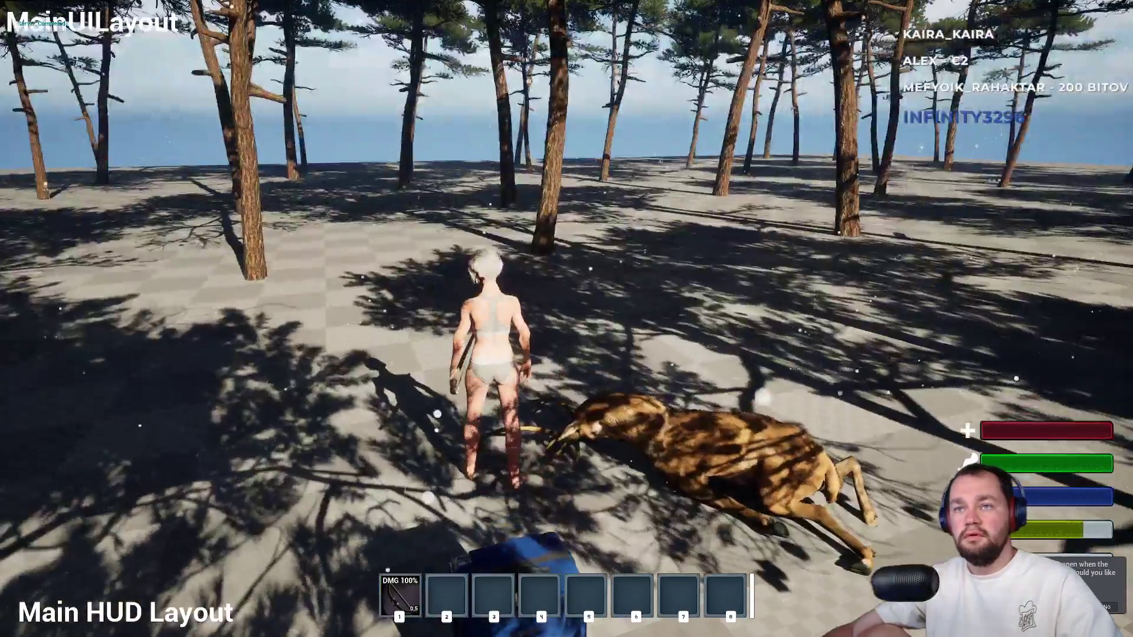
key(Escape)
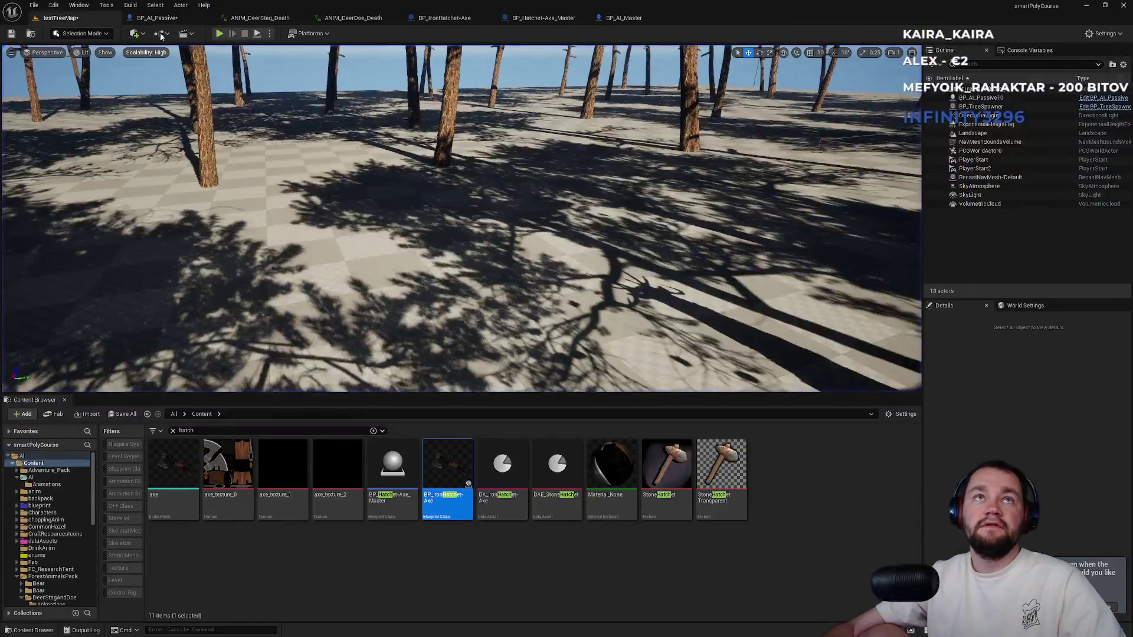
click(171, 19)
click(344, 51)
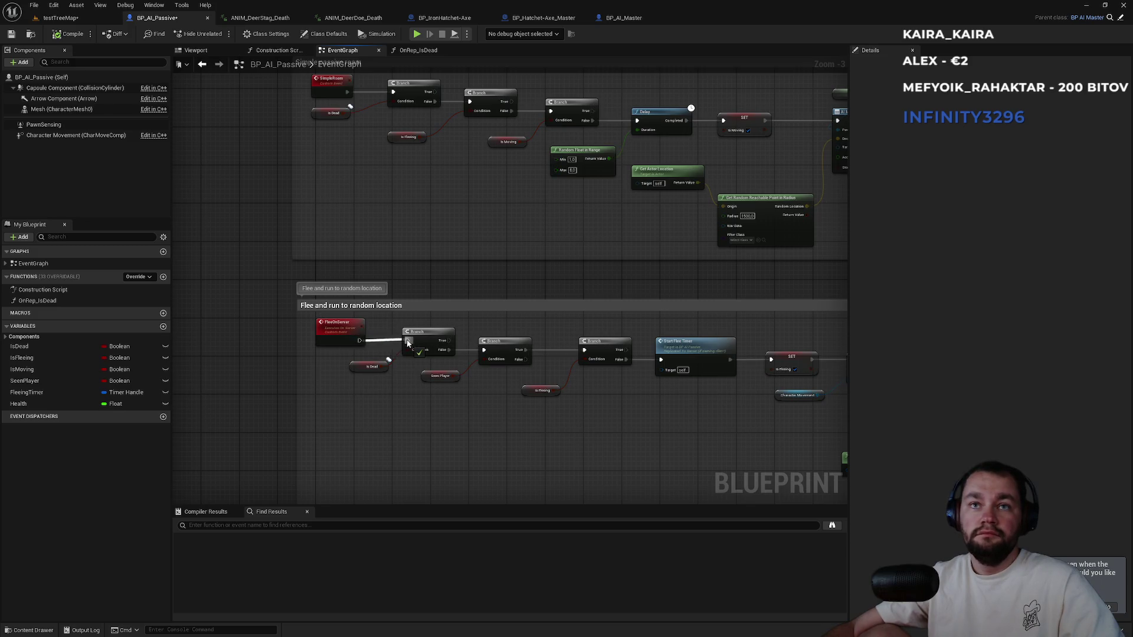
mouse_move(254, 460)
mouse_down()
mouse_move(250, 356)
mouse_move(321, 190)
mouse_move(309, 134)
mouse_up()
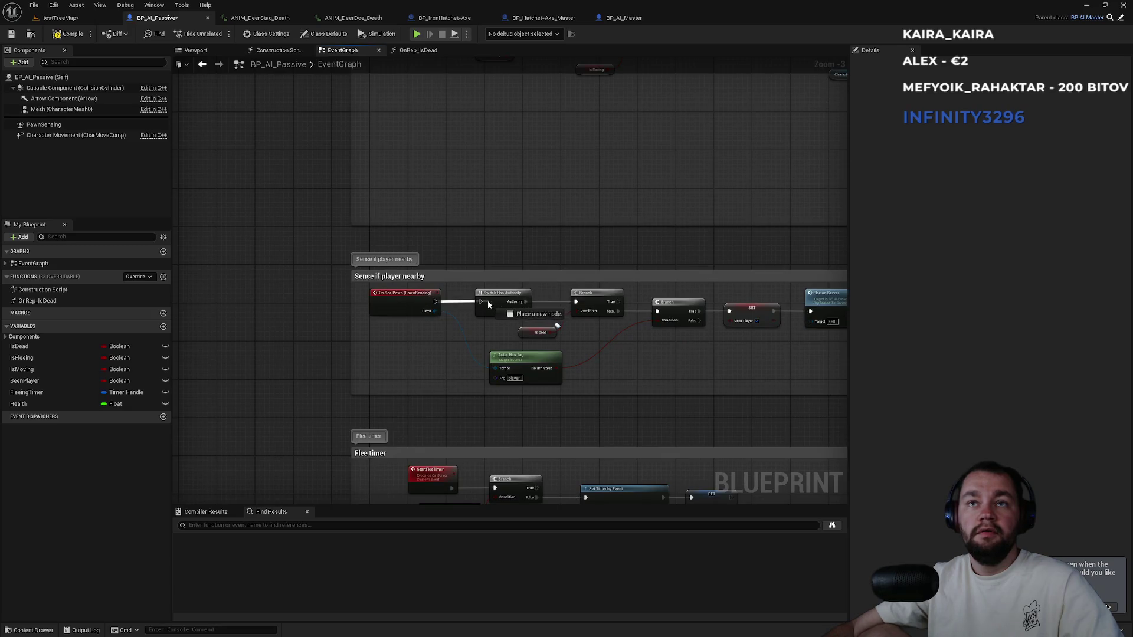
mouse_move(475, 317)
mouse_down()
mouse_move(319, 255)
mouse_move(200, 131)
mouse_up()
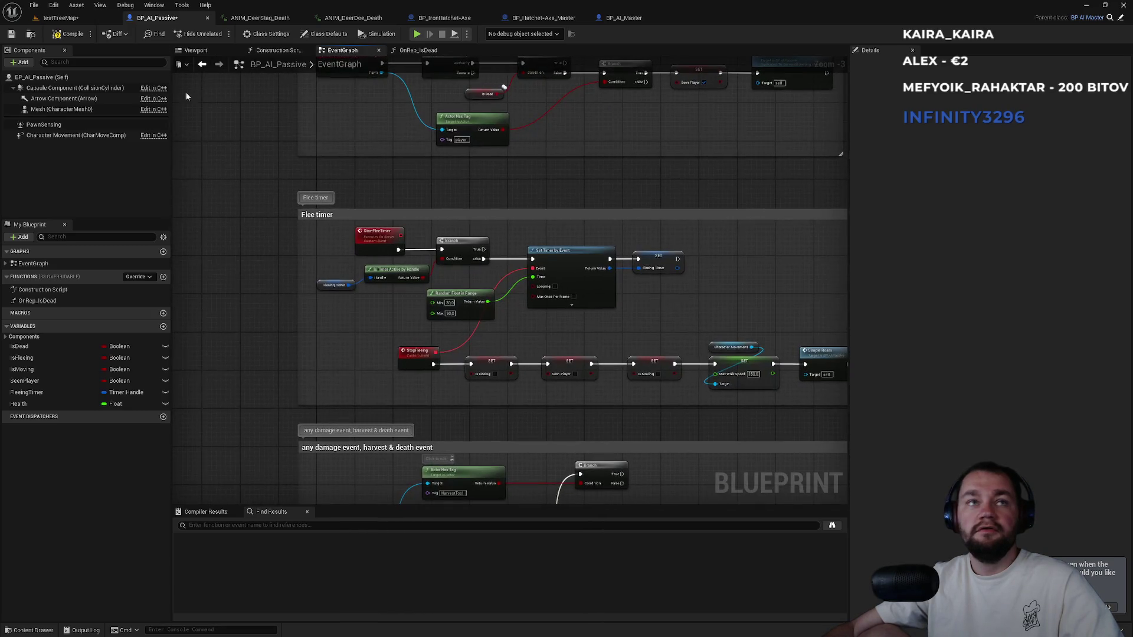
click(61, 18)
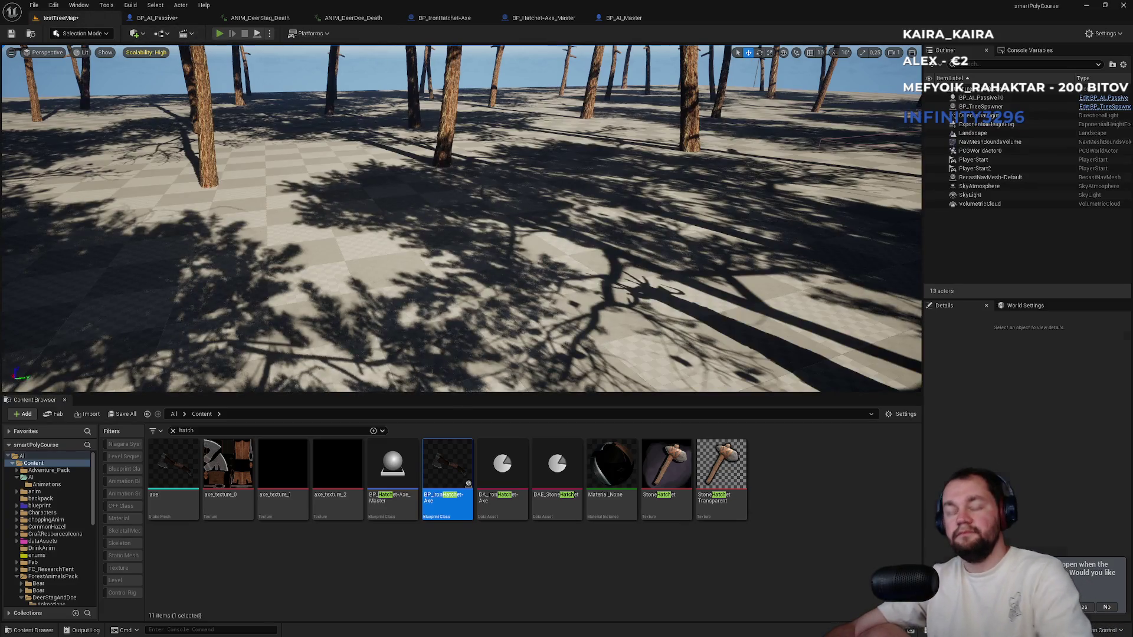
Start a play test, chase the deer with the bow drawn, and shoot it with an arrow.
key(alt+p)
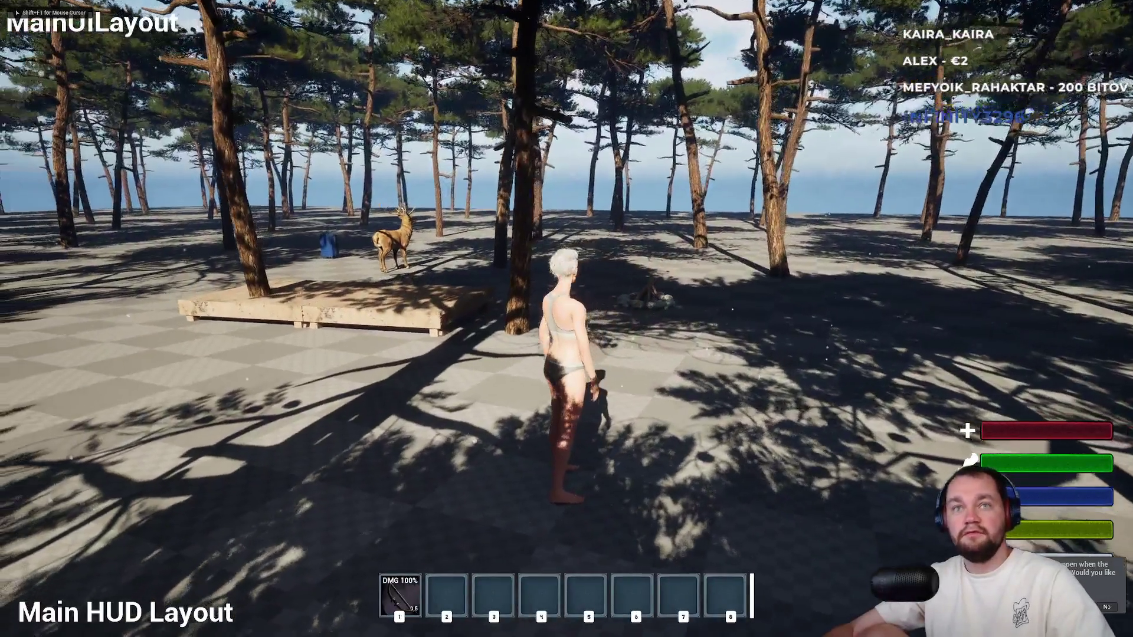
key(w)
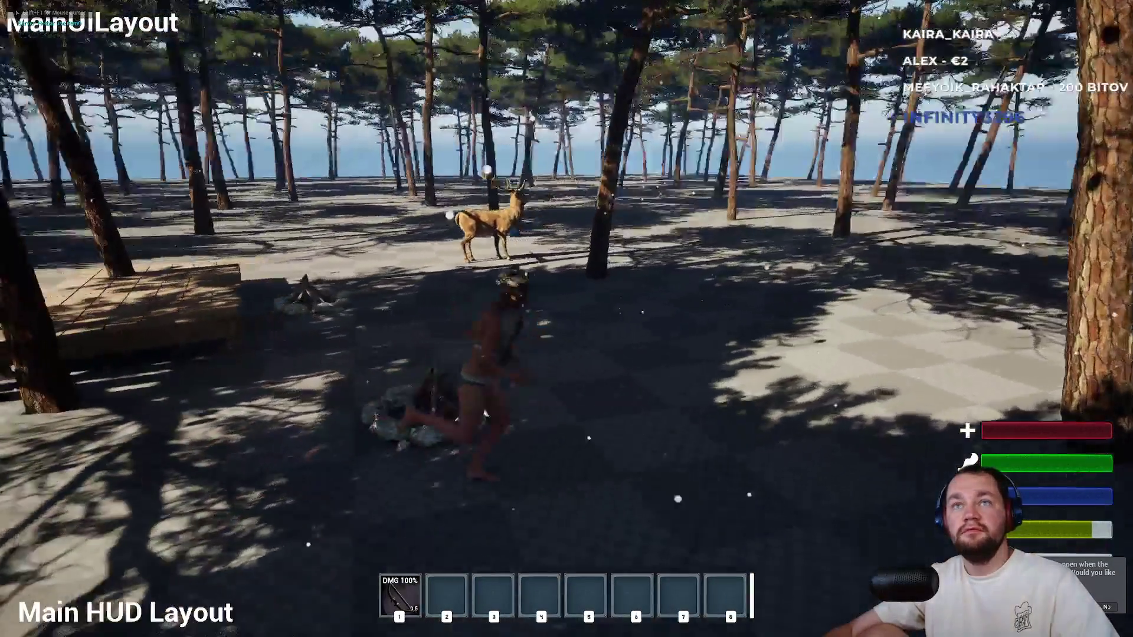
key(a)
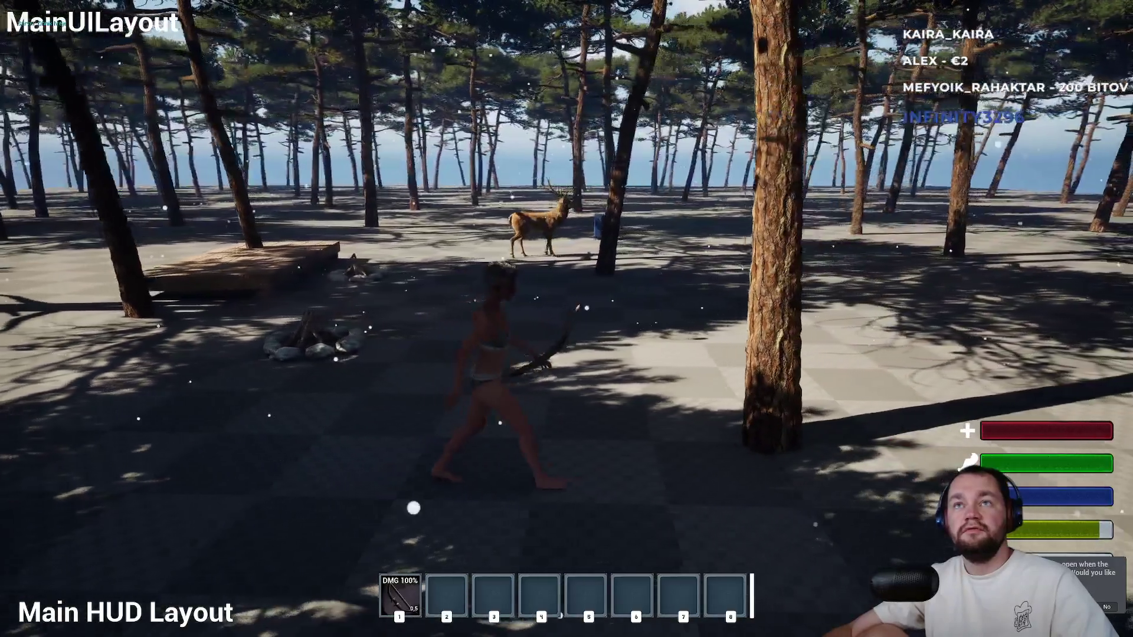
click(566, 319)
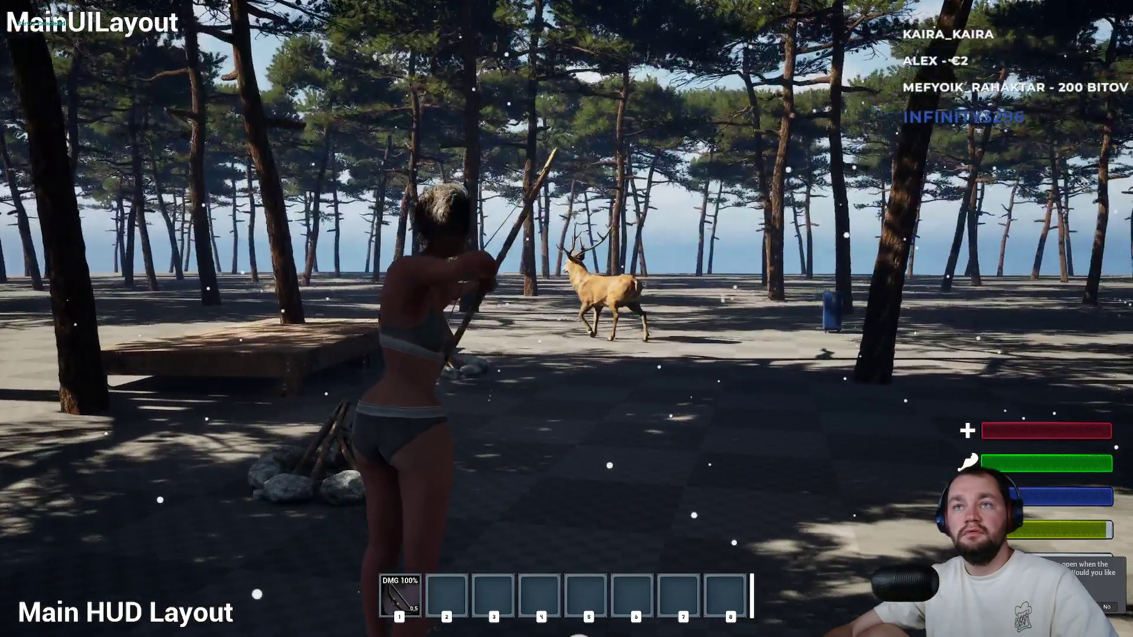
key(a)
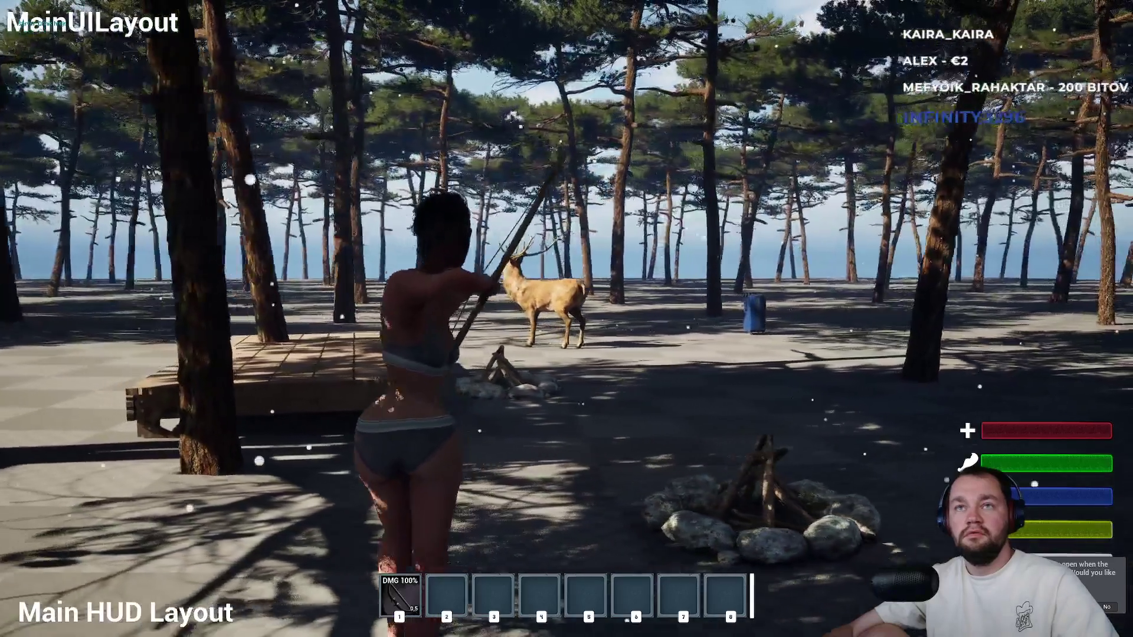
key(a)
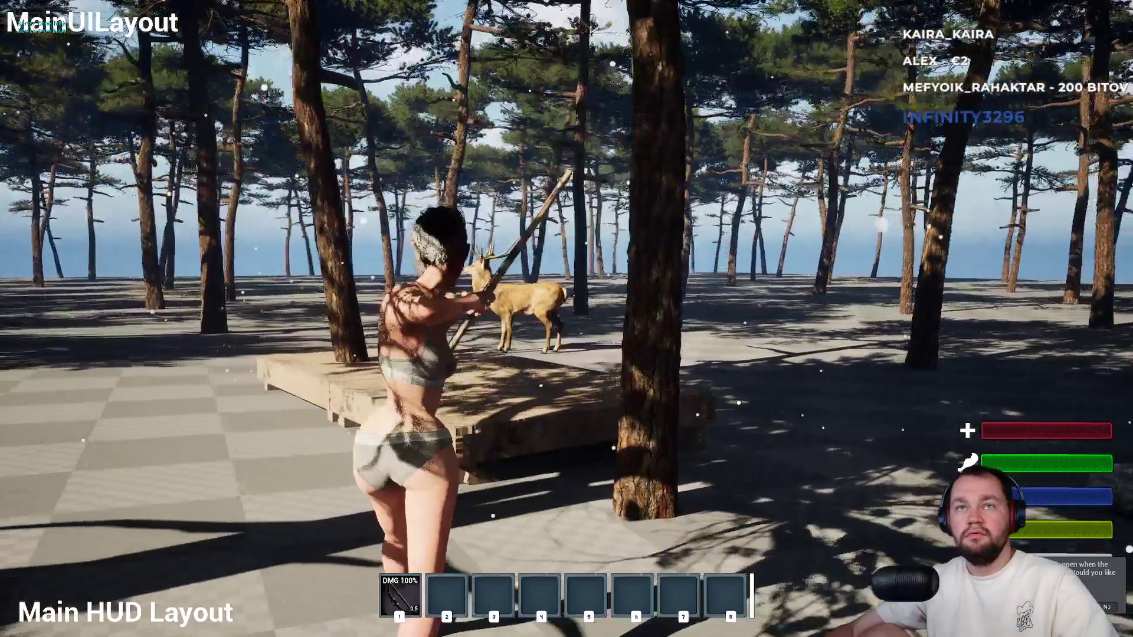
key(d)
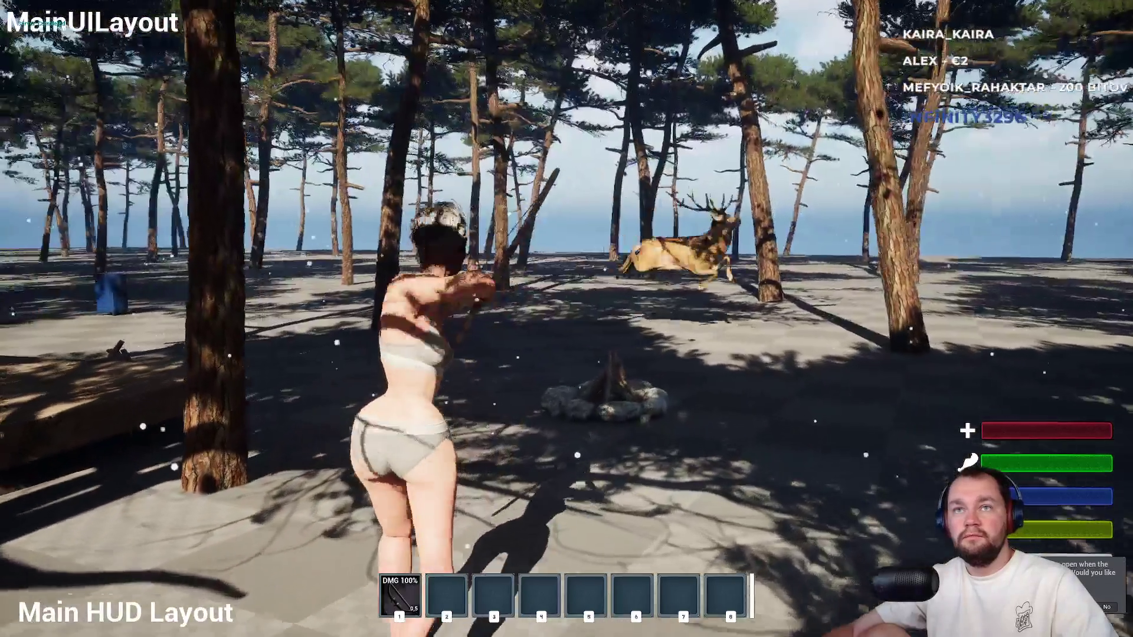
key(w)
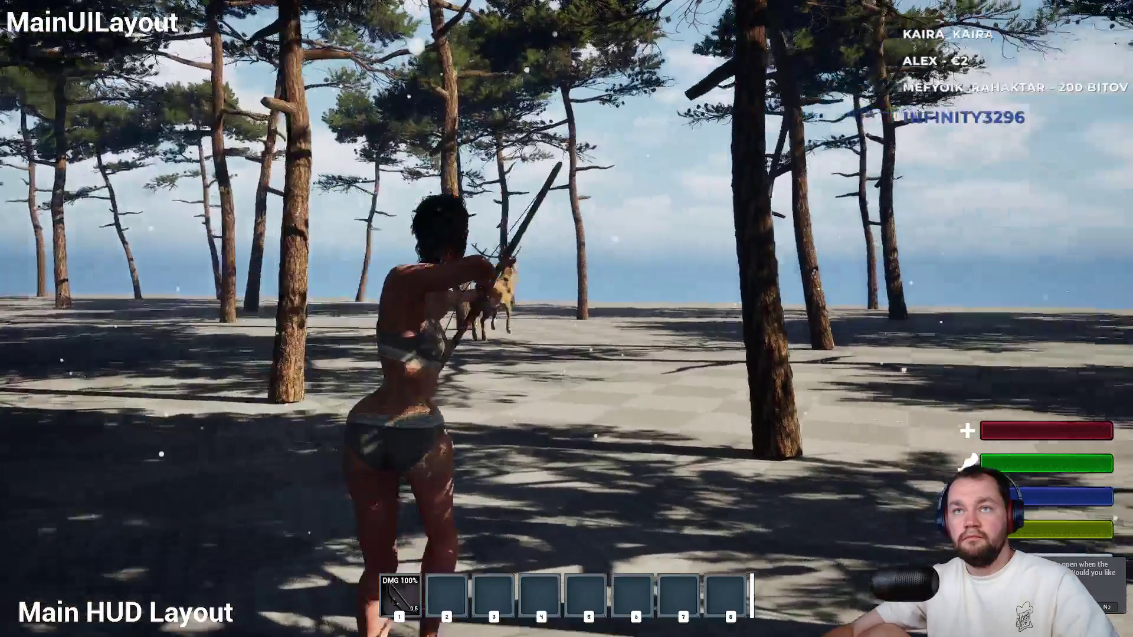
key(w)
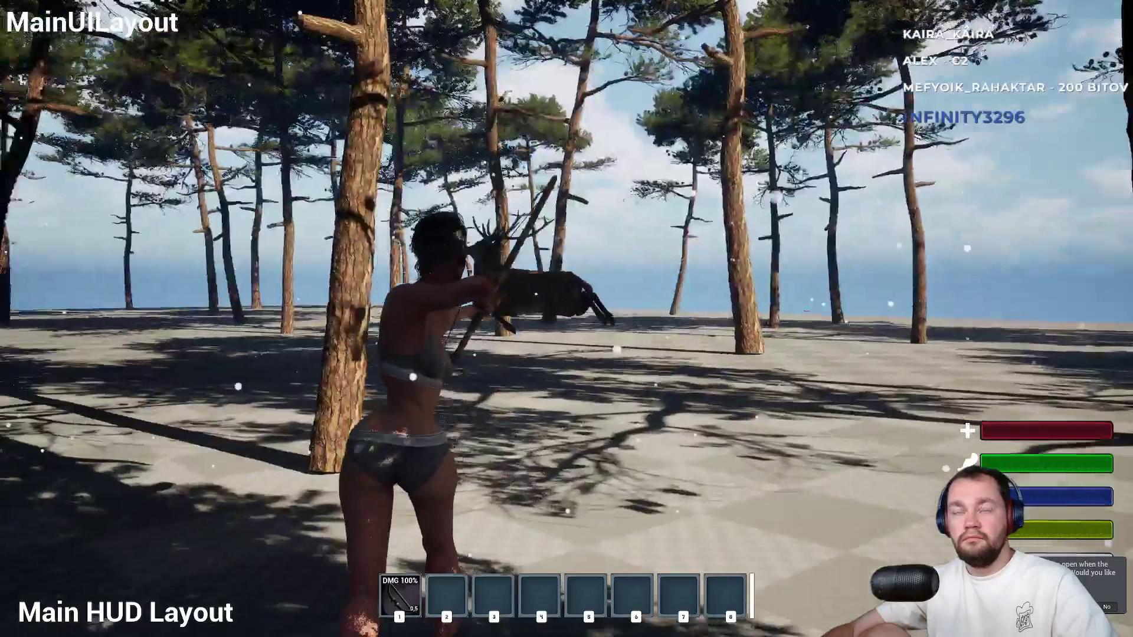
click(584, 287)
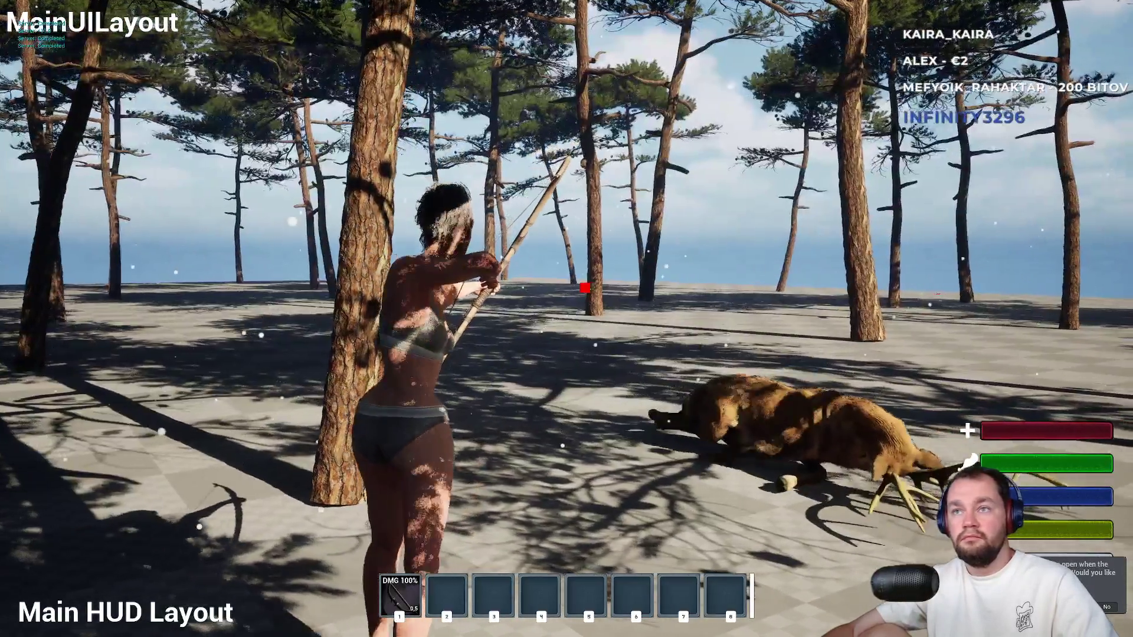
Check the fallen deer, stop the session, and review BP_AI_Passive's event graph before returning to testTreeMap.
key(w)
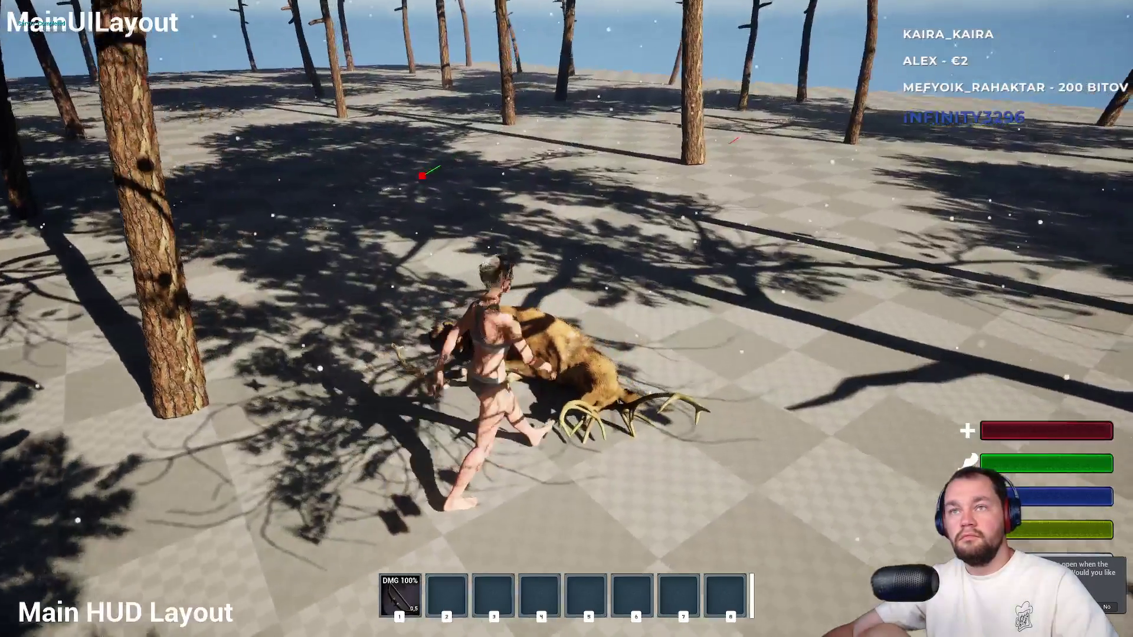
mouse_move(567, 318)
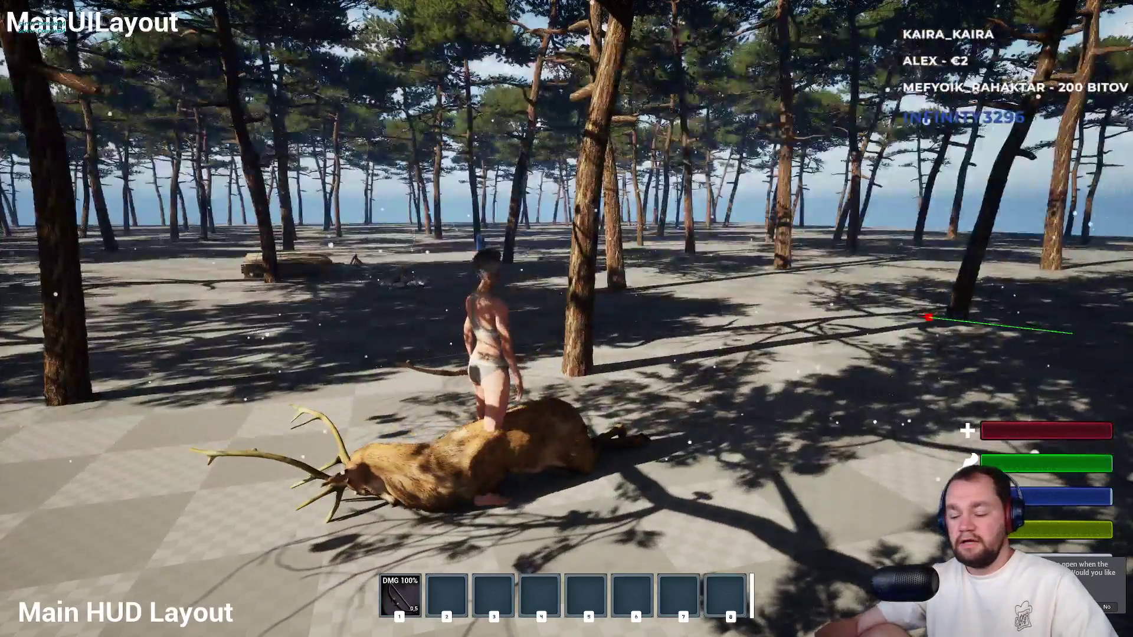
key(F11)
key(Escape)
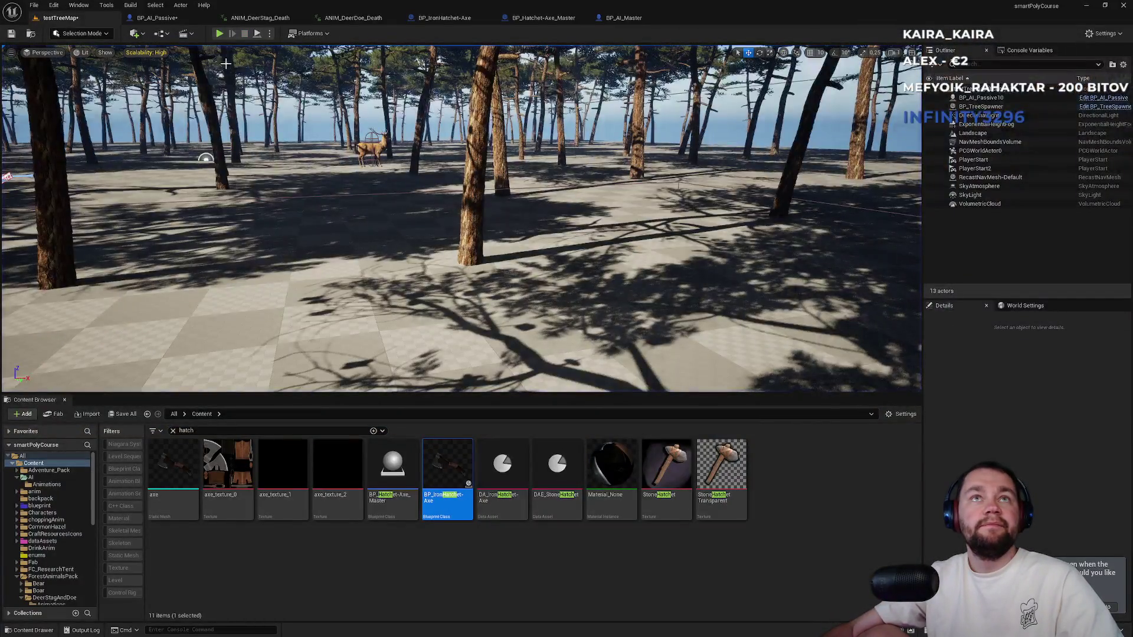
click(184, 22)
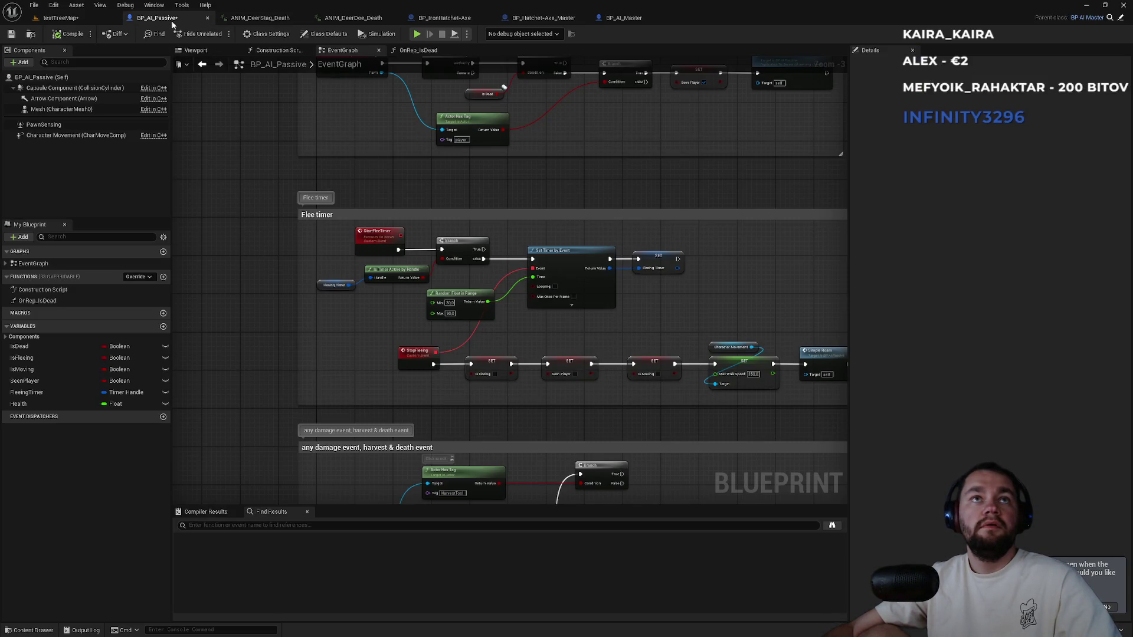
click(88, 16)
Run a second fullscreen bow play test, shoot the deer, confirm it lies dead, and exit.
key(alt+p)
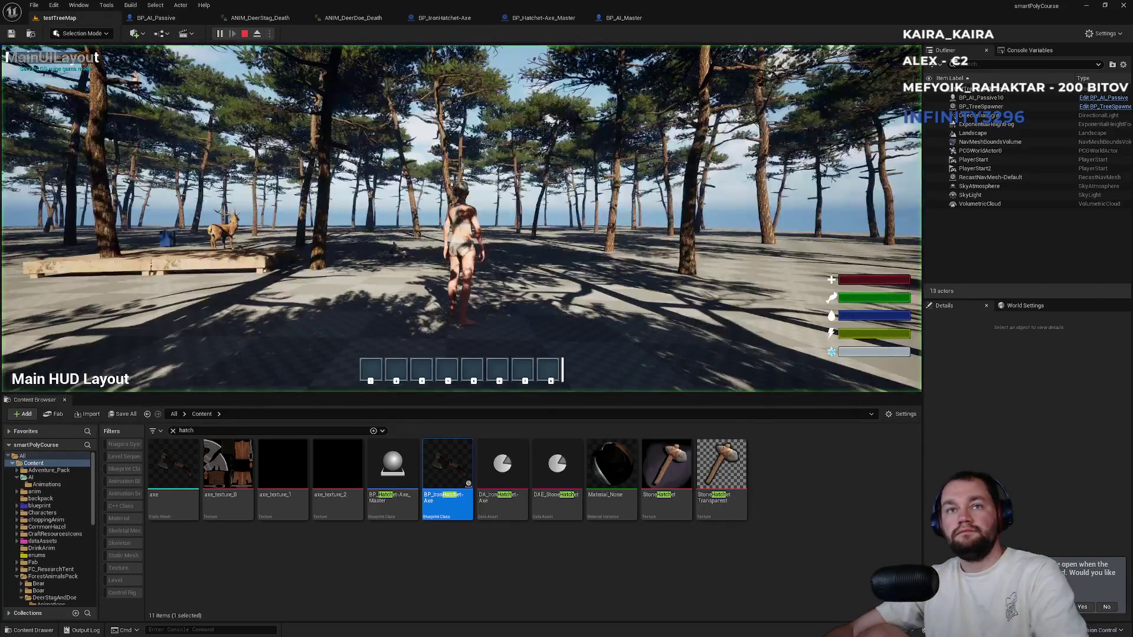
key(F11)
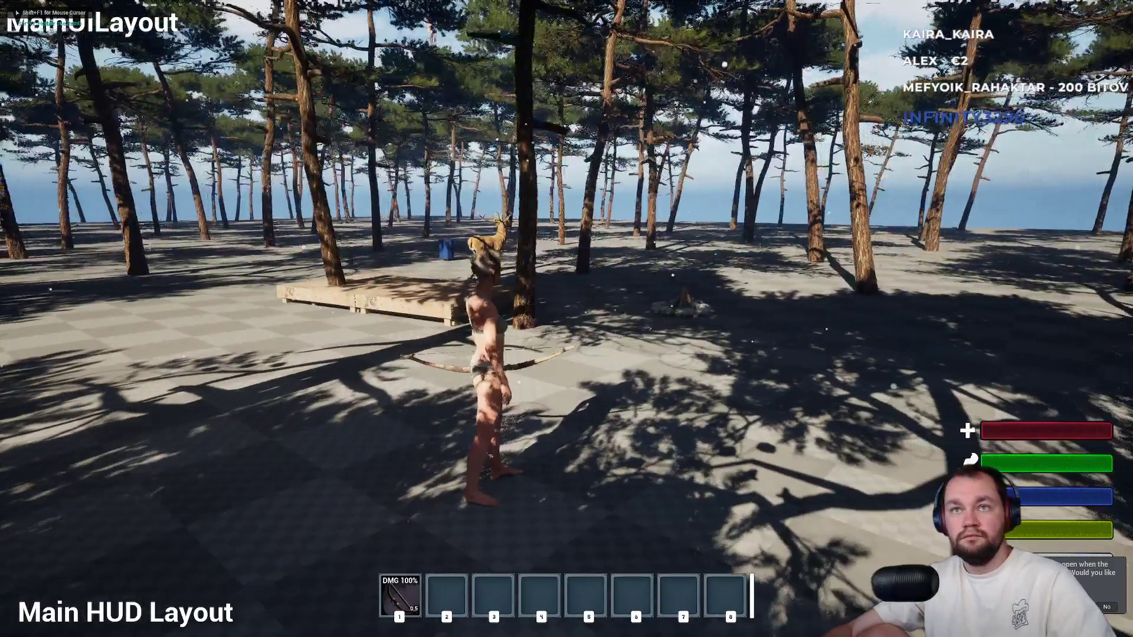
key(w)
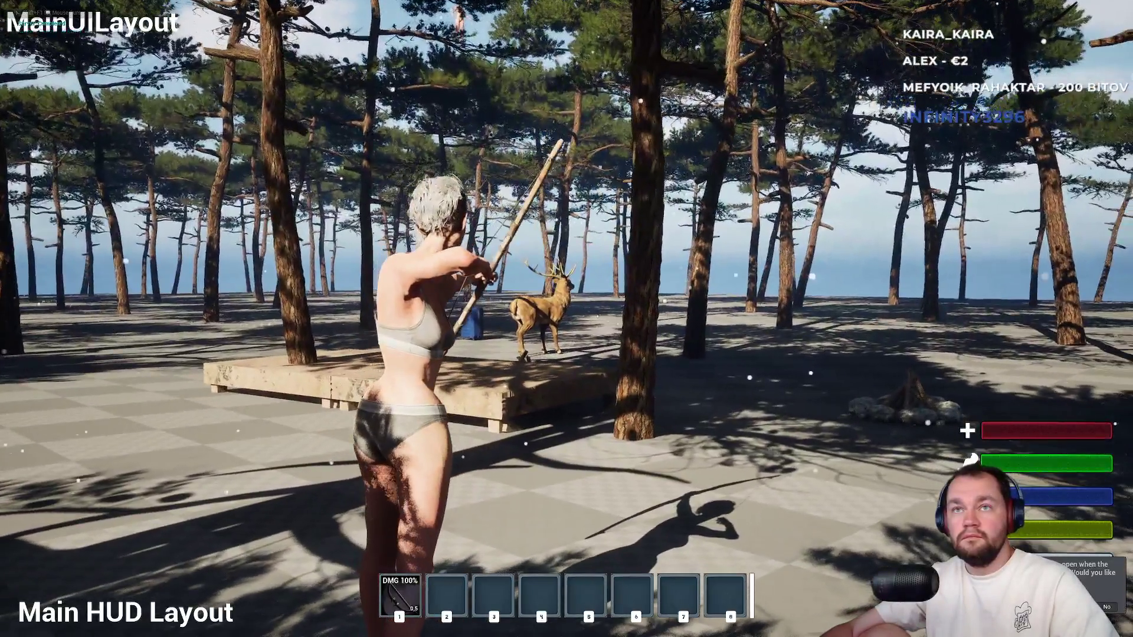
click(566, 318)
key(s)
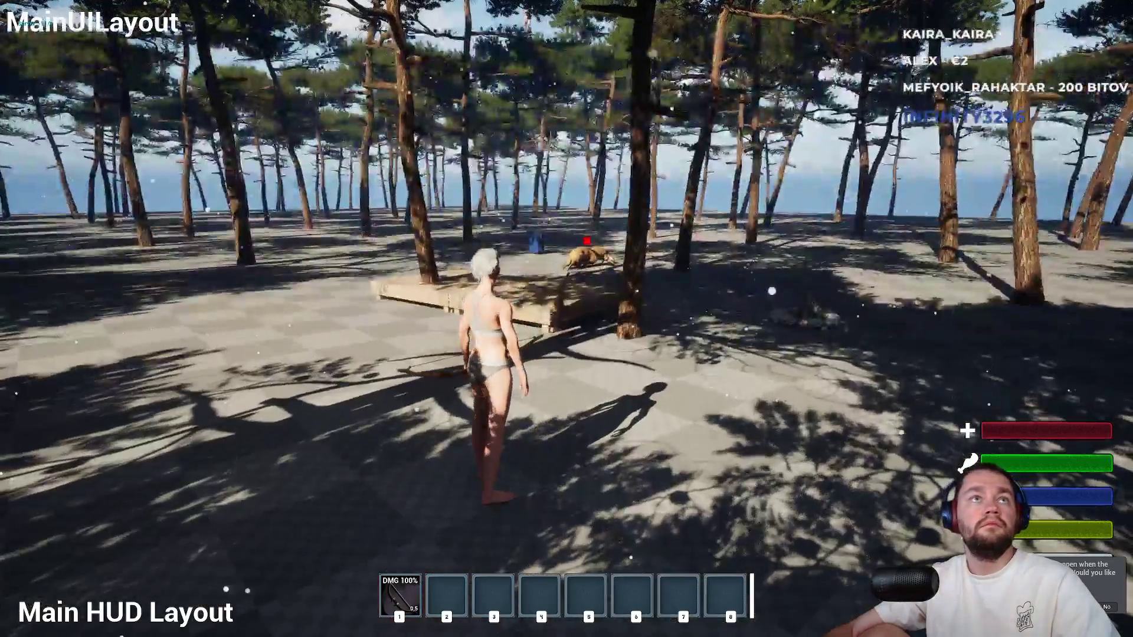
key(w)
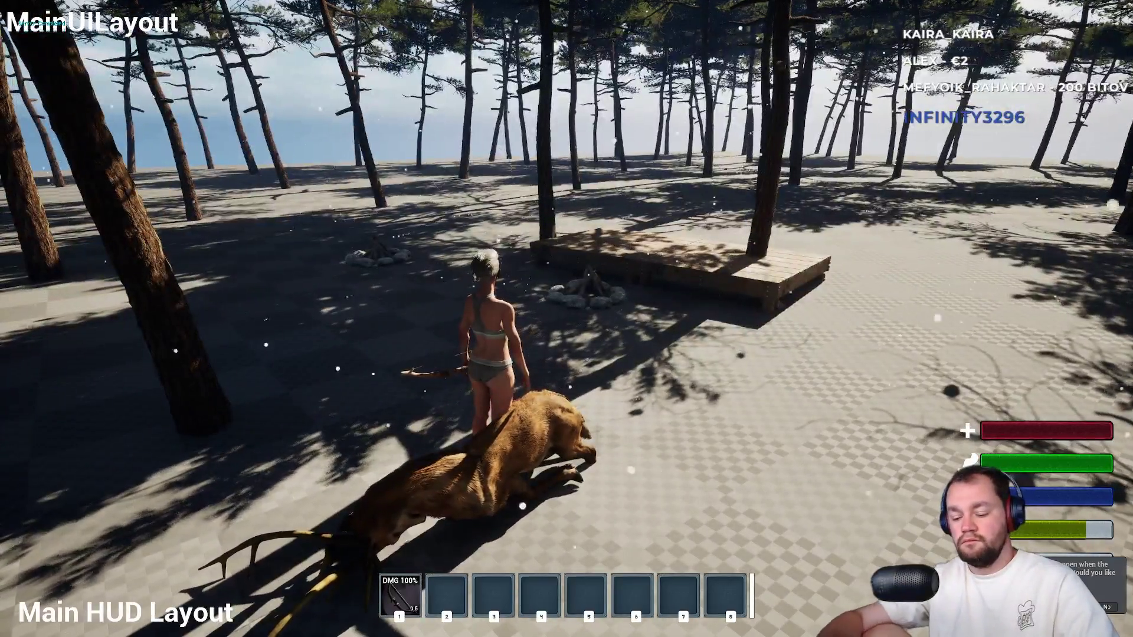
key(Escape)
key(F11)
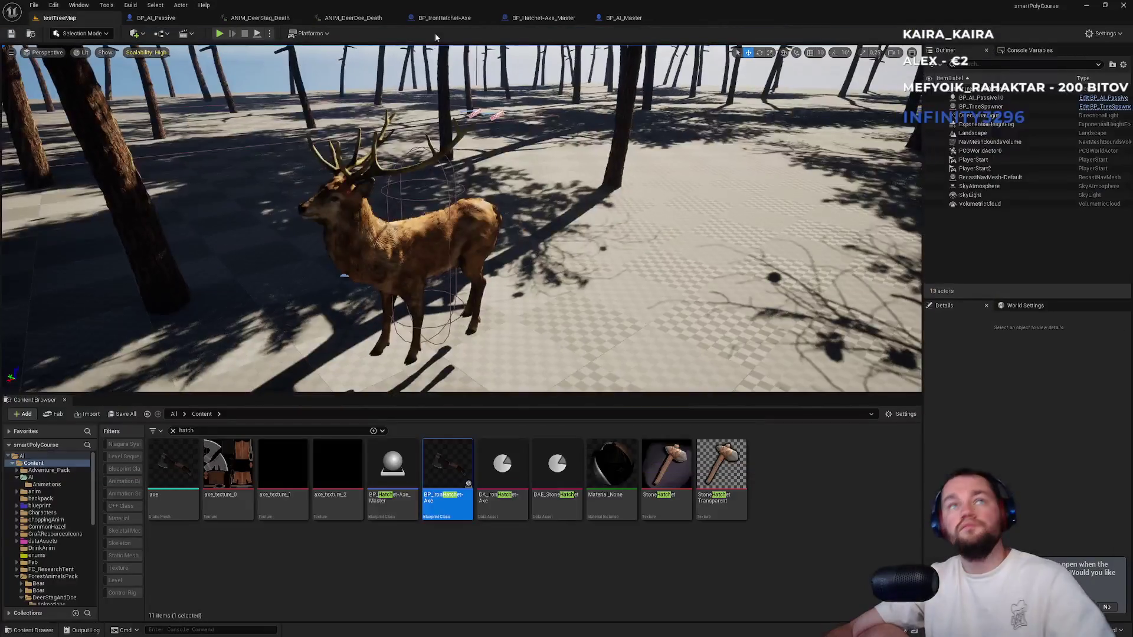
Check the multiplayer play options and close the hatchet, AI master and deer death animation tabs.
click(271, 35)
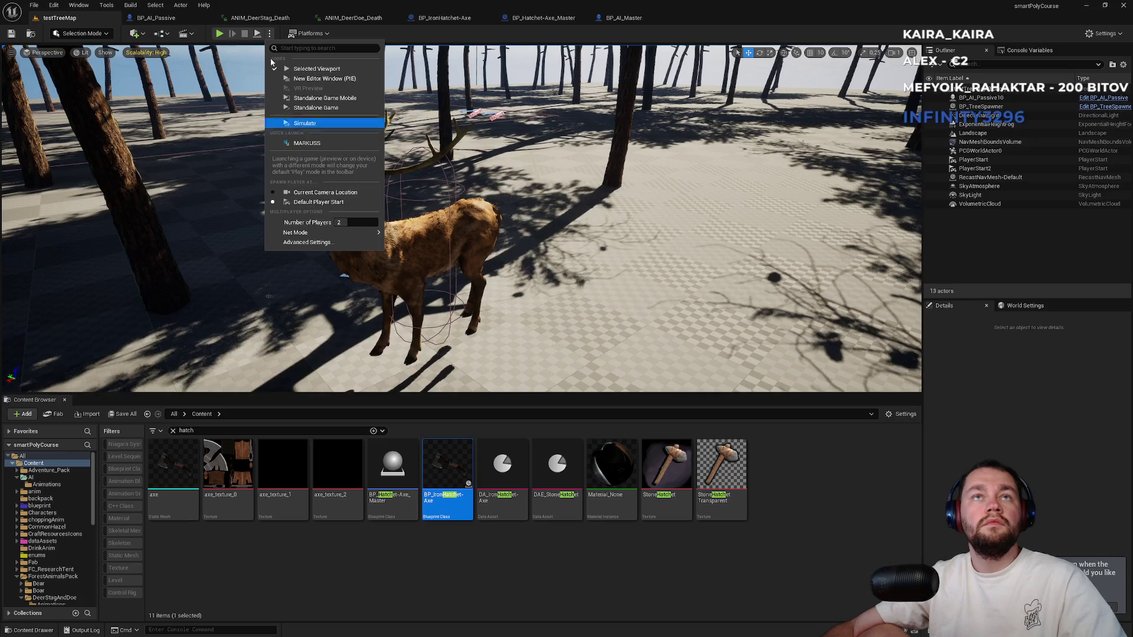
click(536, 19)
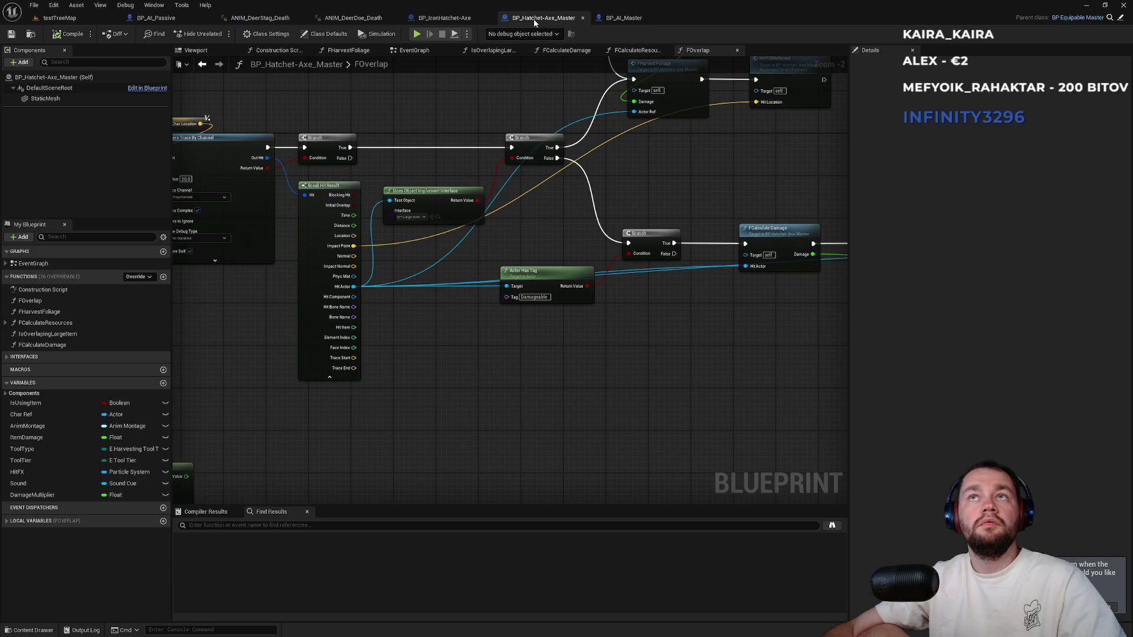
middle_click(535, 19)
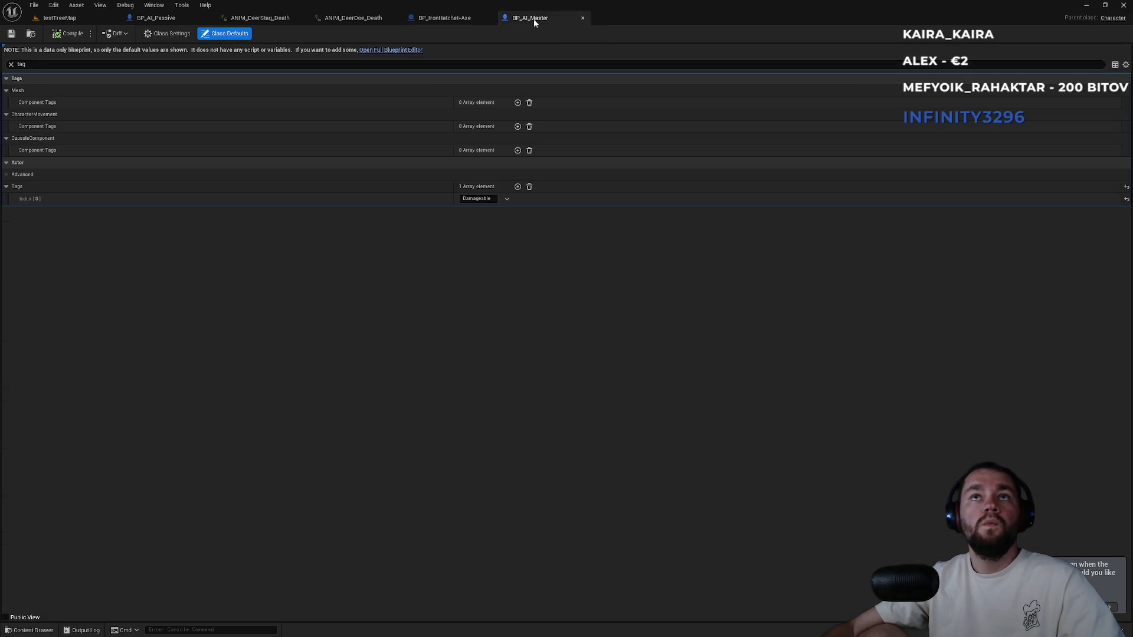
middle_click(534, 19)
middle_click(460, 18)
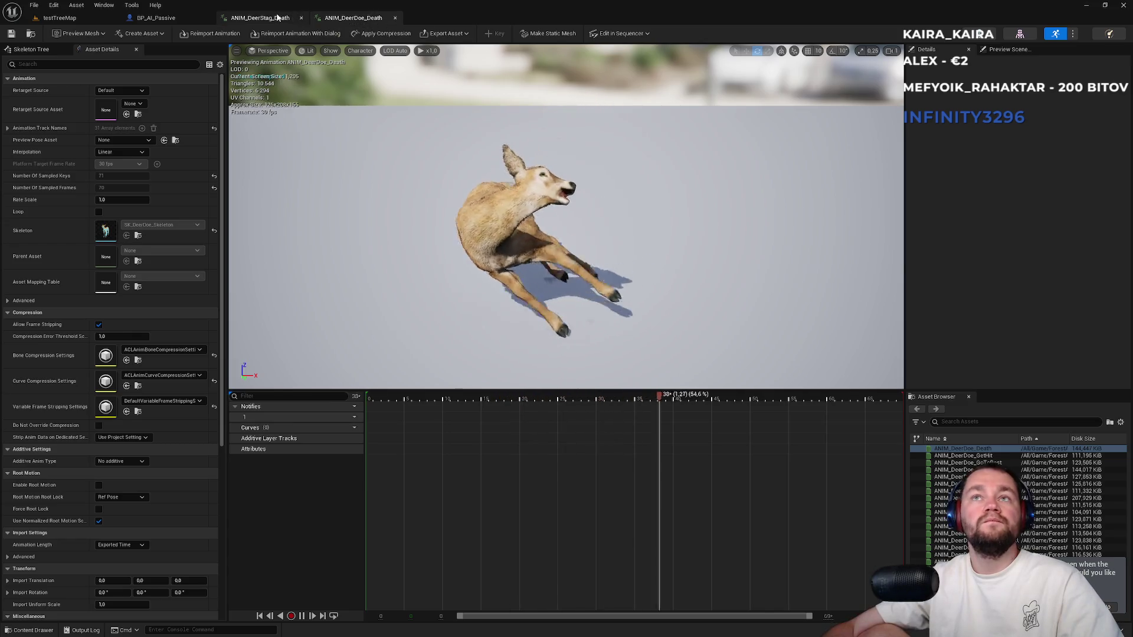
click(260, 18)
Review BP_AI_Passive's death nodes, then launch a fullscreen two-player play test of testTreeMap.
click(156, 18)
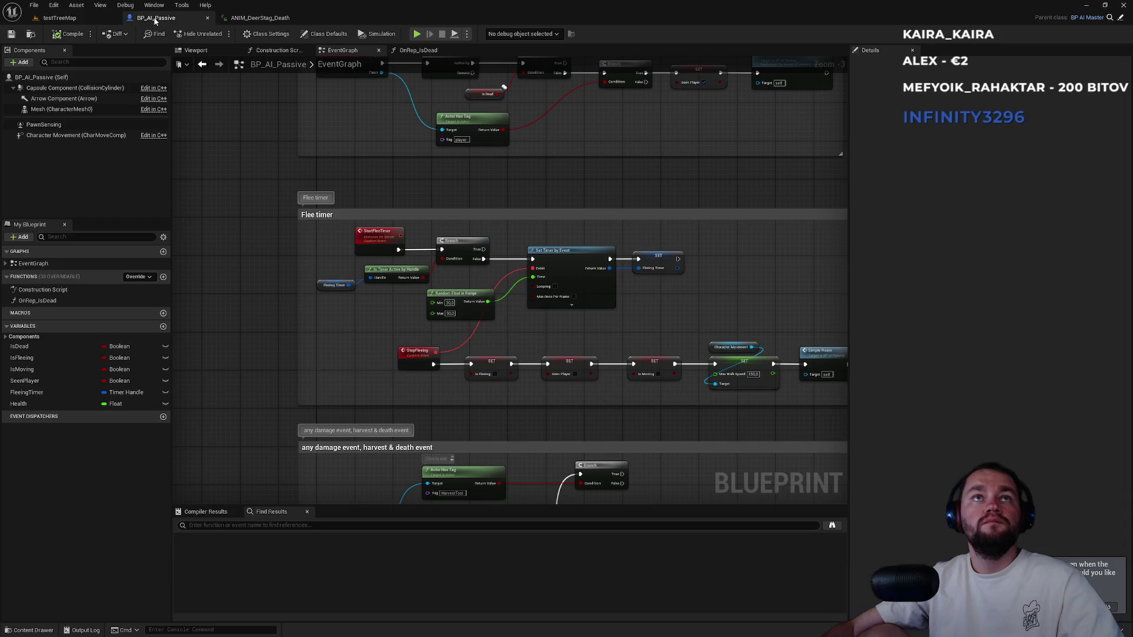
scroll(305, 389, down, 6)
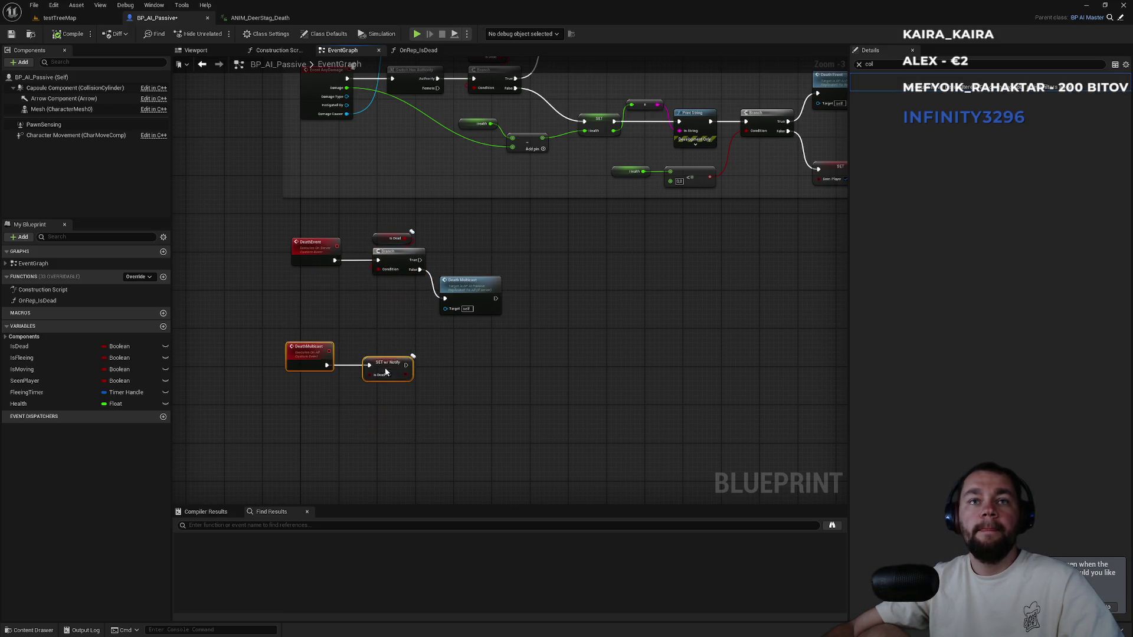
click(77, 18)
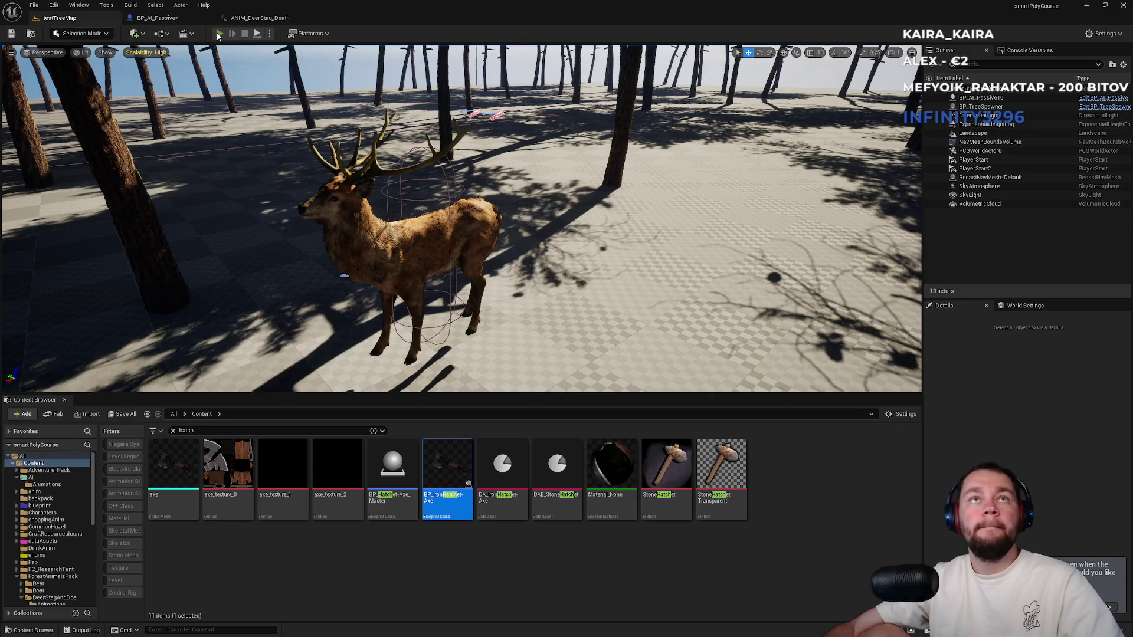
click(218, 34)
key(F11)
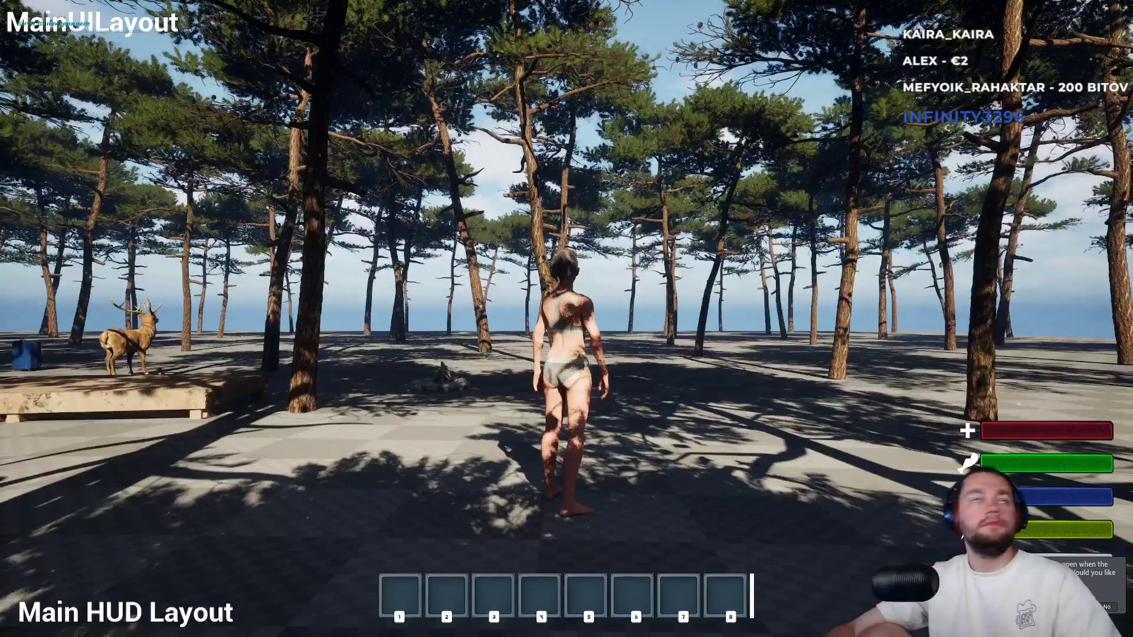
Resize the second player's window, toggle the inventory panel, and draw the bow.
key(super)
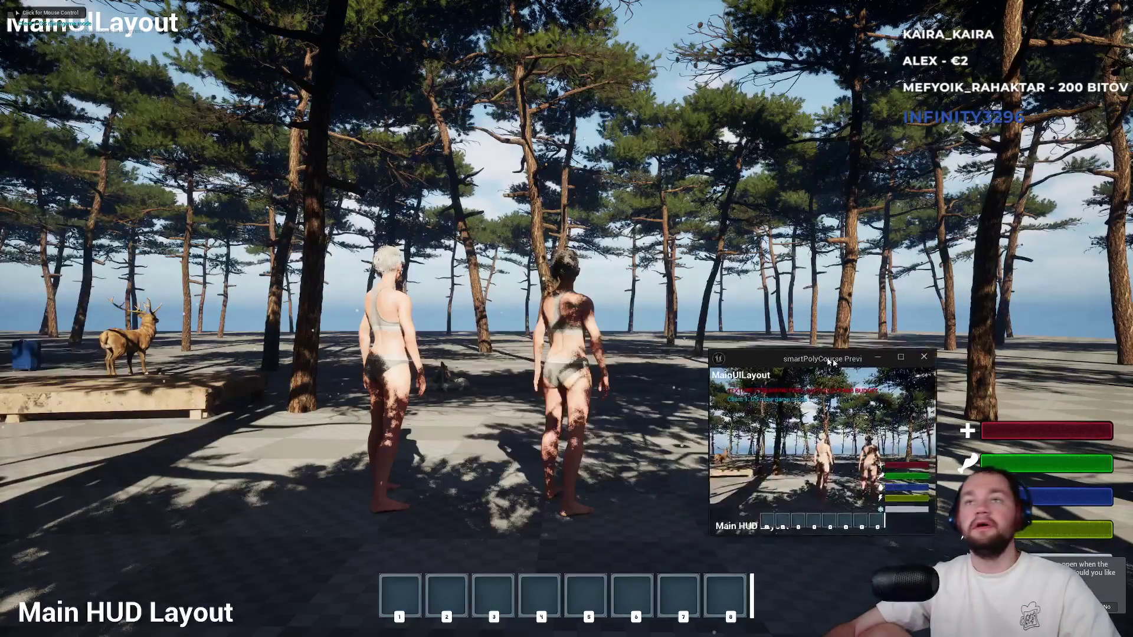
mouse_move(700, 261)
mouse_down()
mouse_move(653, 190)
mouse_move(514, 127)
mouse_up()
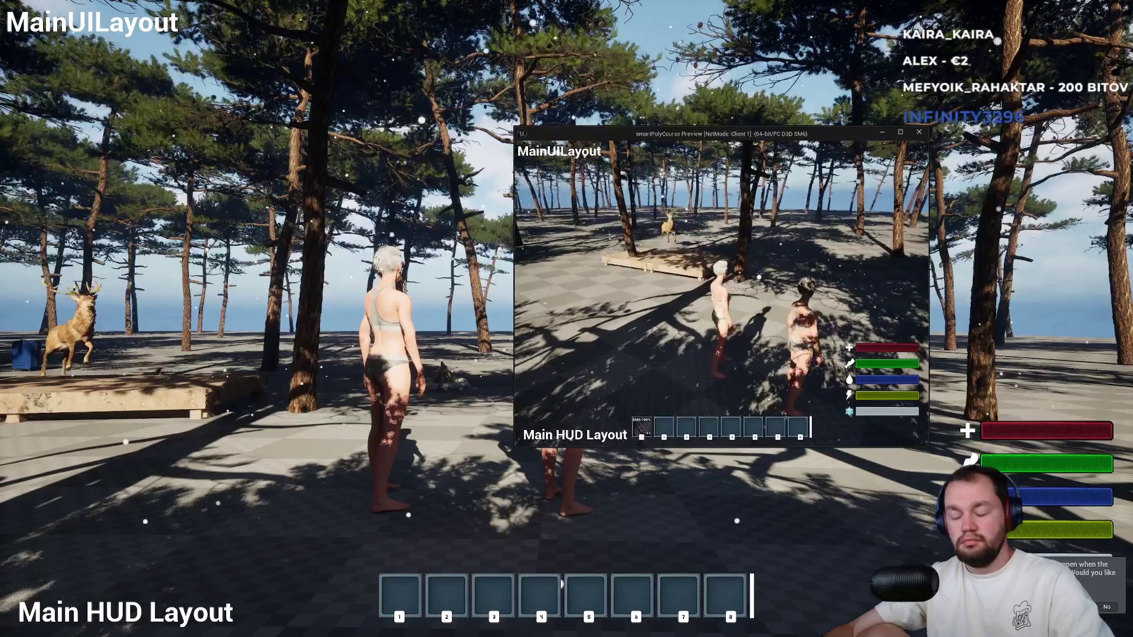
key(Tab)
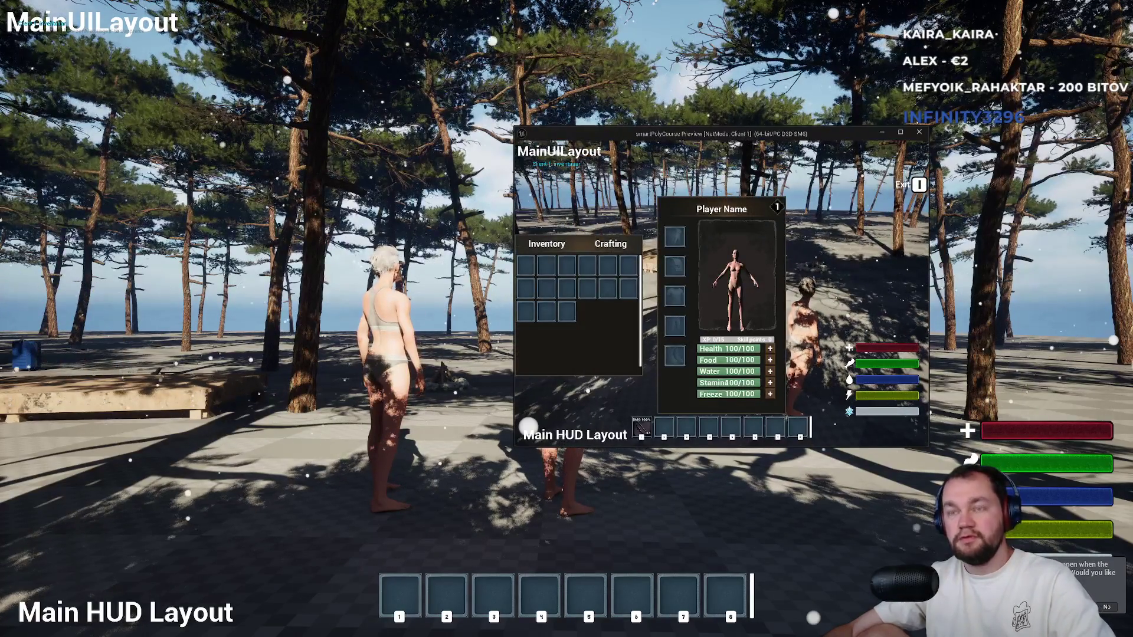
key(Tab)
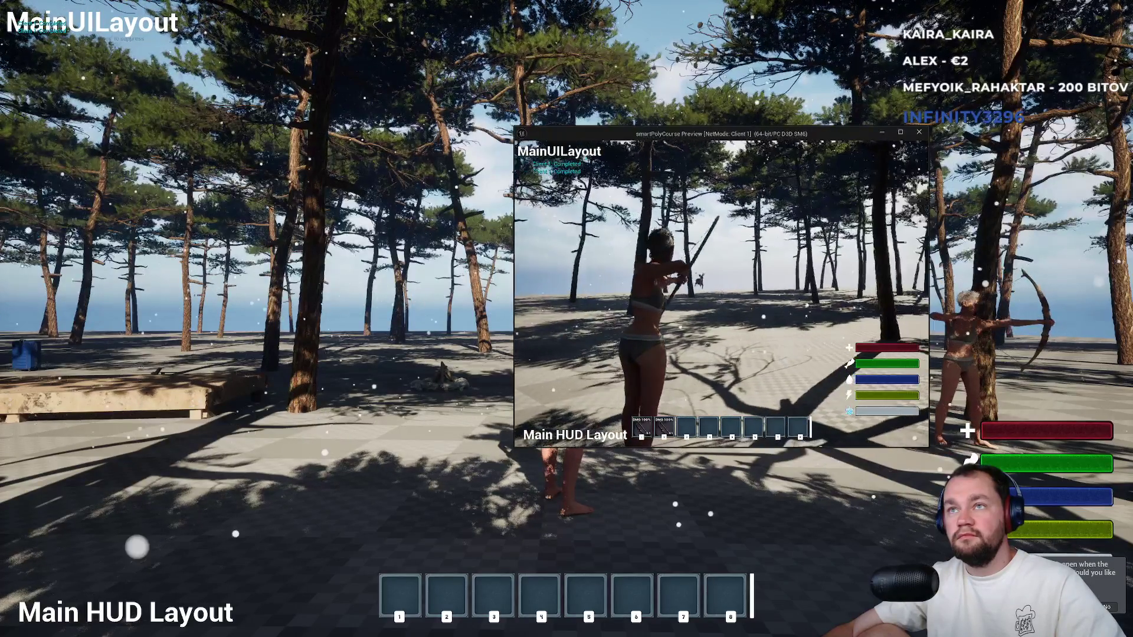
click(721, 294)
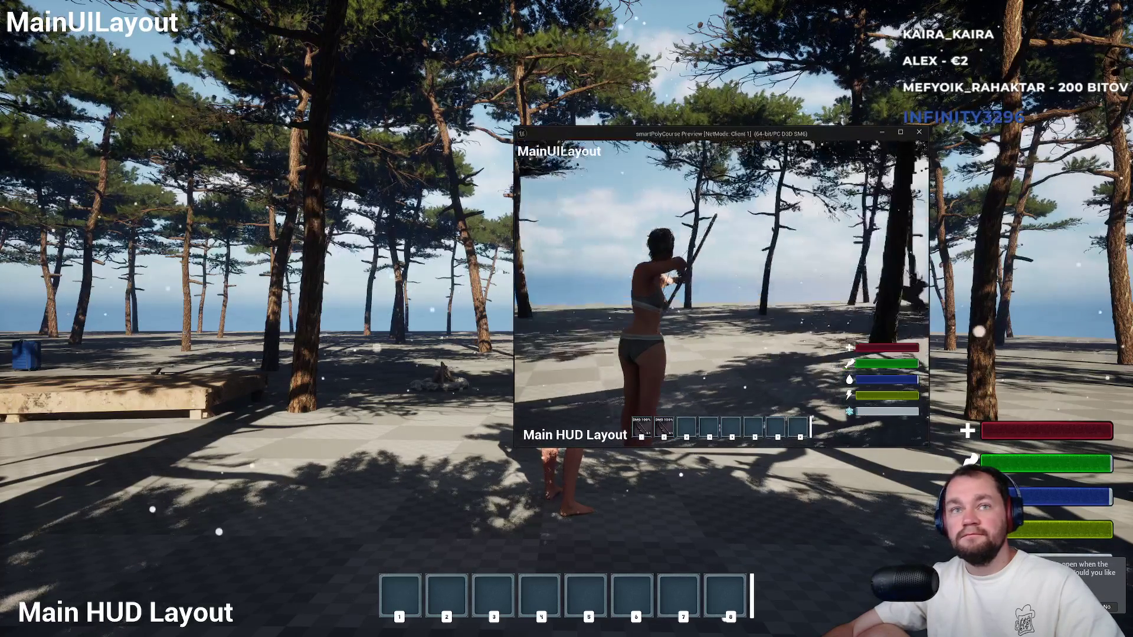
Assign the bow to hotbar slot 1 and shrink the game back into the editor viewport.
key(super)
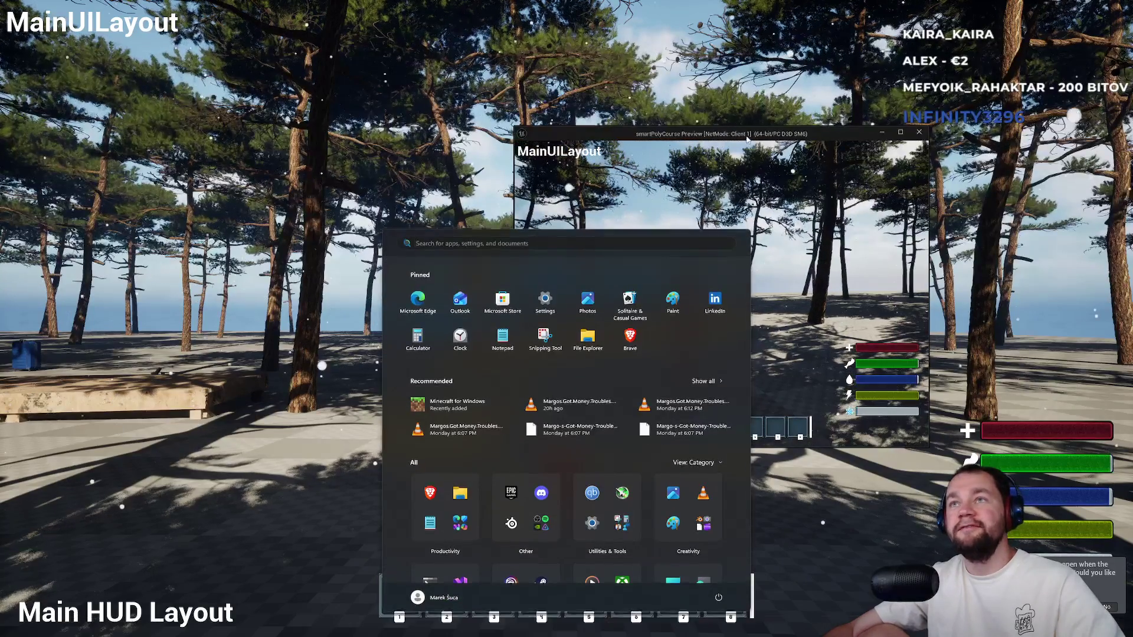
key(super)
key(super)
right_click(622, 345)
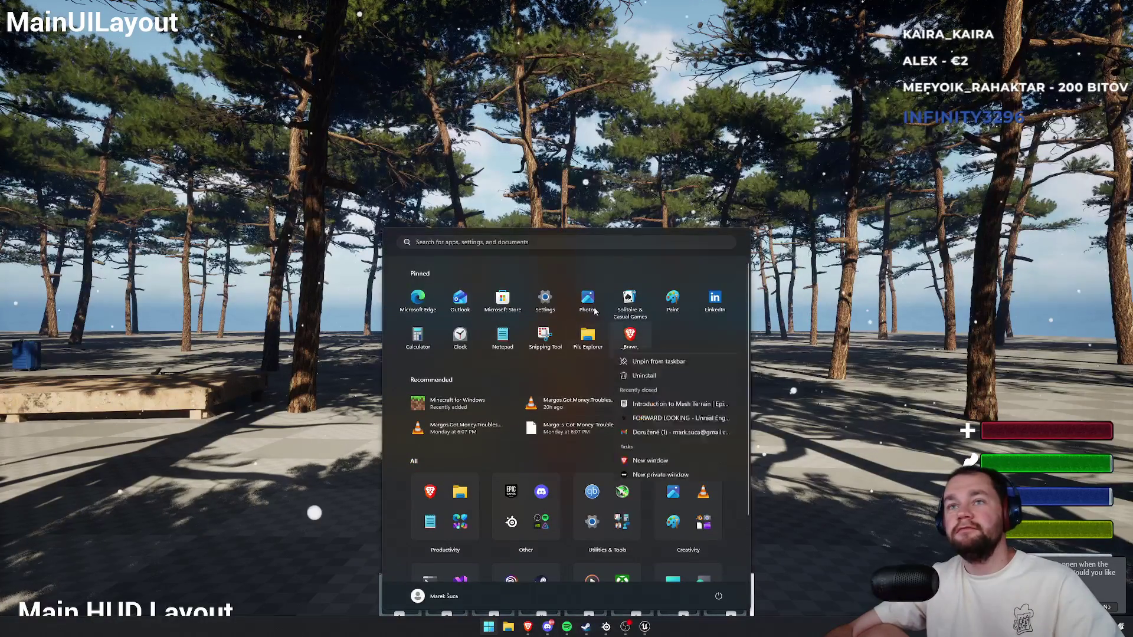
key(super)
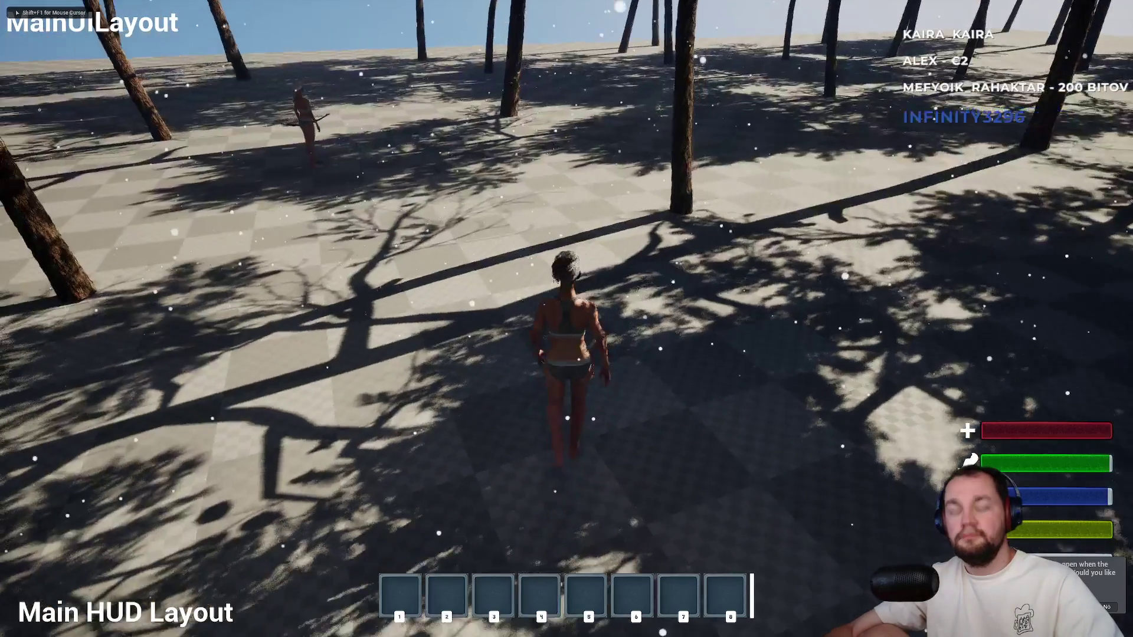
key(e)
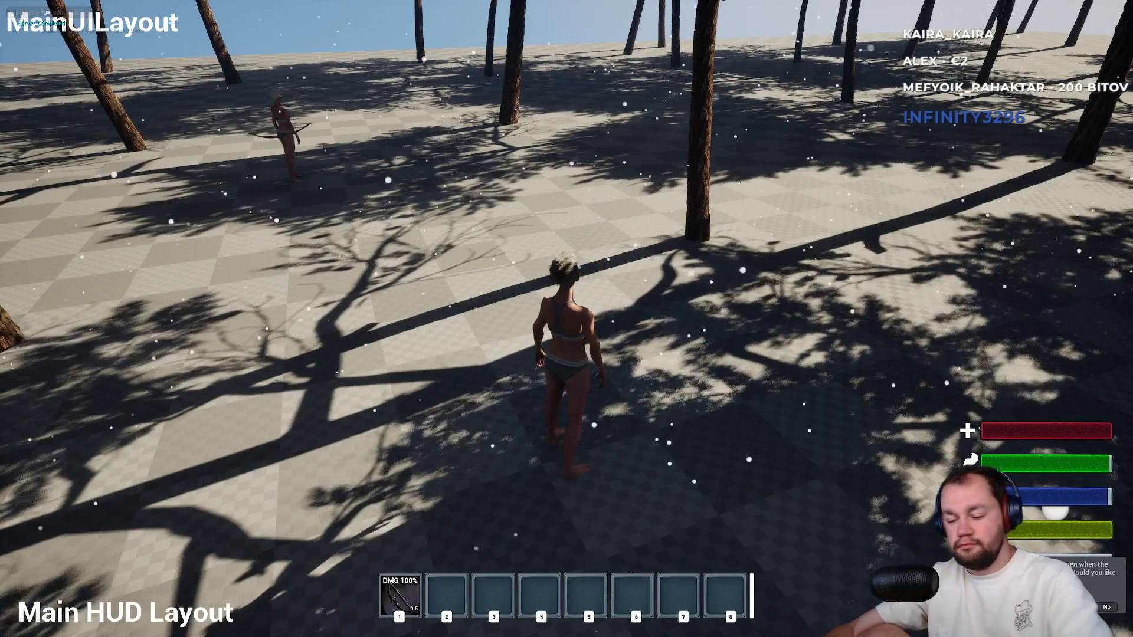
key(F11)
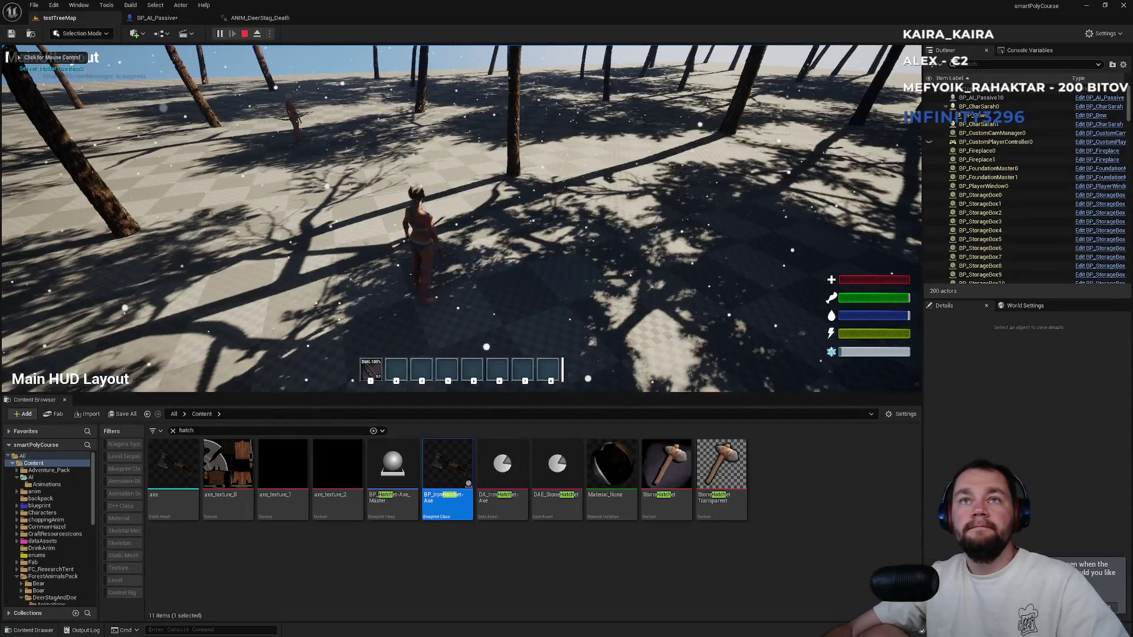
Fire a volley of arrows at the deer with the bow.
click(460, 218)
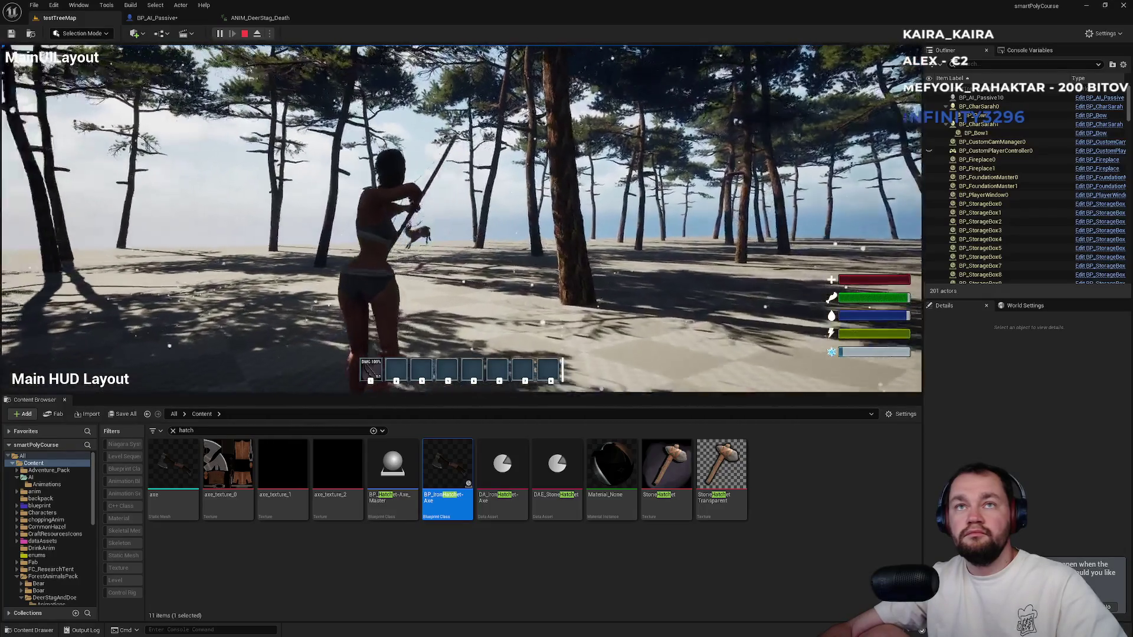
click(461, 218)
click(461, 218)
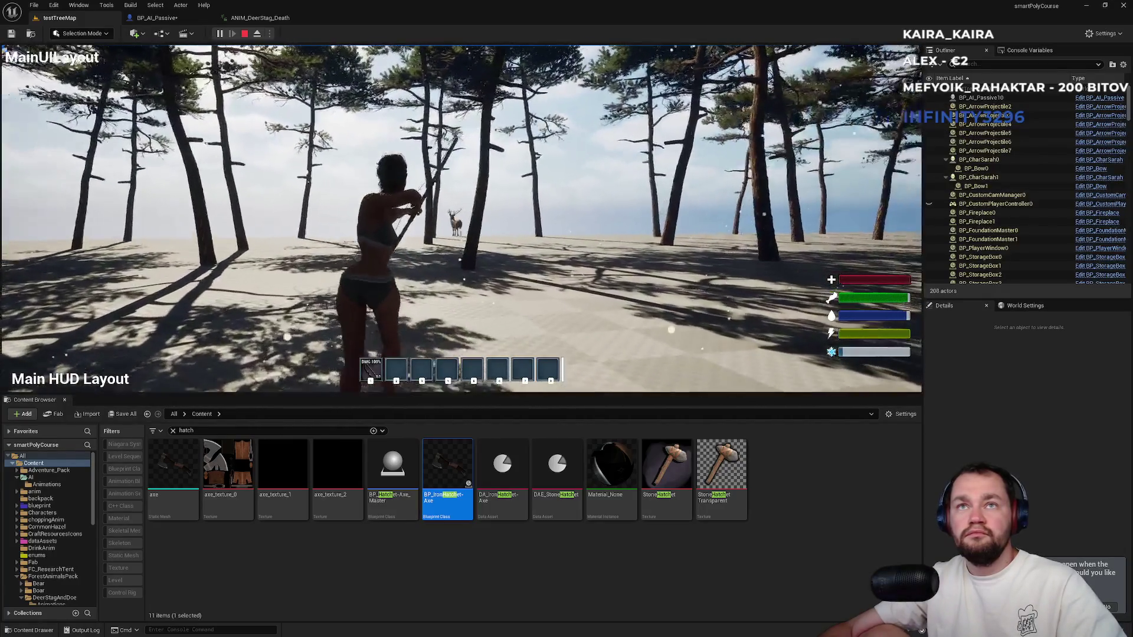
click(461, 218)
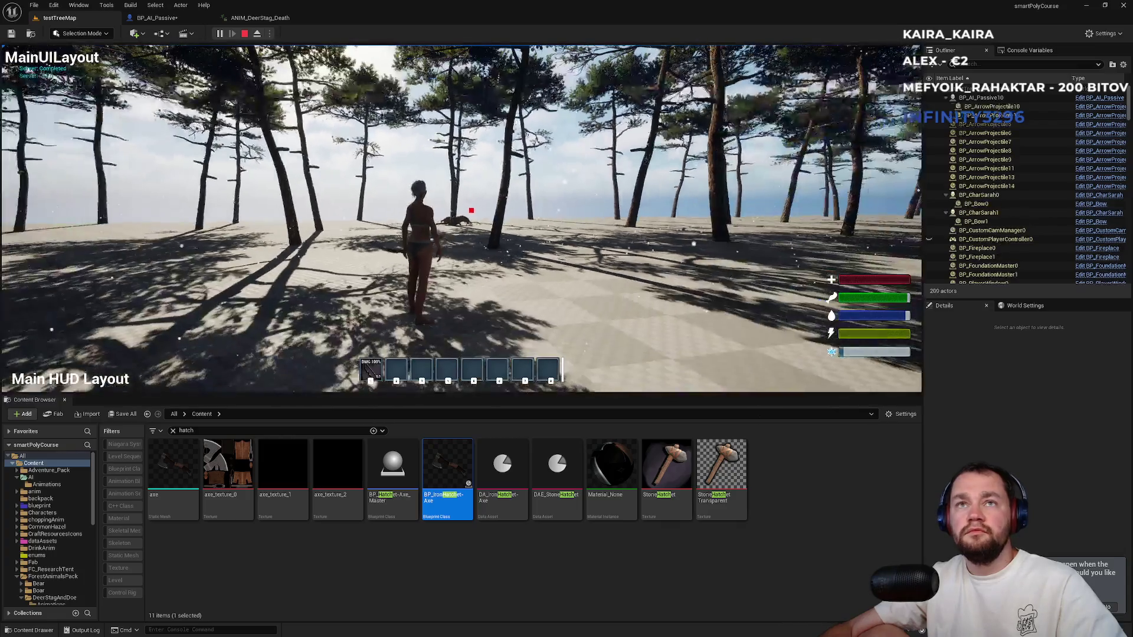
key(super)
key(Escape)
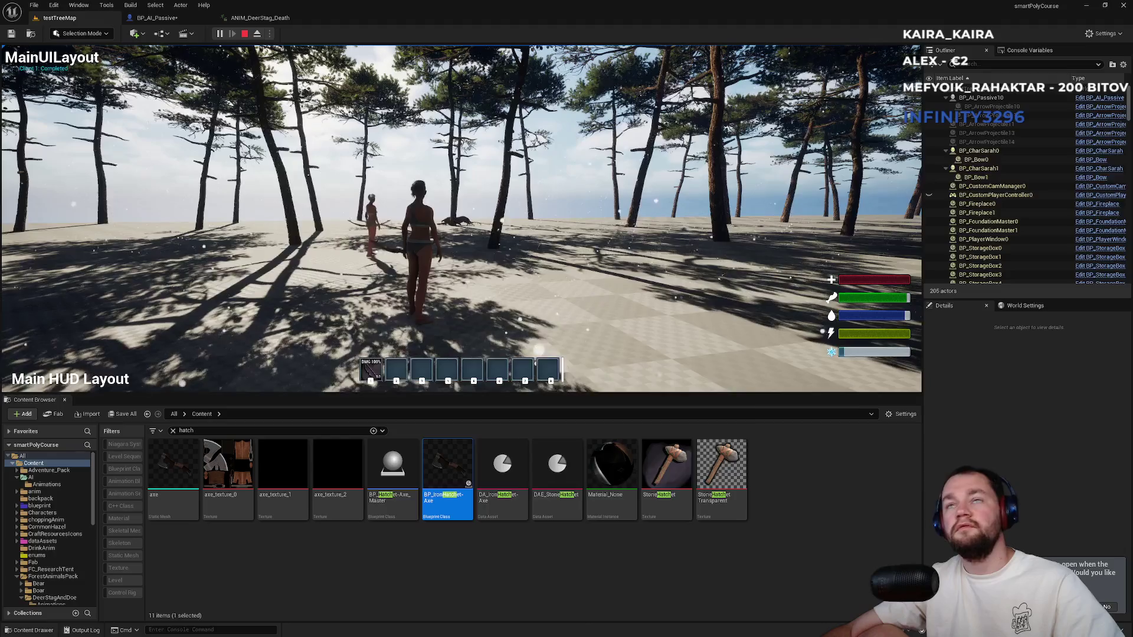
Run to the deer lying dead by the tree, then stop the play test.
key(super)
key(super)
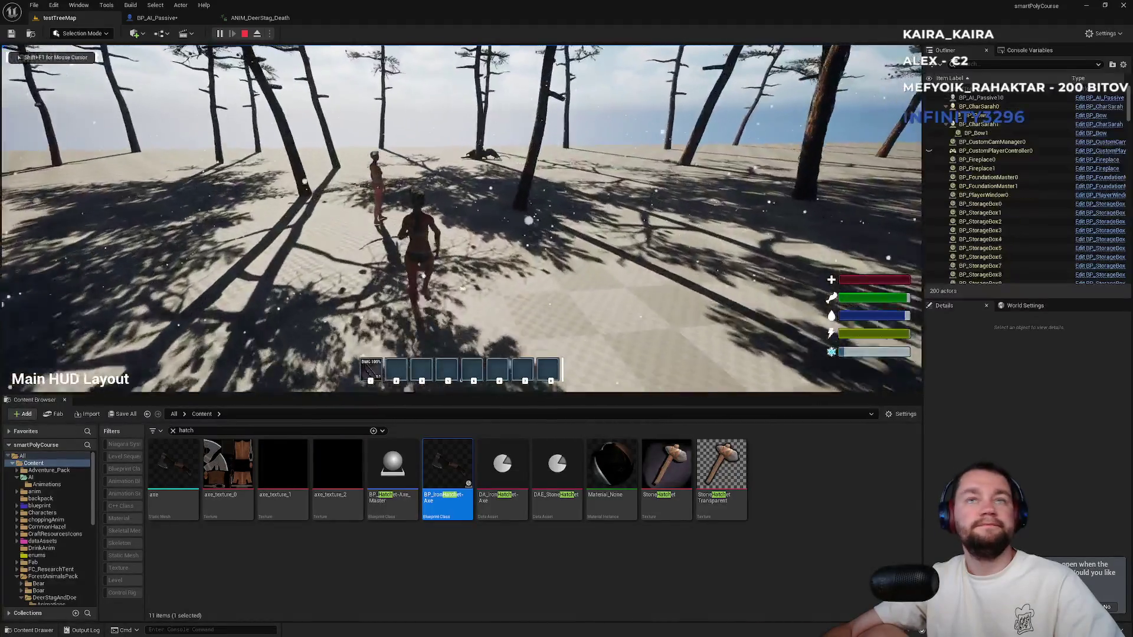
key(w)
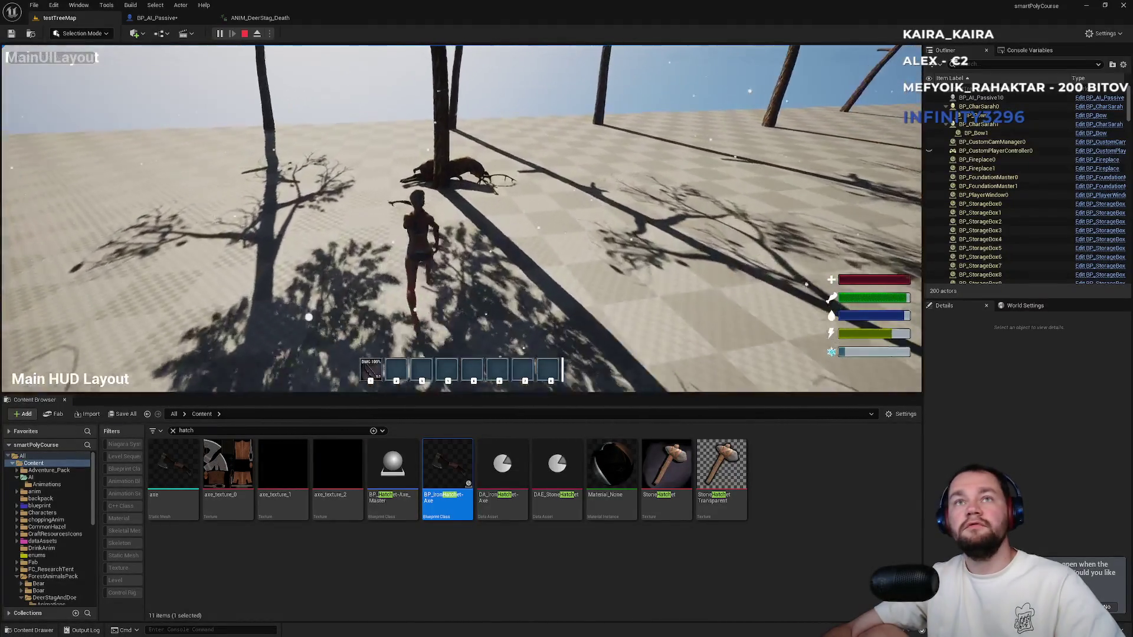
key(w)
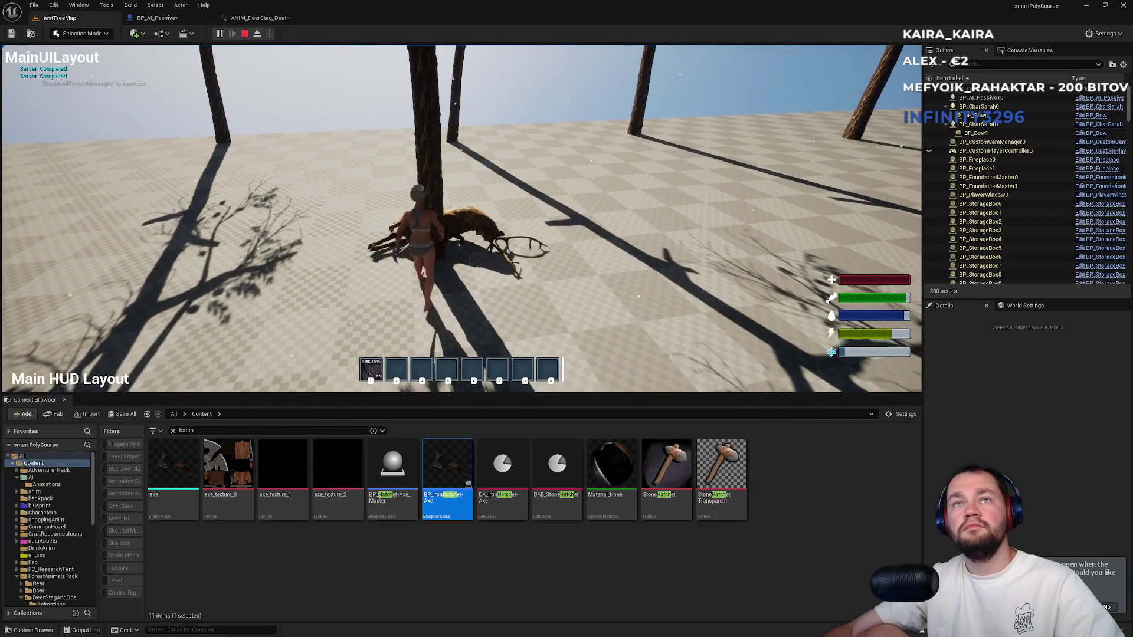
key(super)
key(super)
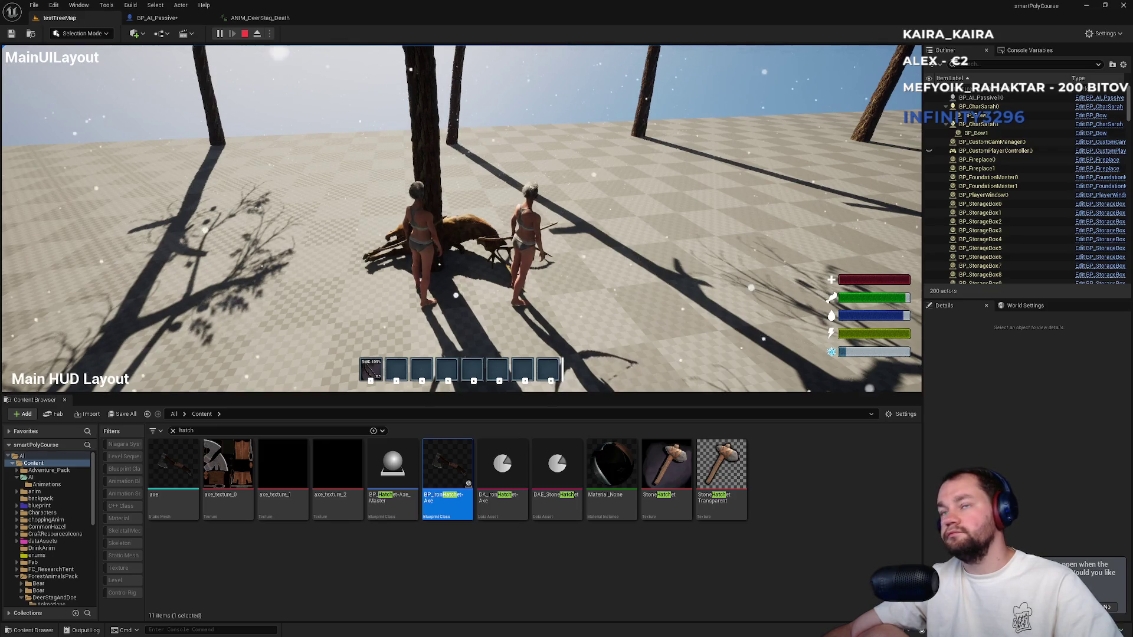
key(Escape)
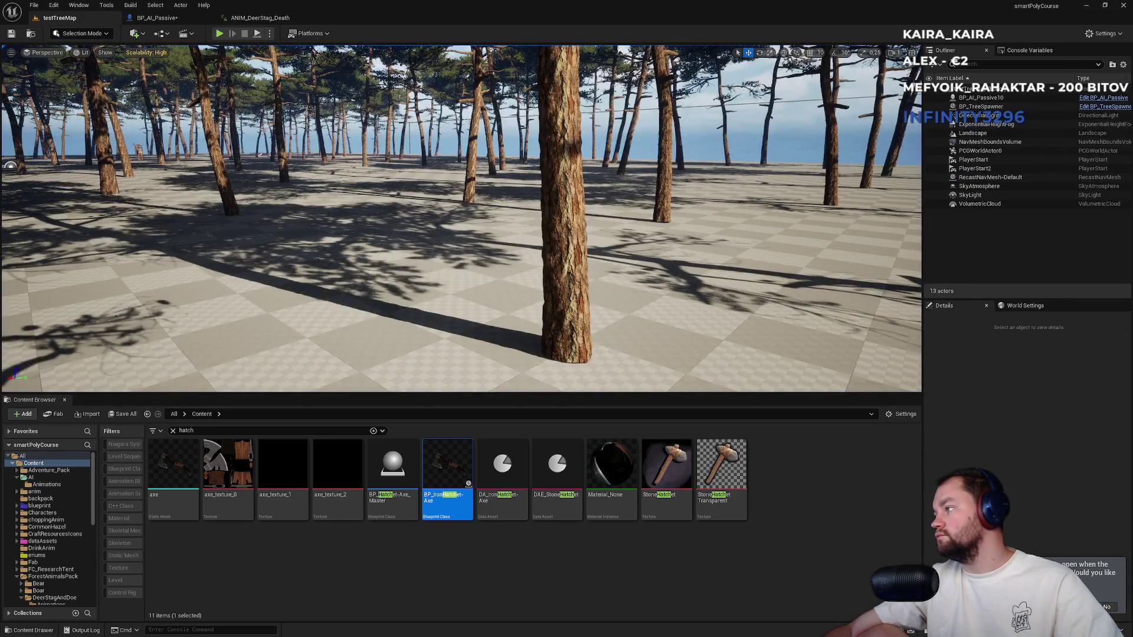
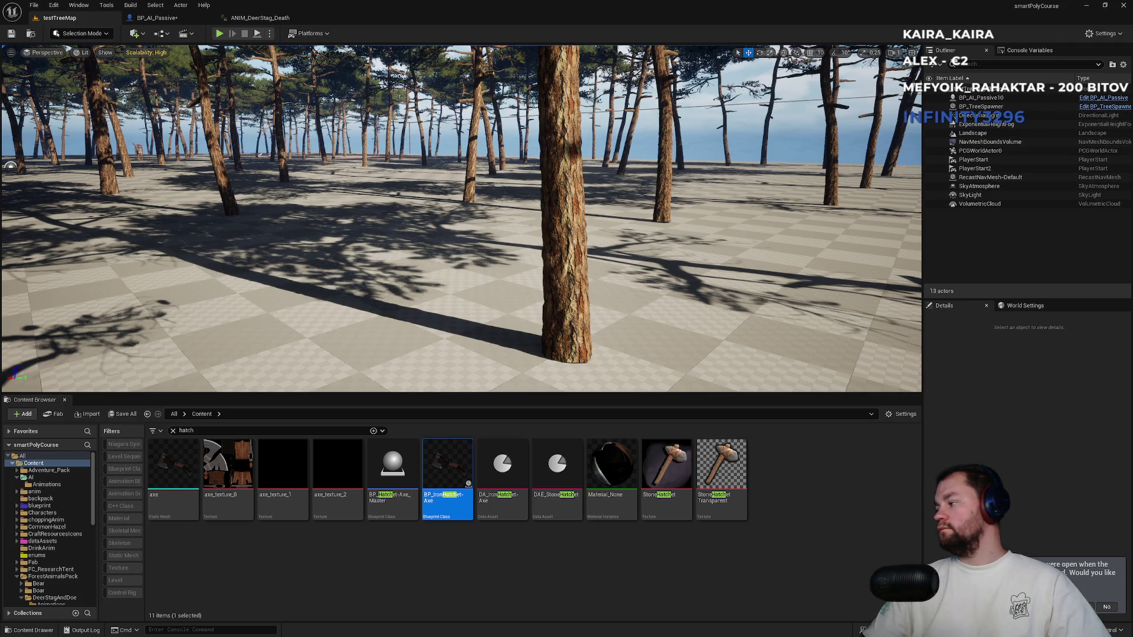
Deselect the BP_IronHatchet-Axe asset and launch File Explorer from the taskbar.
click(791, 523)
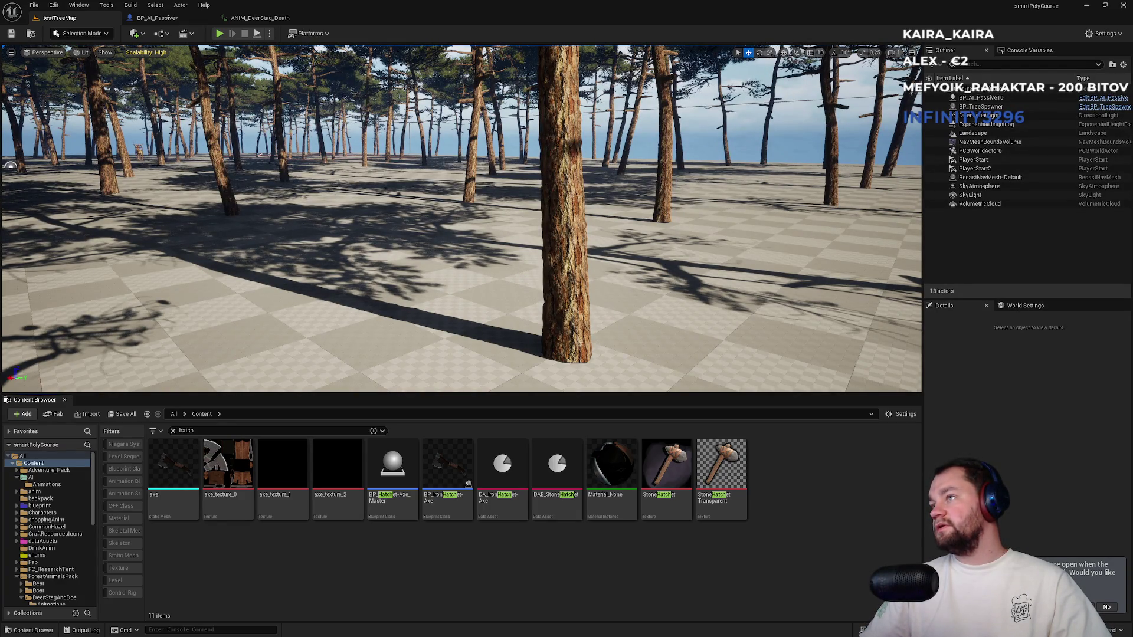
click(515, 632)
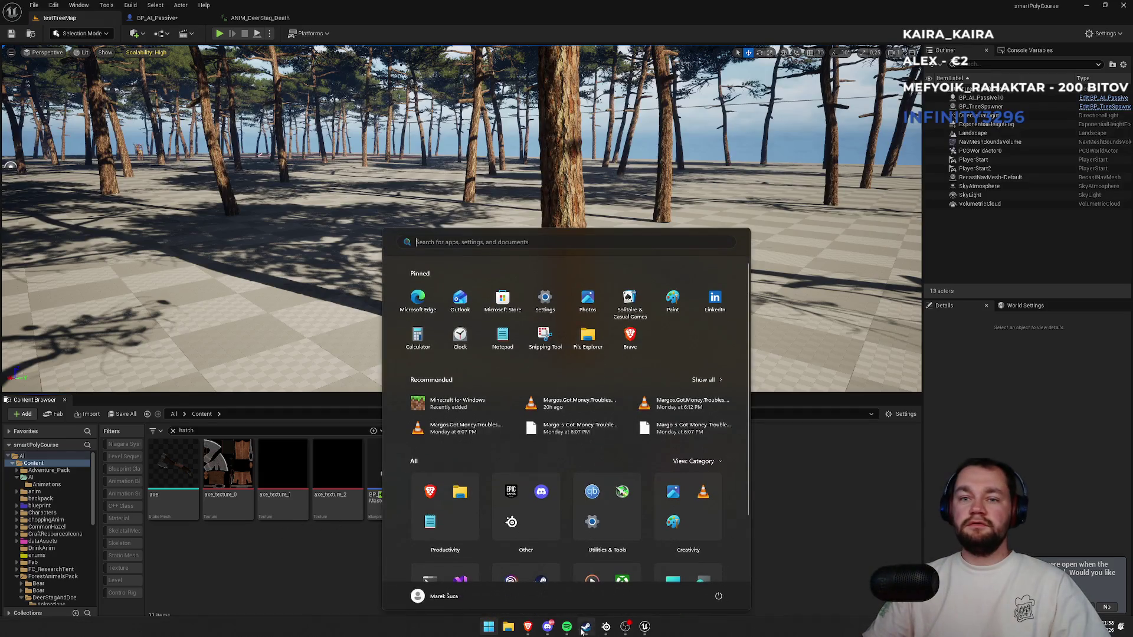
click(515, 633)
Browse the computer's drives, checking D: and E: before opening the F: drive.
click(515, 633)
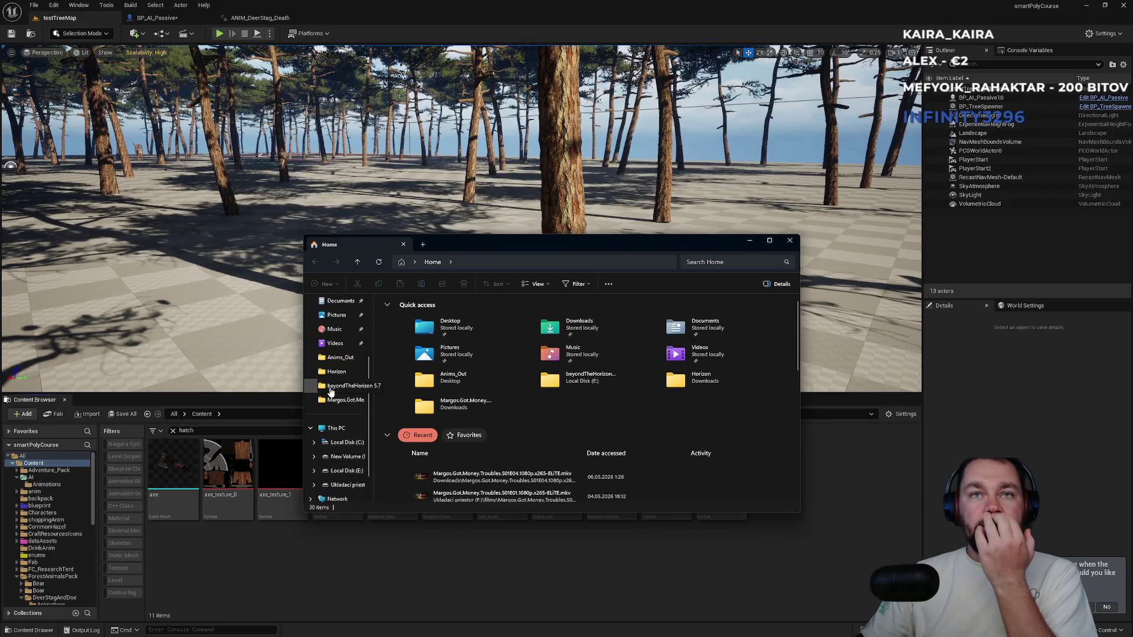
scroll(330, 392, down, 2)
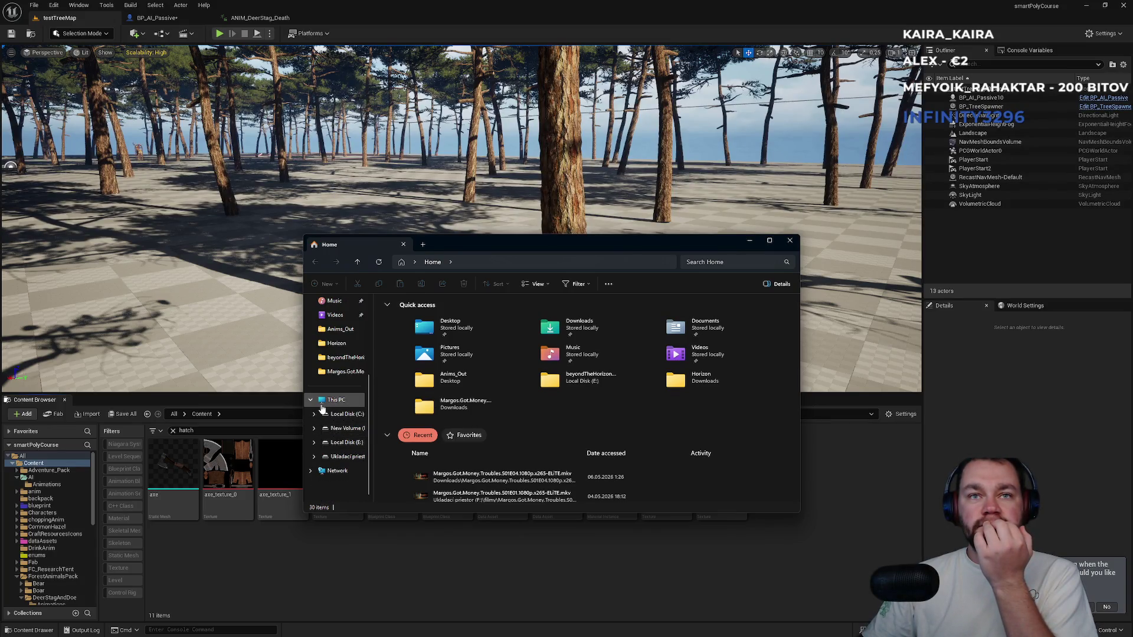
click(334, 400)
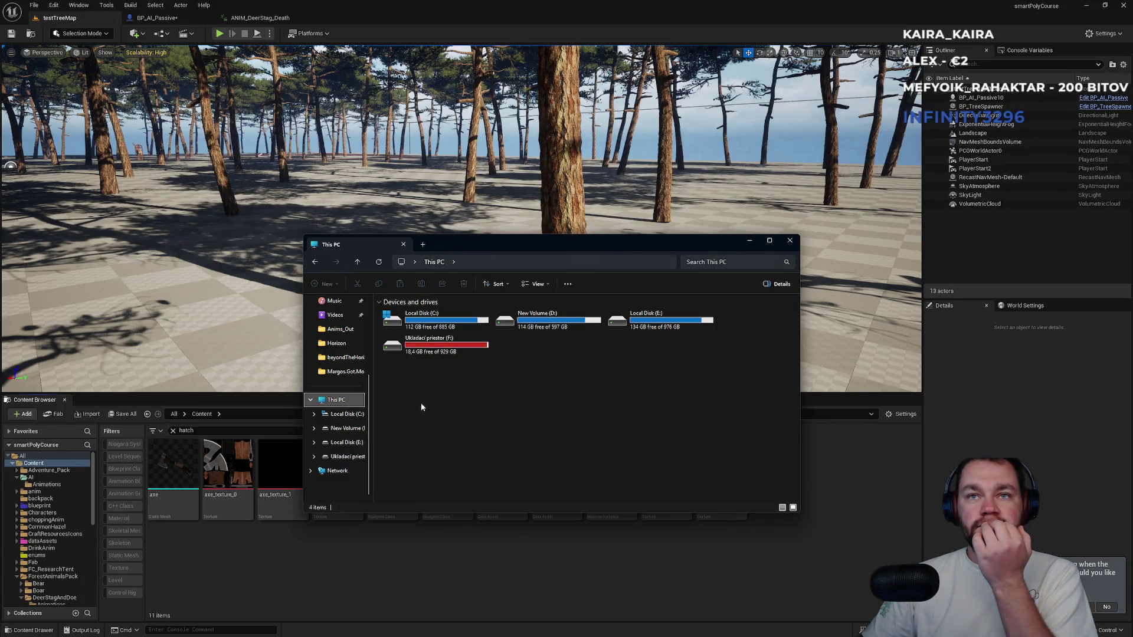
double_click(546, 329)
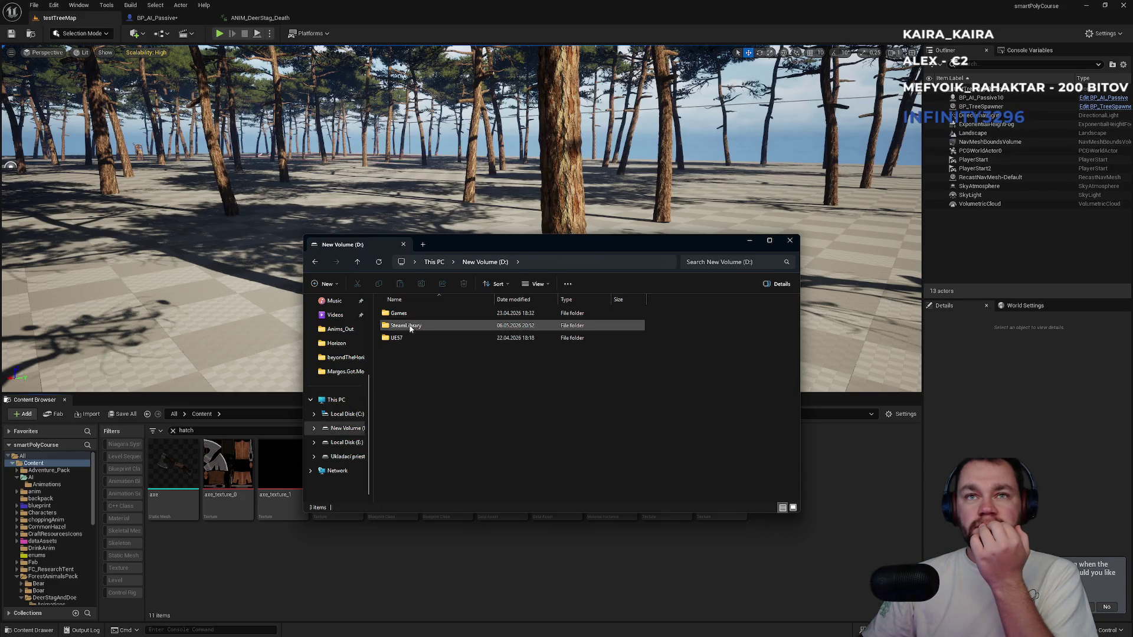
click(433, 262)
double_click(649, 321)
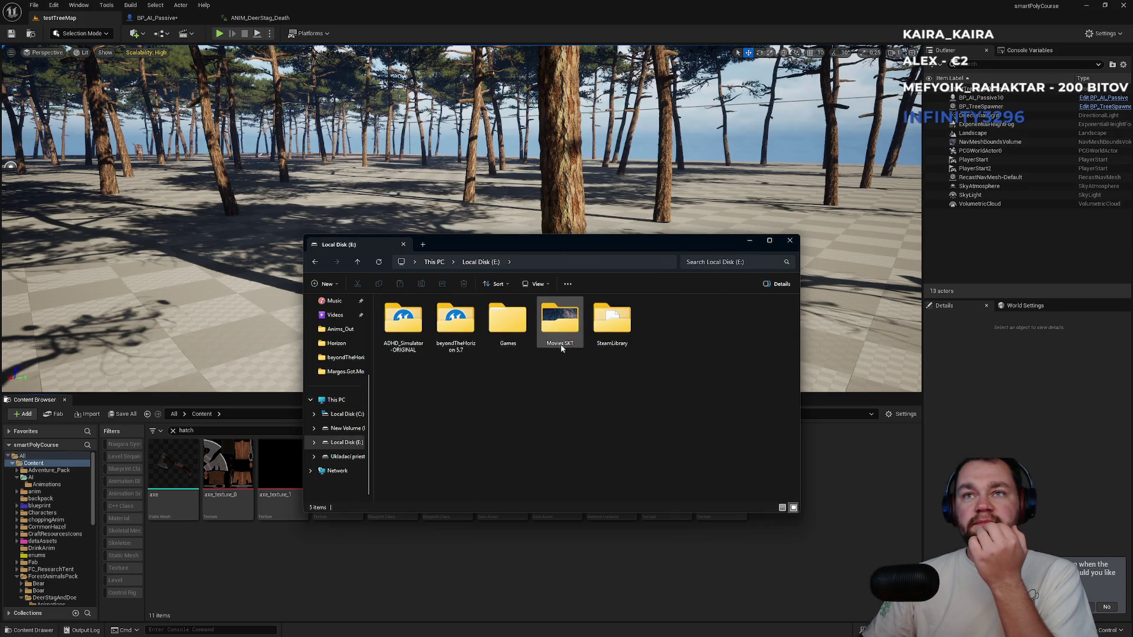
click(431, 263)
double_click(434, 356)
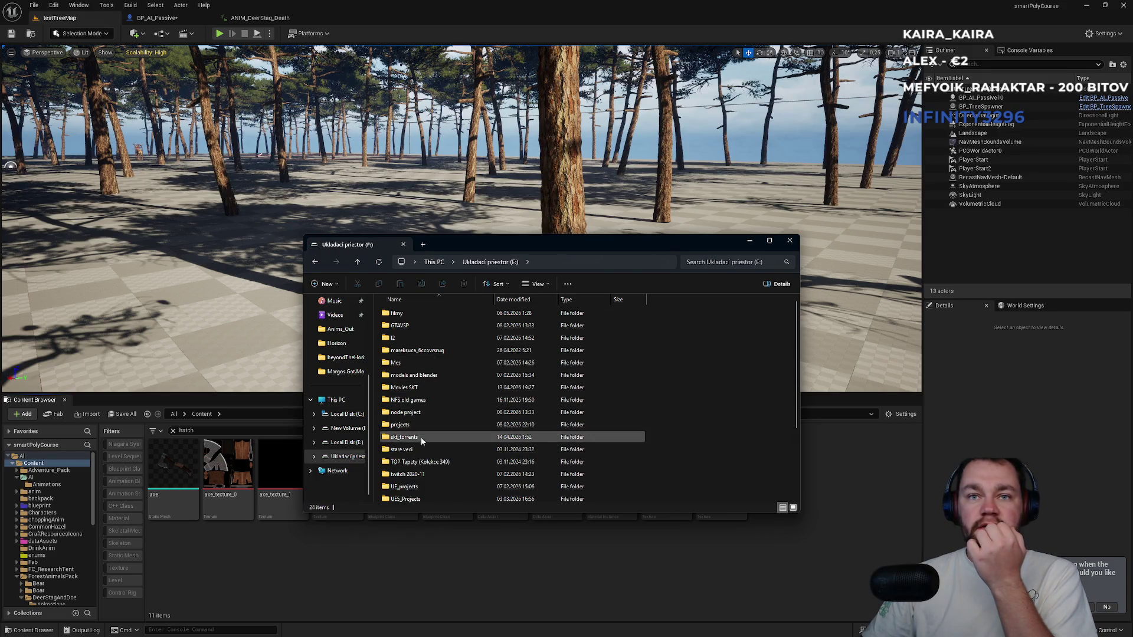
Go into UE5_Projects > smartPolyCourse on F: and open a terminal in that folder.
double_click(418, 486)
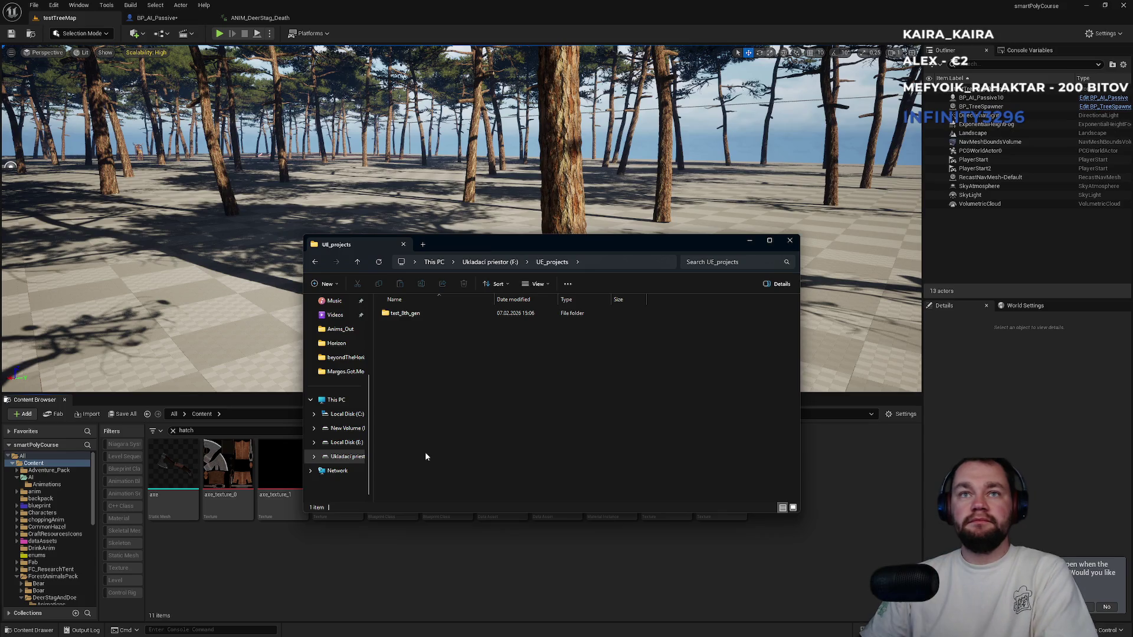
key(alt+Left)
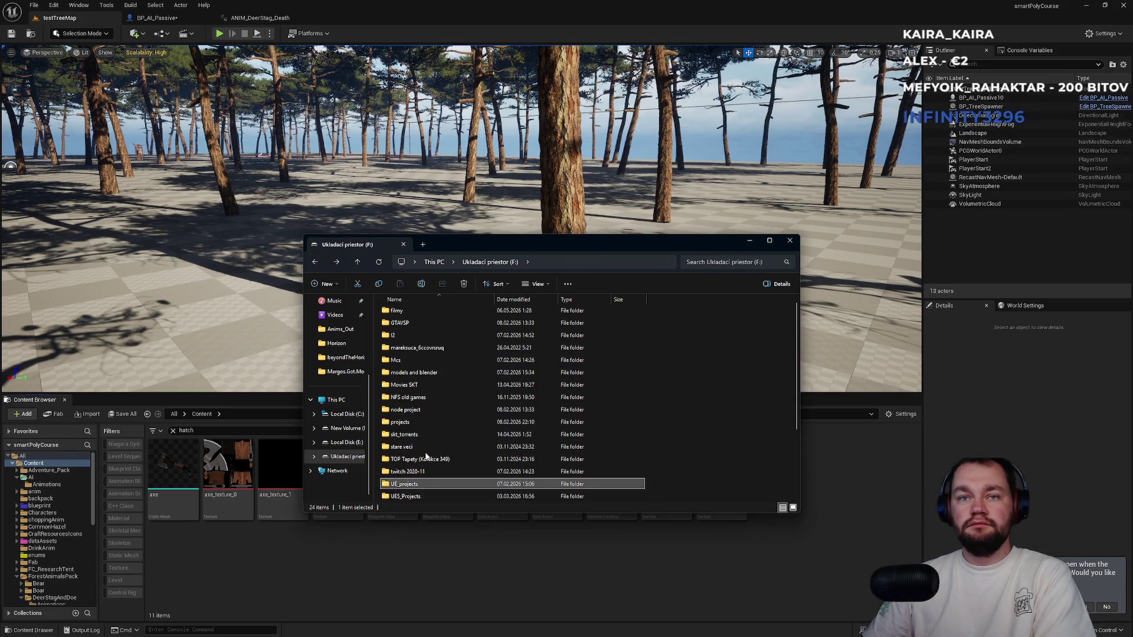
key(alt+Return)
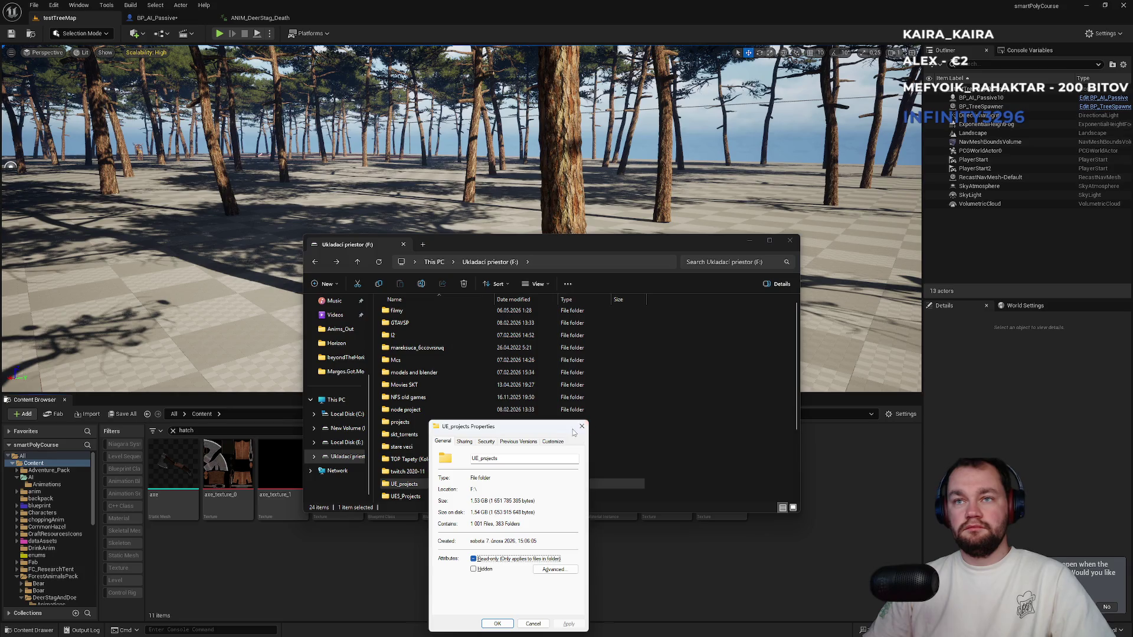
key(Escape)
key(Down)
key(Return)
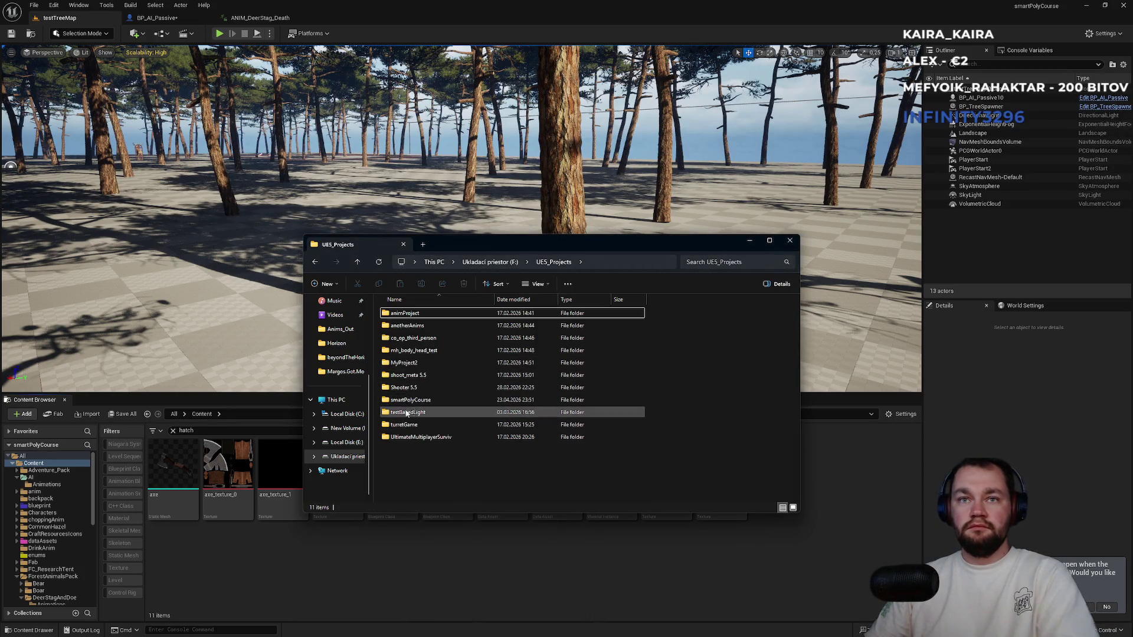
double_click(410, 399)
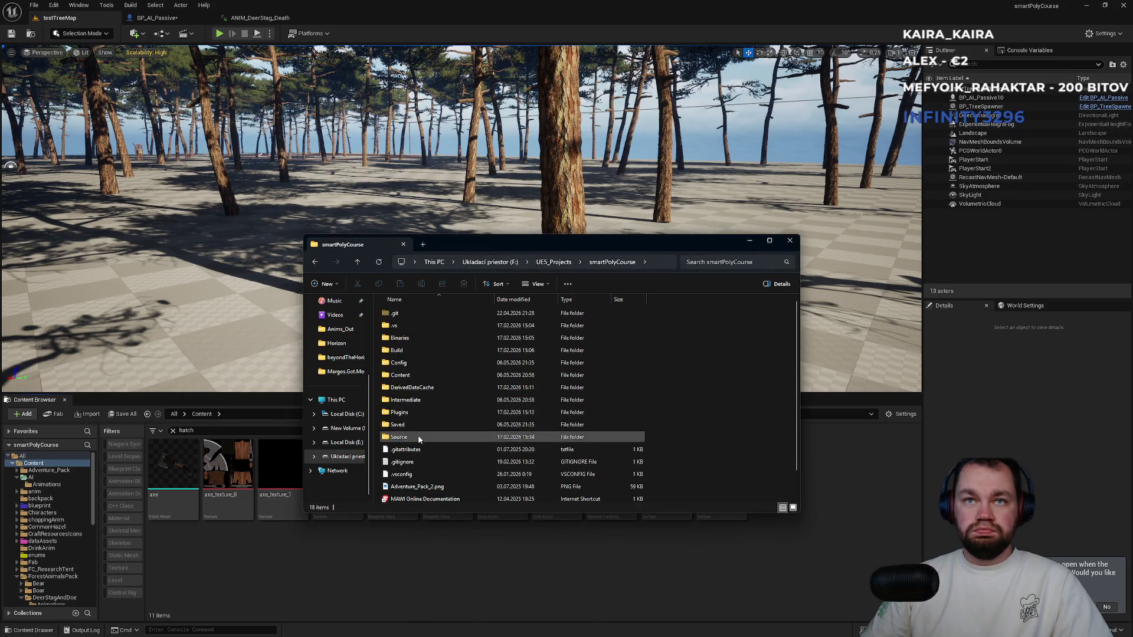
right_click(707, 467)
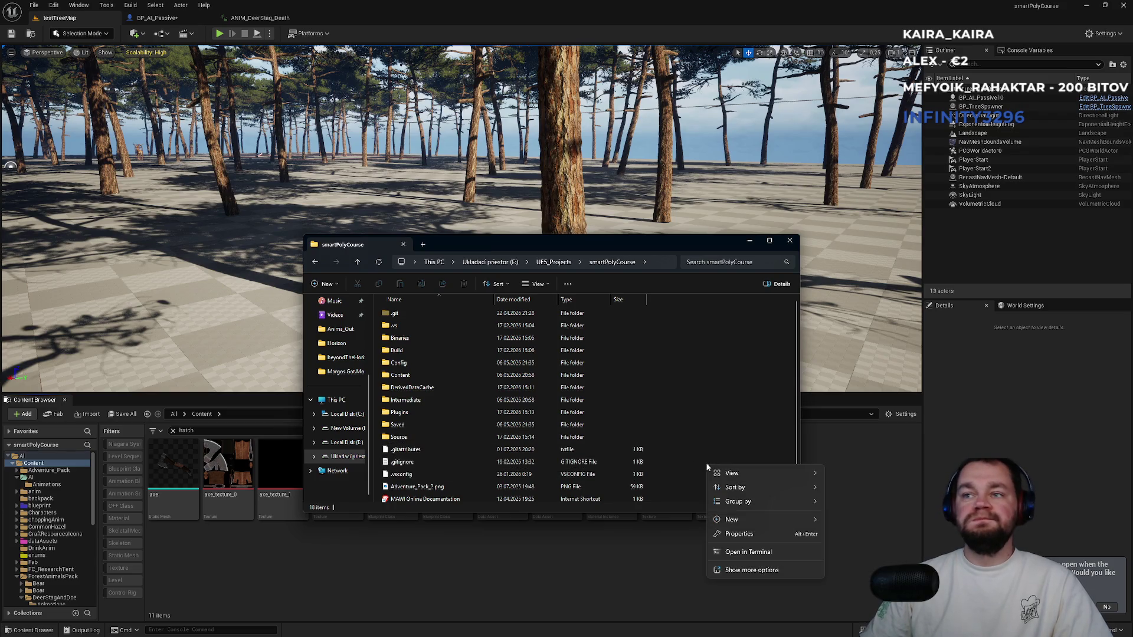
click(750, 534)
Run git status with the 'gus' alias and cancel the half-typed add command.
text(gu)
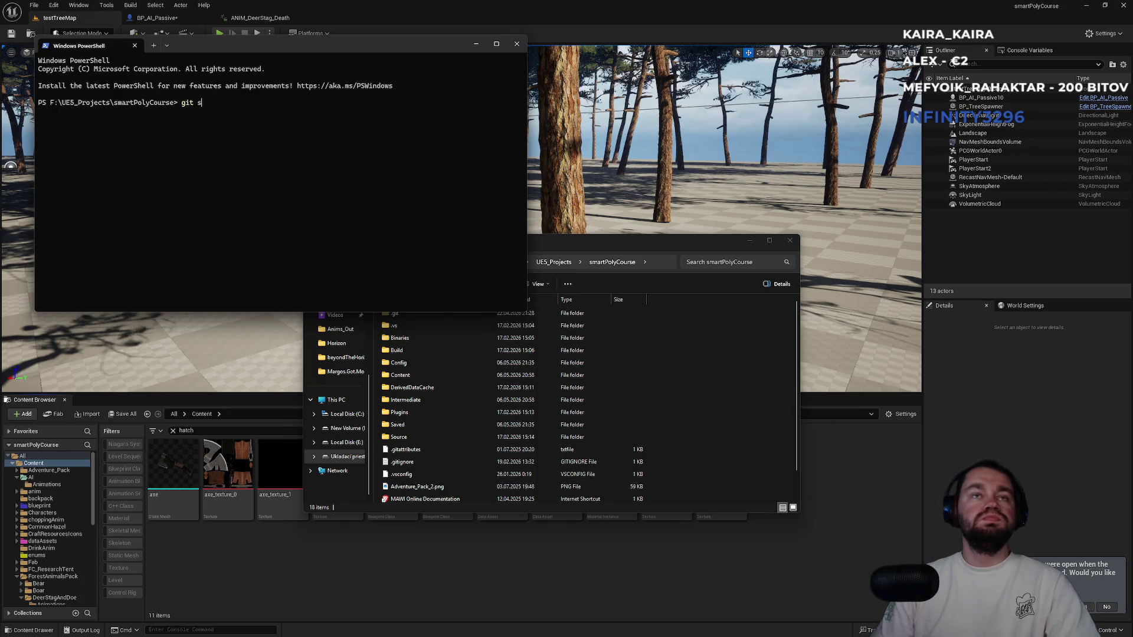
text(s)
key(Return)
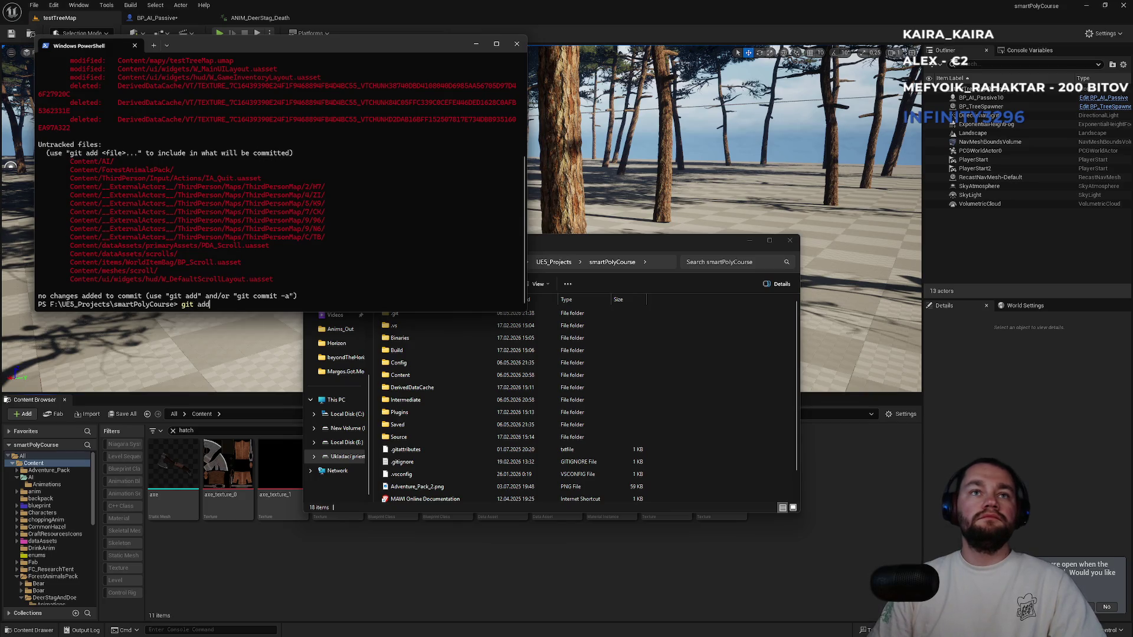
key(ctrl+c)
key(ctrl+c)
key(ctrl+c)
scroll(316, 258, up, 6)
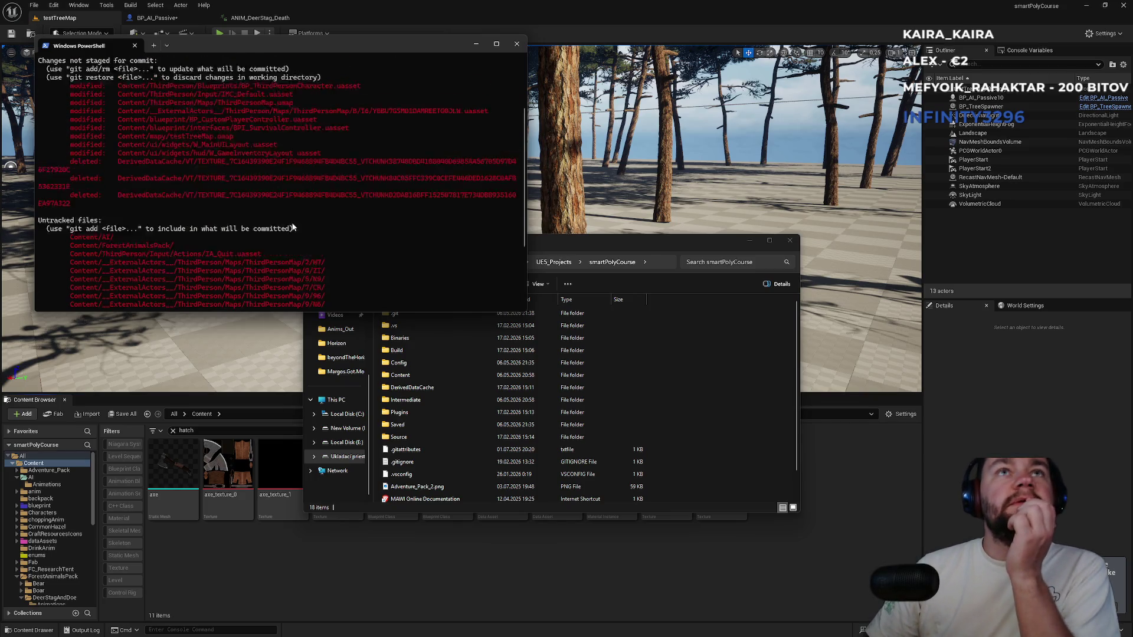
scroll(194, 164, down, 2)
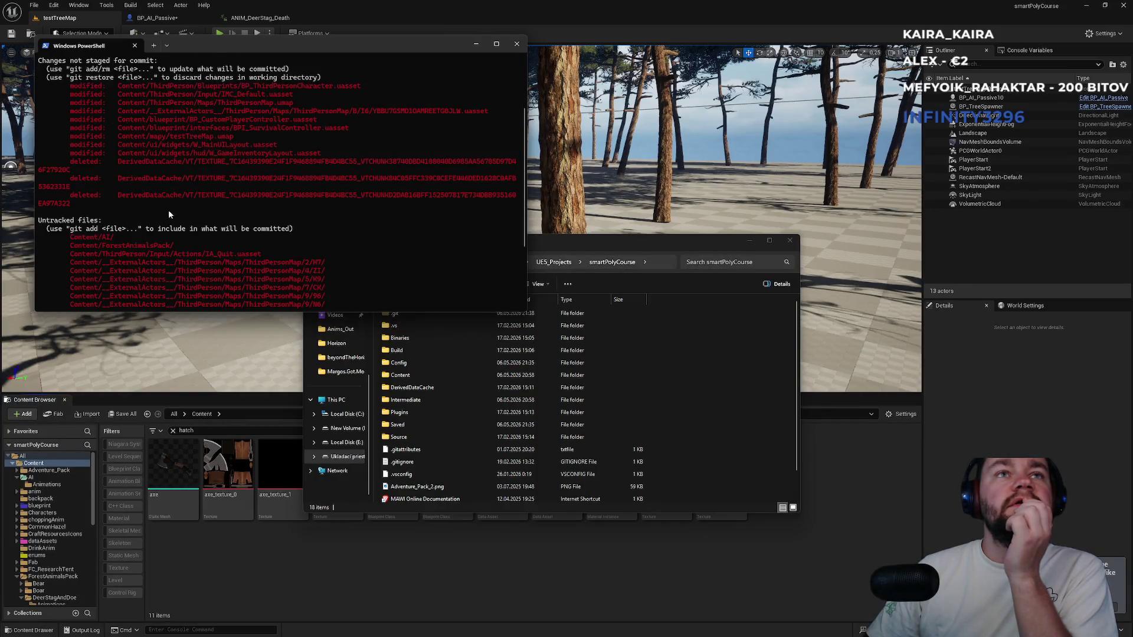
Copy the untracked ForestAnimalsPack folder name from the status output.
double_click(138, 246)
click(107, 237)
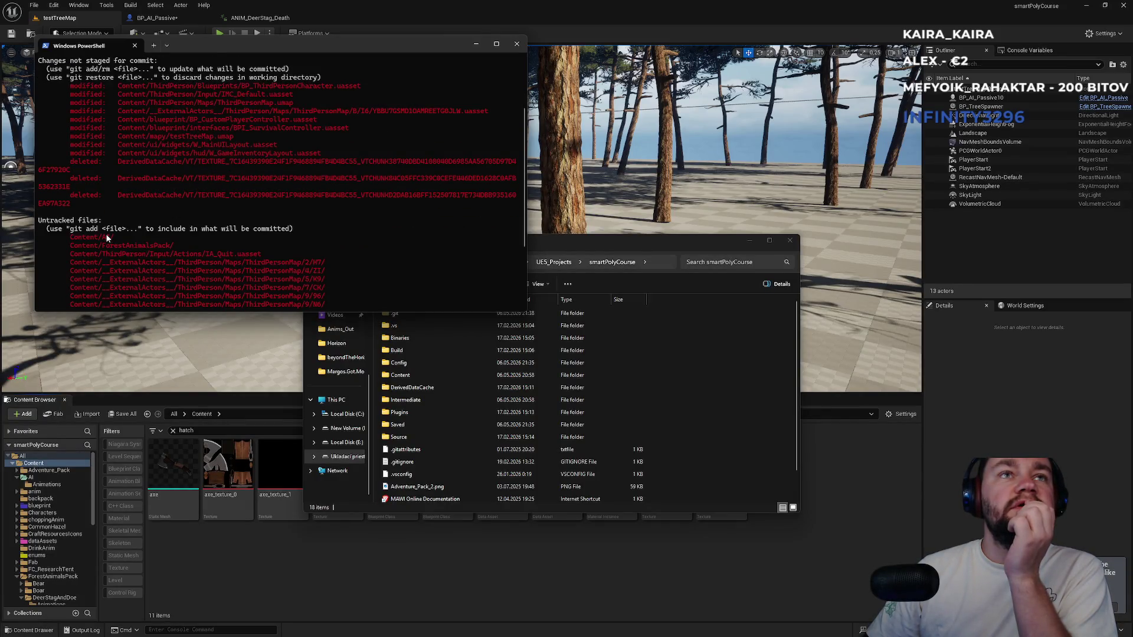
double_click(131, 253)
scroll(140, 253, down, 3)
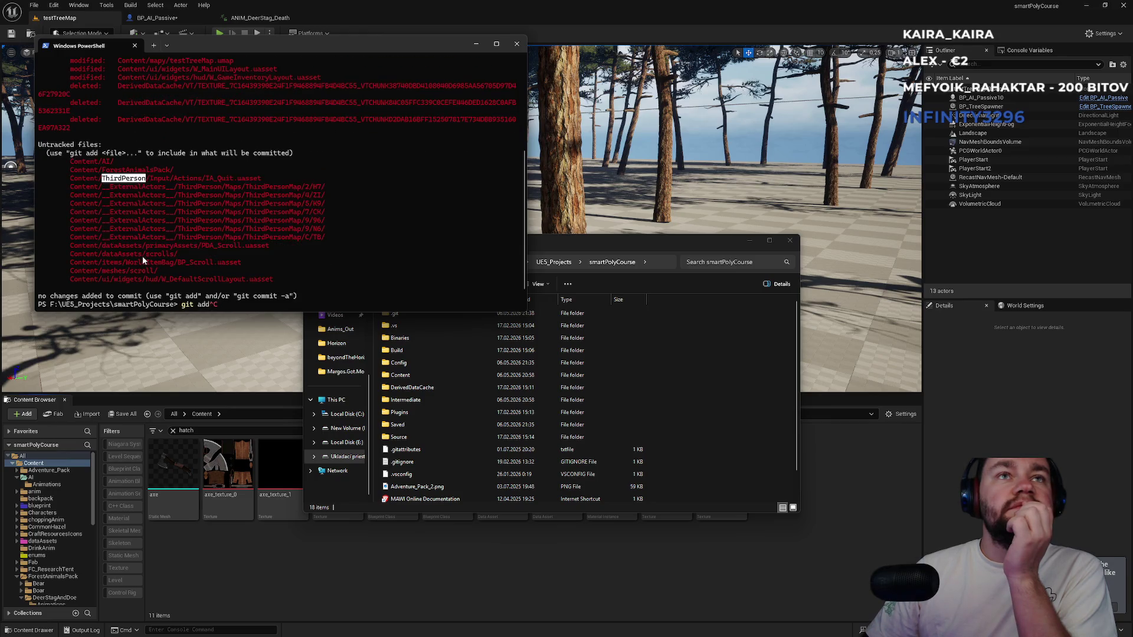
mouse_move(155, 247)
mouse_down()
mouse_move(178, 258)
mouse_move(169, 283)
mouse_up()
double_click(153, 172)
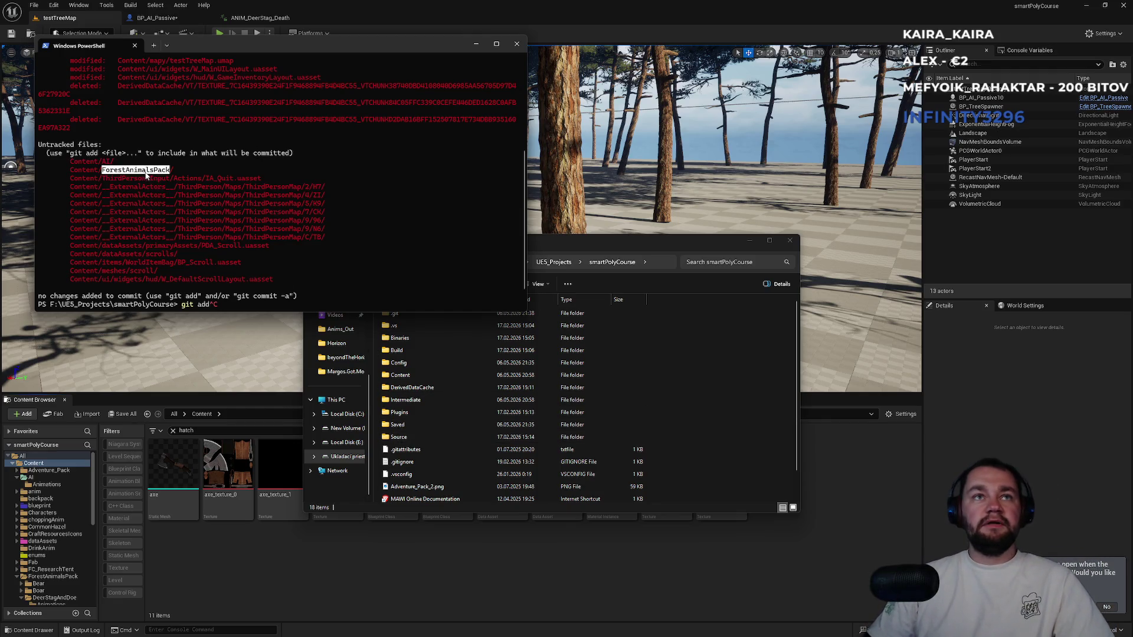
key(ctrl+c)
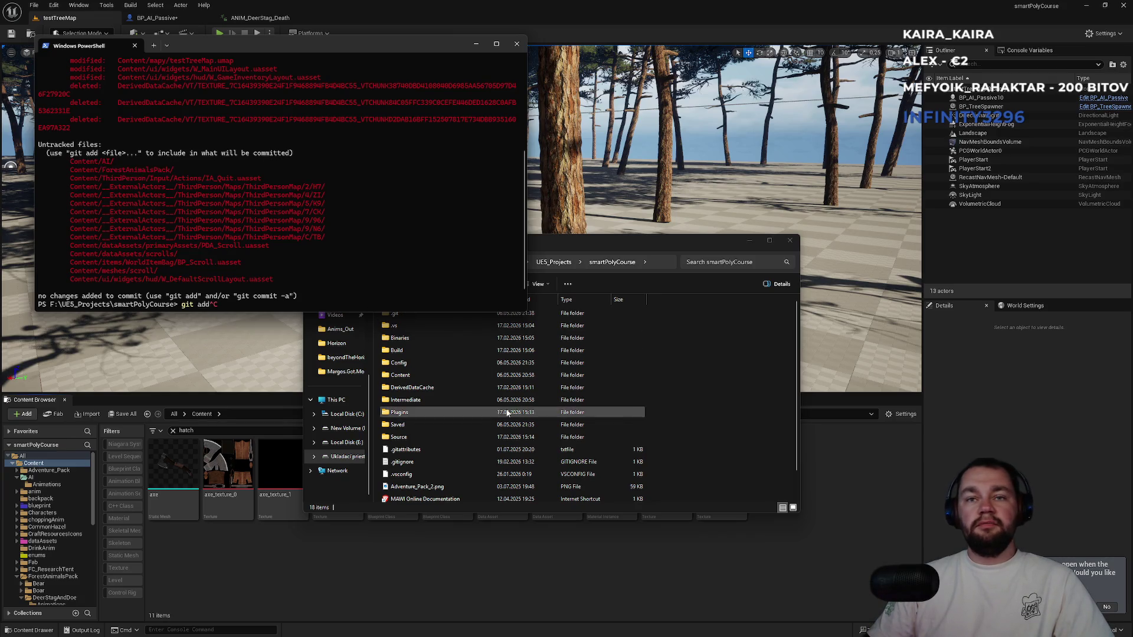
Open the project's .gitignore file from the smartPolyCourse folder.
click(489, 413)
scroll(489, 429, down, 1)
click(408, 437)
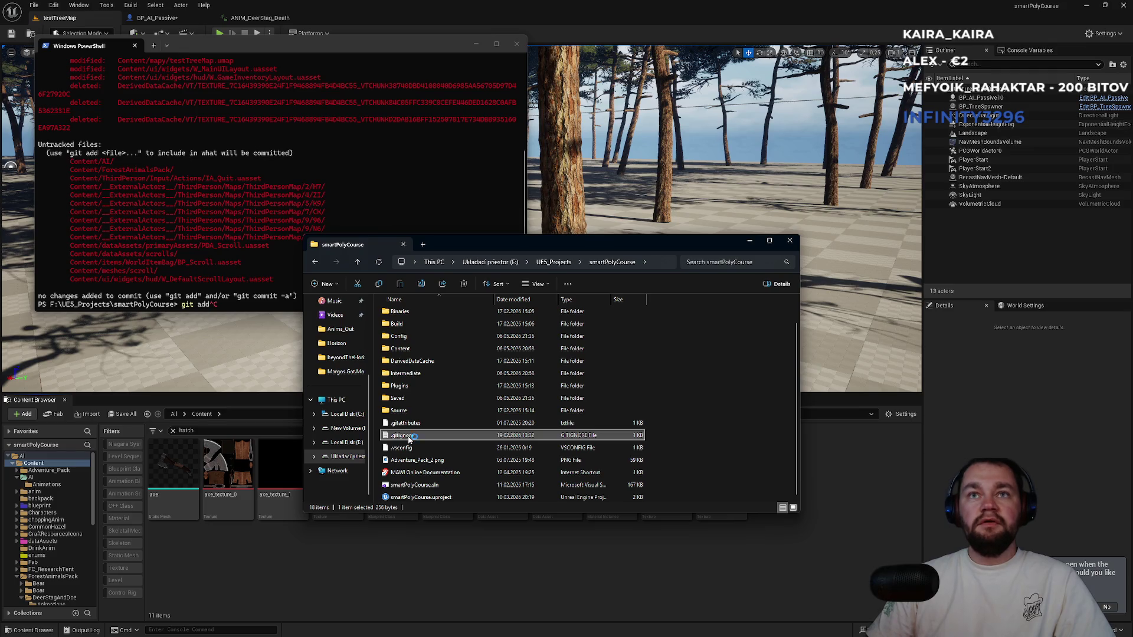
double_click(408, 437)
Append ForestAnimalsPack/ as the last line of .gitignore and save it.
click(279, 269)
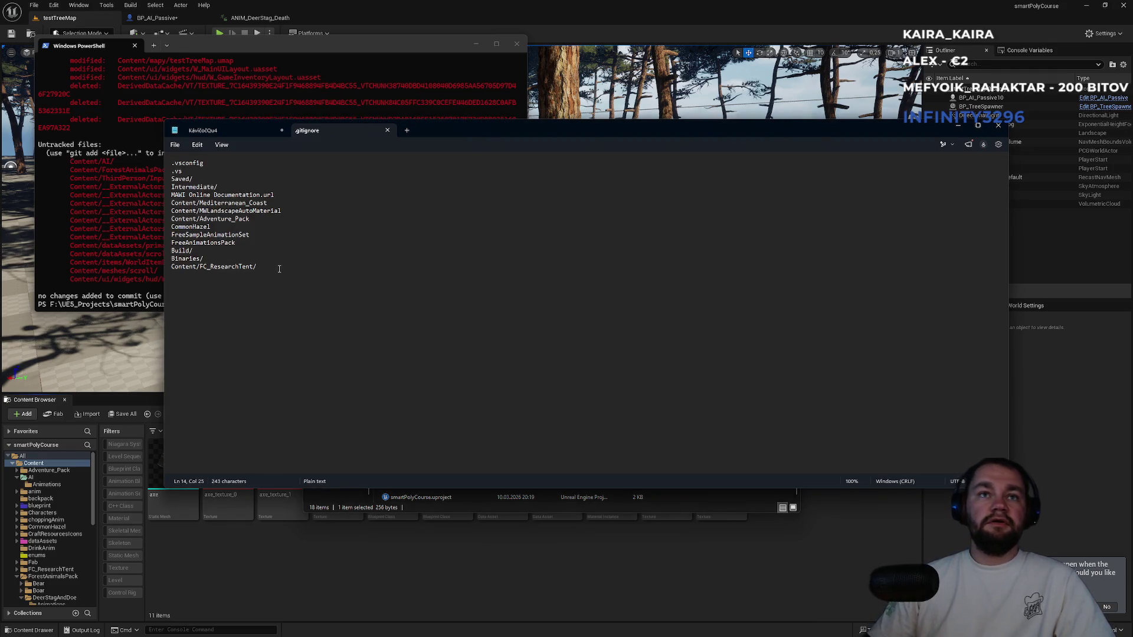
text(ForestAnimalsPack/)
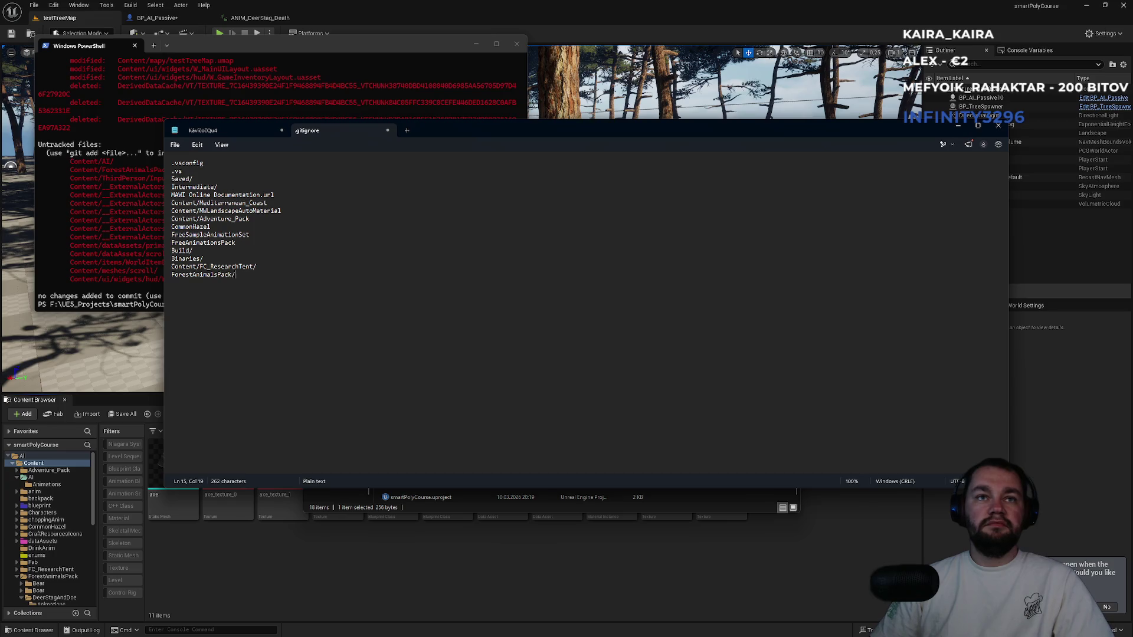
key(ctrl+s)
Run git status, stage everything with 'git add .', and check the status again.
click(387, 130)
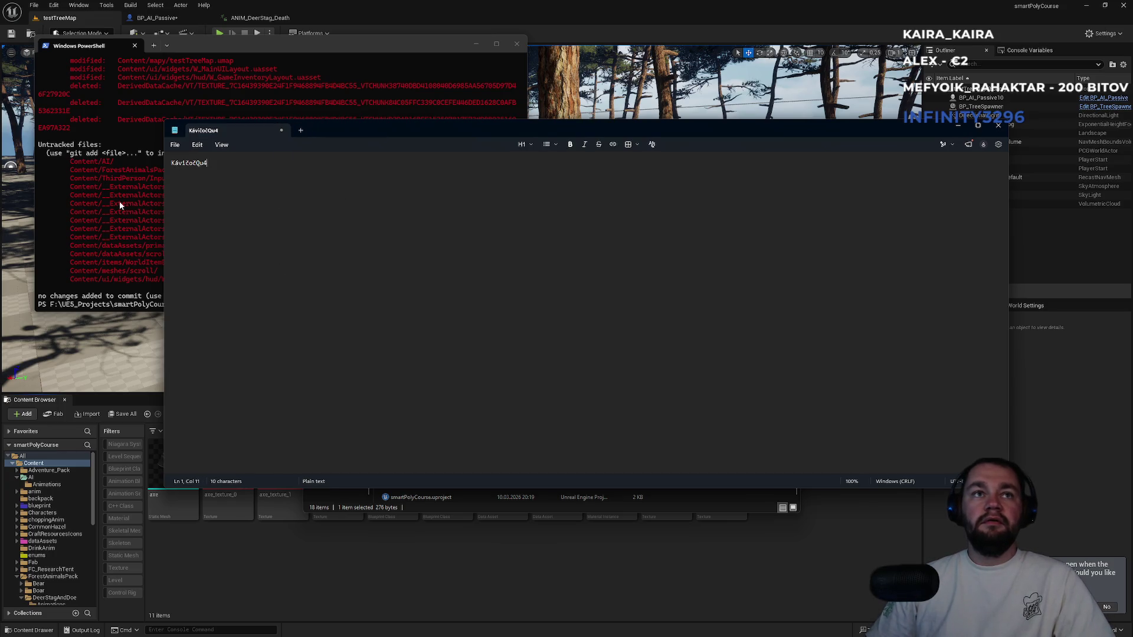
click(121, 203)
text(git status)
key(Return)
text(git add .)
key(Return)
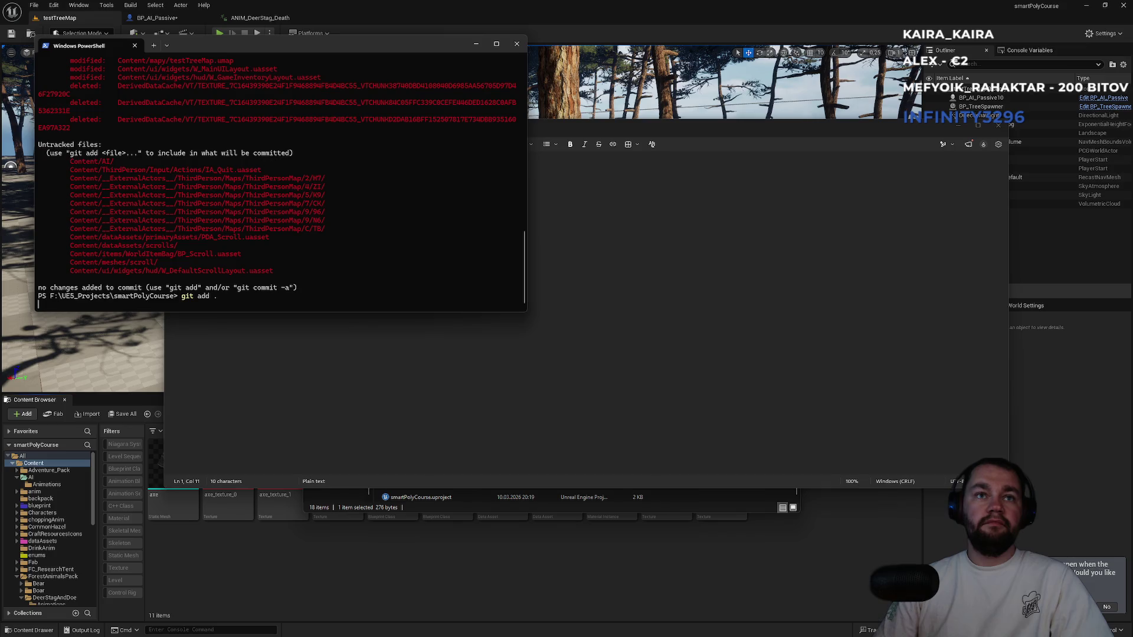
text(git status)
key(Return)
Close the Notepad window over the terminal.
scroll(211, 166, up, 5)
click(531, 177)
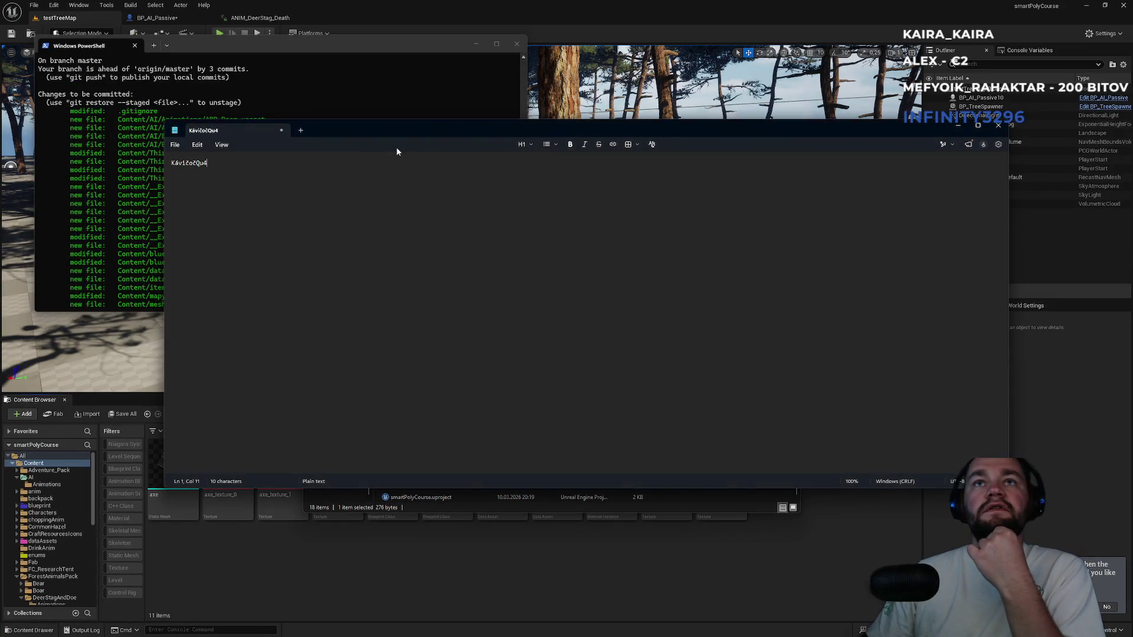
click(998, 125)
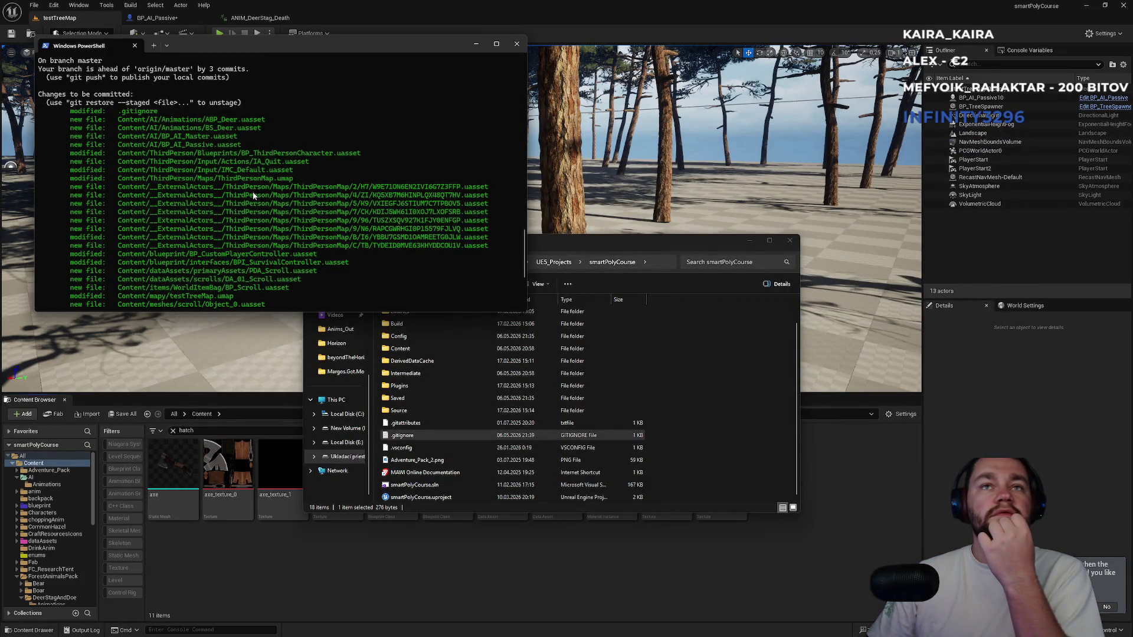
Review the staged file list, copying lines from BP_CustomPlayerController to GameInventoryLayout.
mouse_move(163, 123)
mouse_down()
mouse_move(188, 153)
mouse_move(222, 238)
mouse_up()
scroll(222, 238, down, 2)
mouse_move(200, 144)
mouse_down()
mouse_move(236, 224)
mouse_move(265, 220)
mouse_up()
right_click(268, 220)
scroll(265, 218, down, 2)
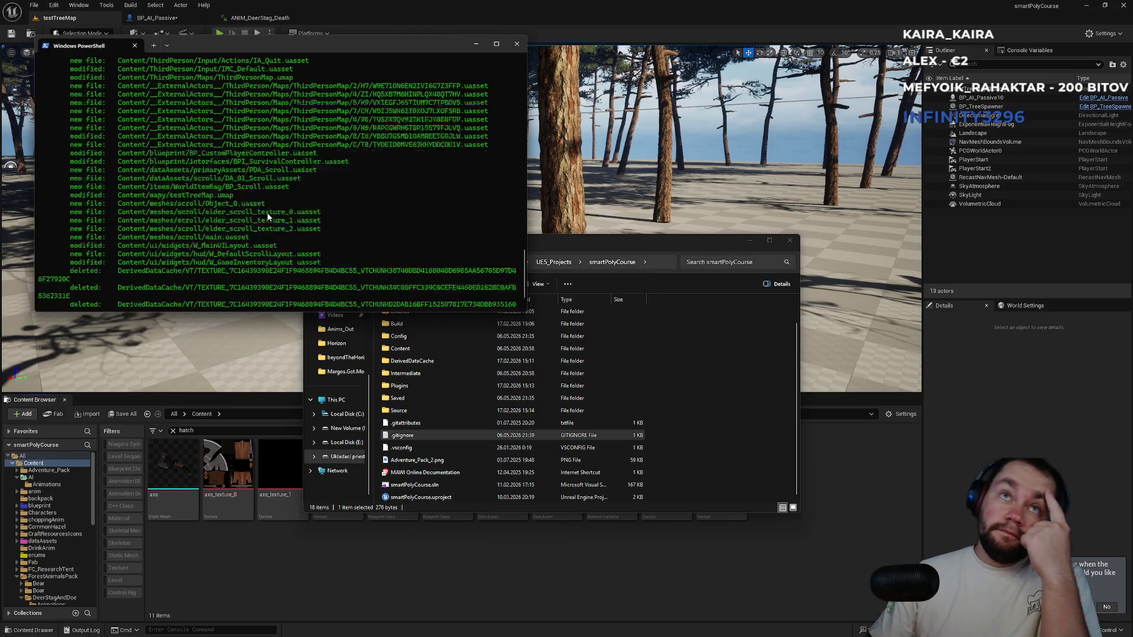
drag(215, 169, 274, 261)
right_click(273, 260)
mouse_move(200, 153)
mouse_down()
mouse_move(258, 295)
mouse_move(283, 305)
mouse_up()
right_click(263, 239)
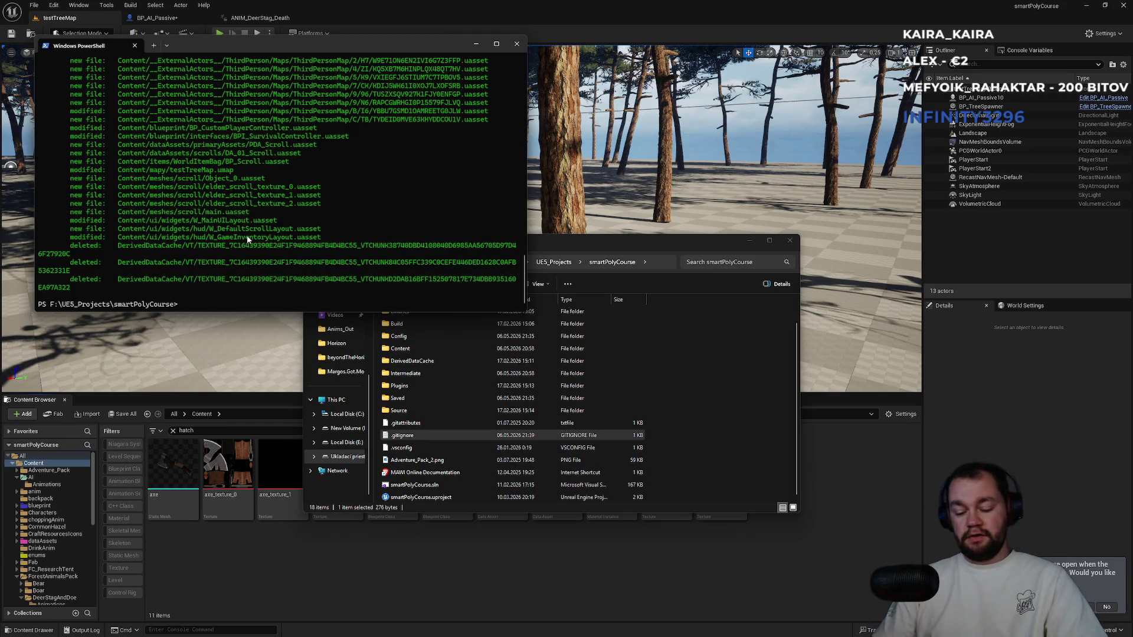
Commit the changes with the message "AI deer lecture 219 + scroll" and return to Unreal.
text(g it )
text(mit)
text("lecture 2)
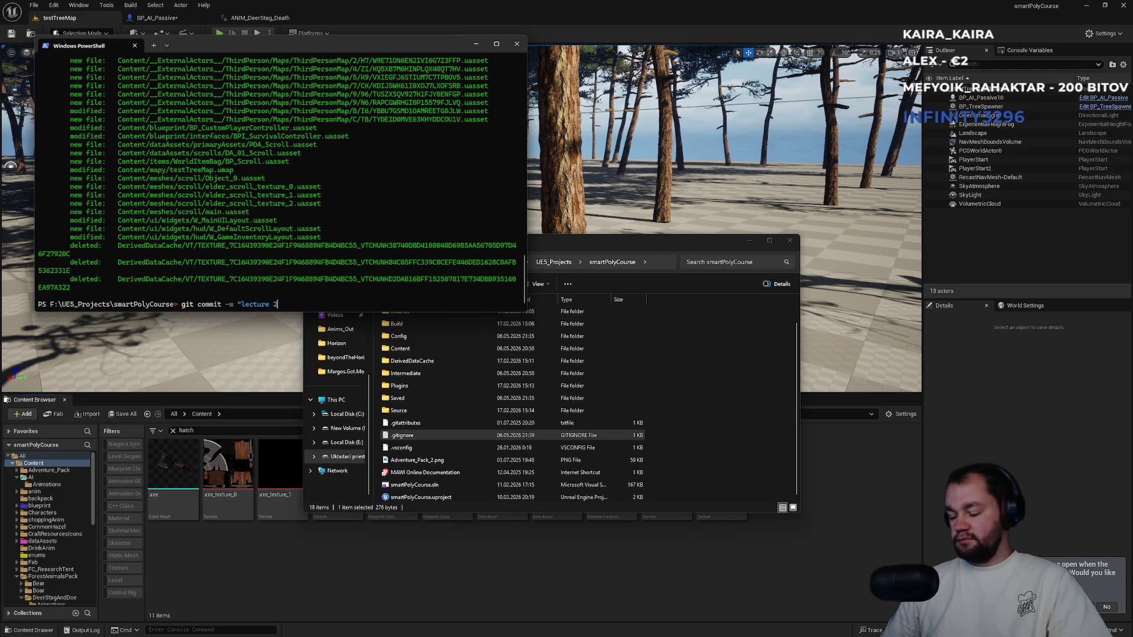
text(19 +)
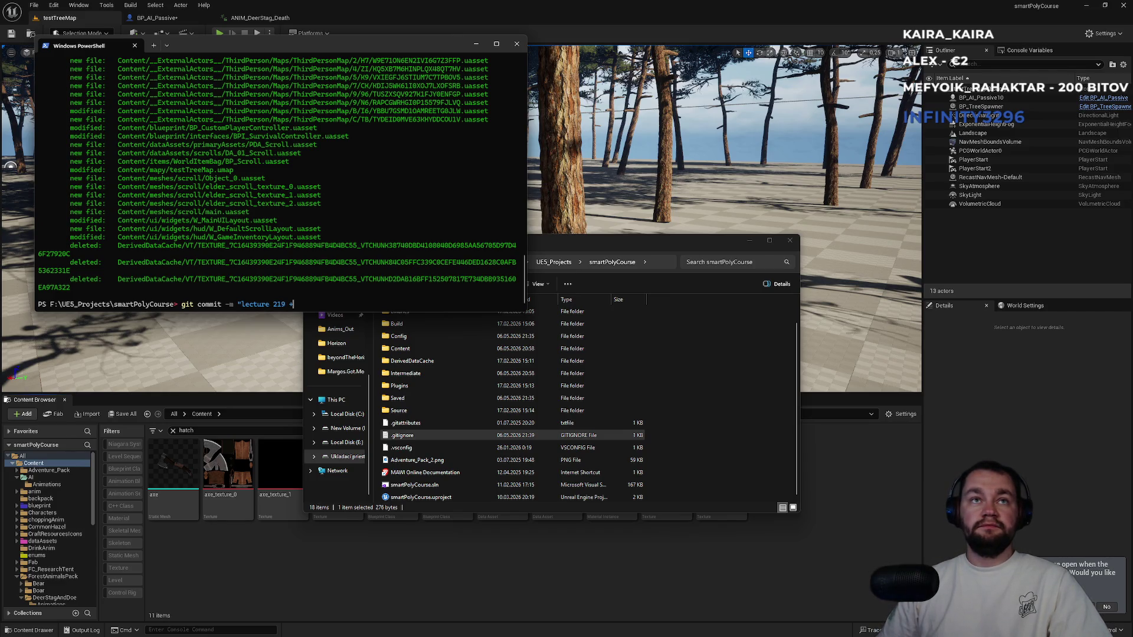
text( scroll)
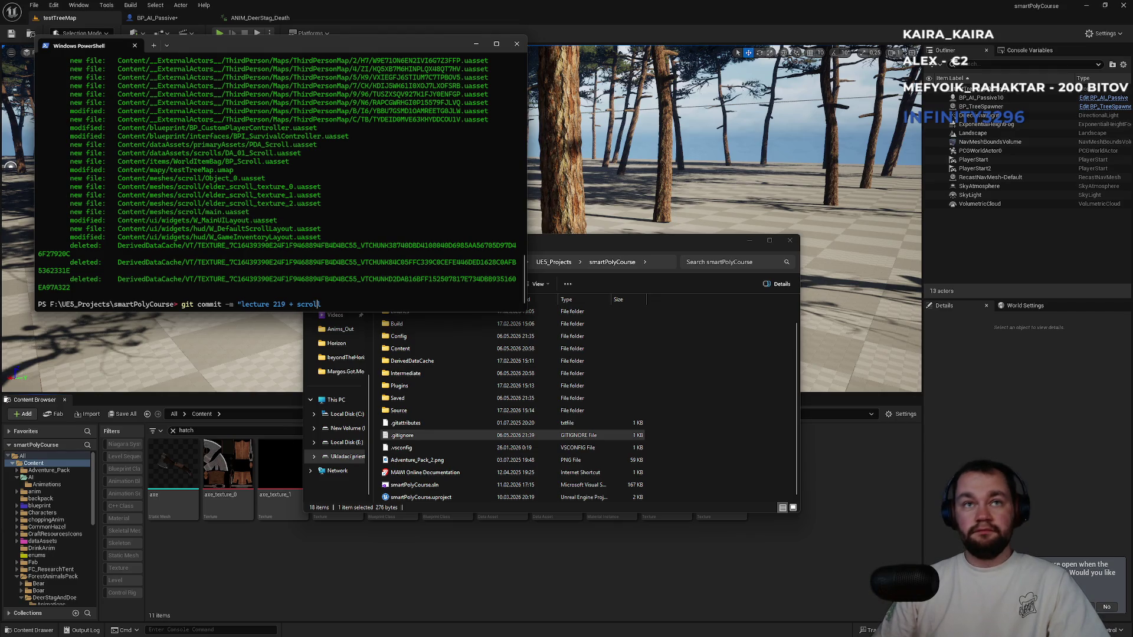
text(AI deer)
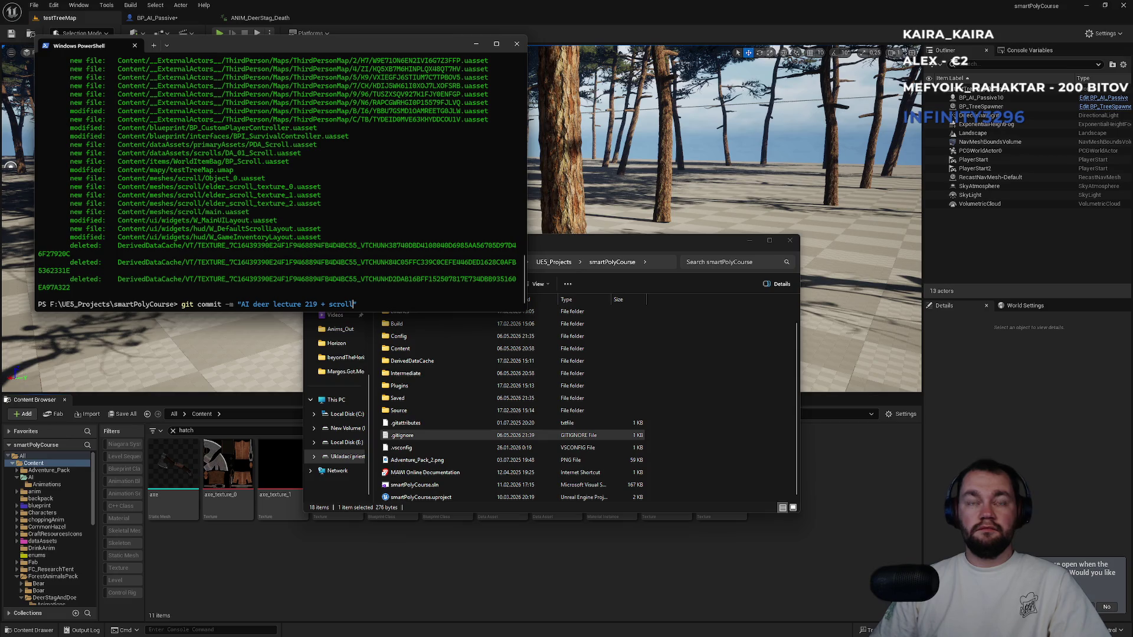
key(Return)
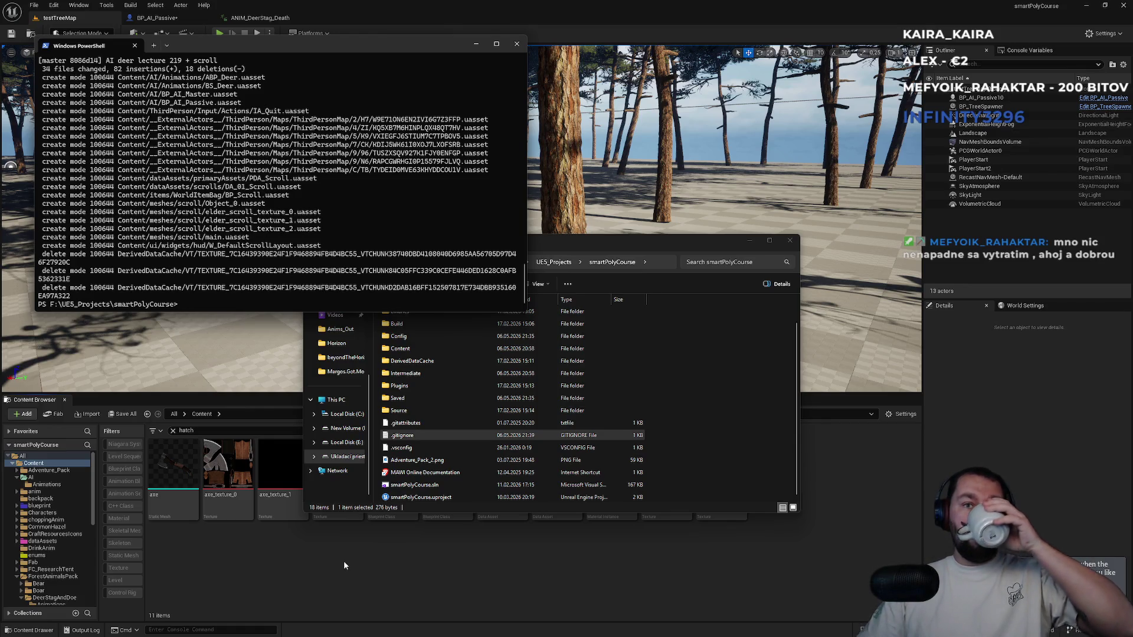
click(344, 561)
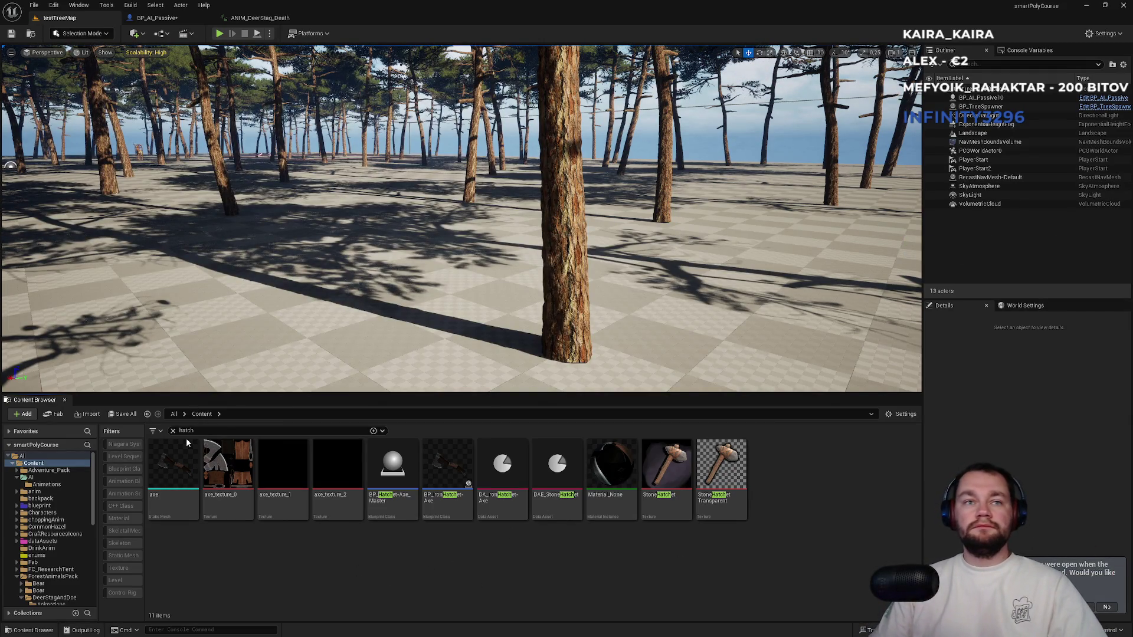
Clear the 'hatch' search and review BP_AI_Passive's death event nodes, then return to testTreeMap.
click(173, 431)
scroll(584, 509, down, 5)
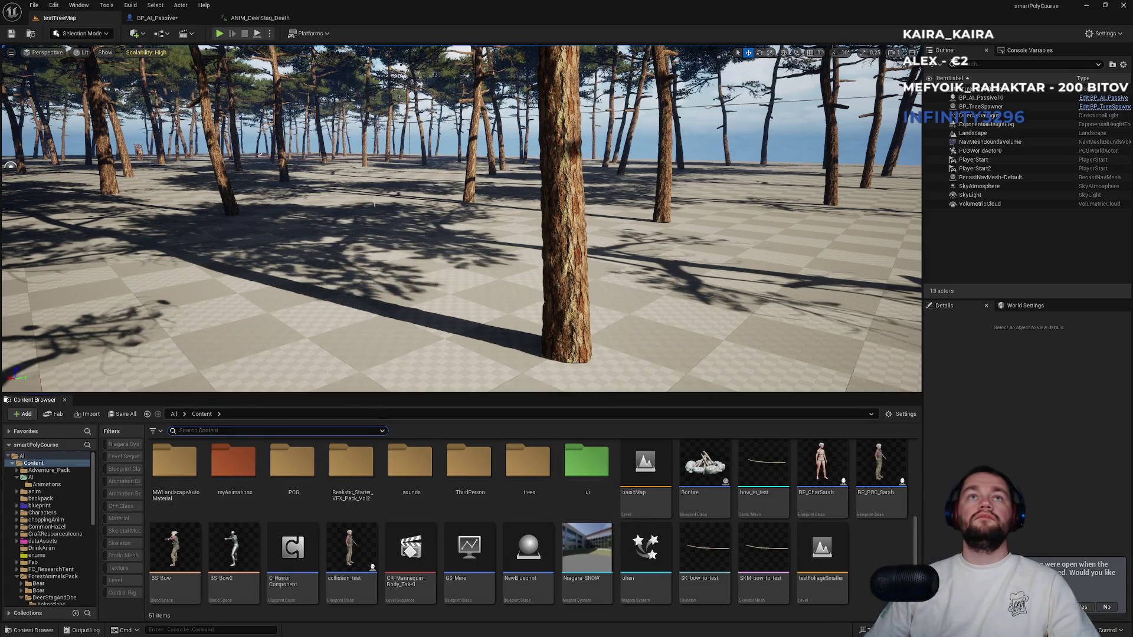
click(157, 17)
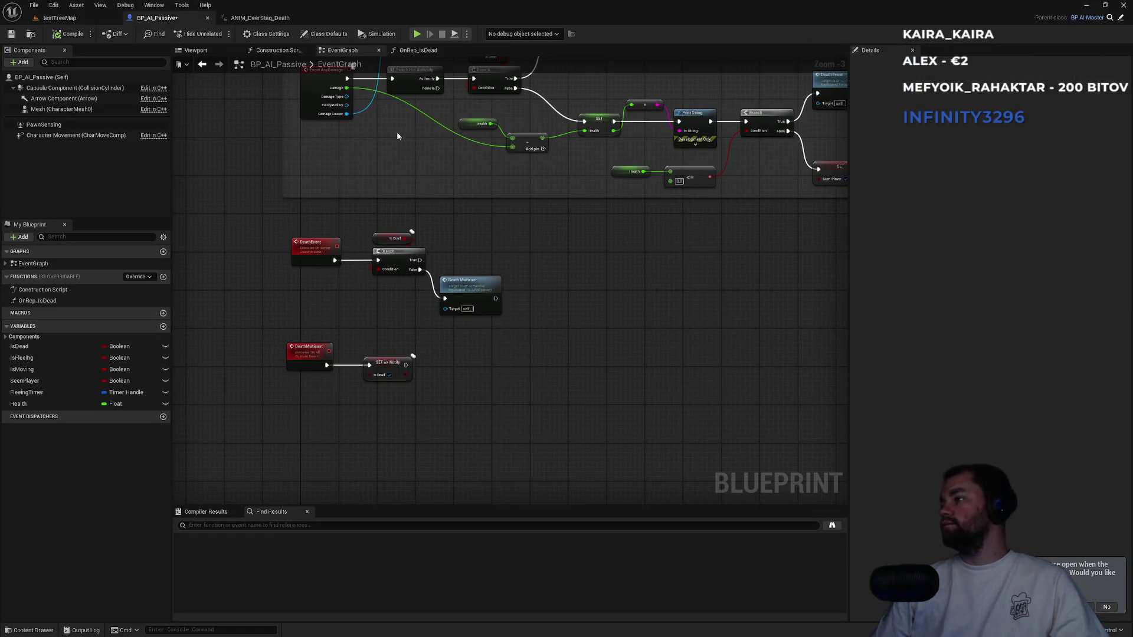
drag(504, 342, 593, 291)
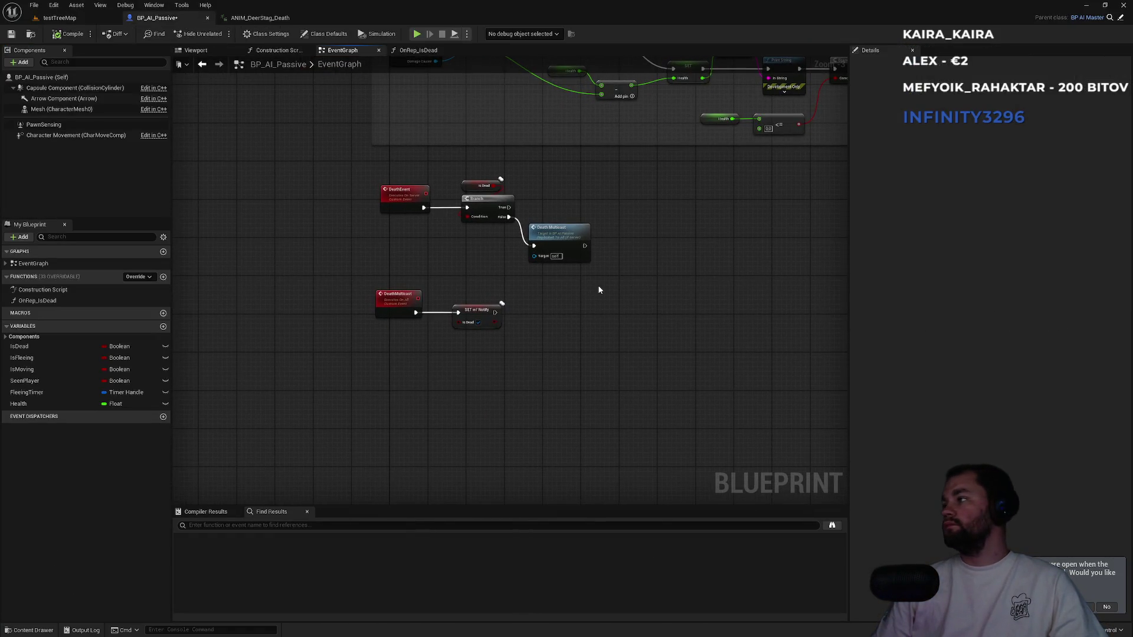
scroll(587, 140, up, 5)
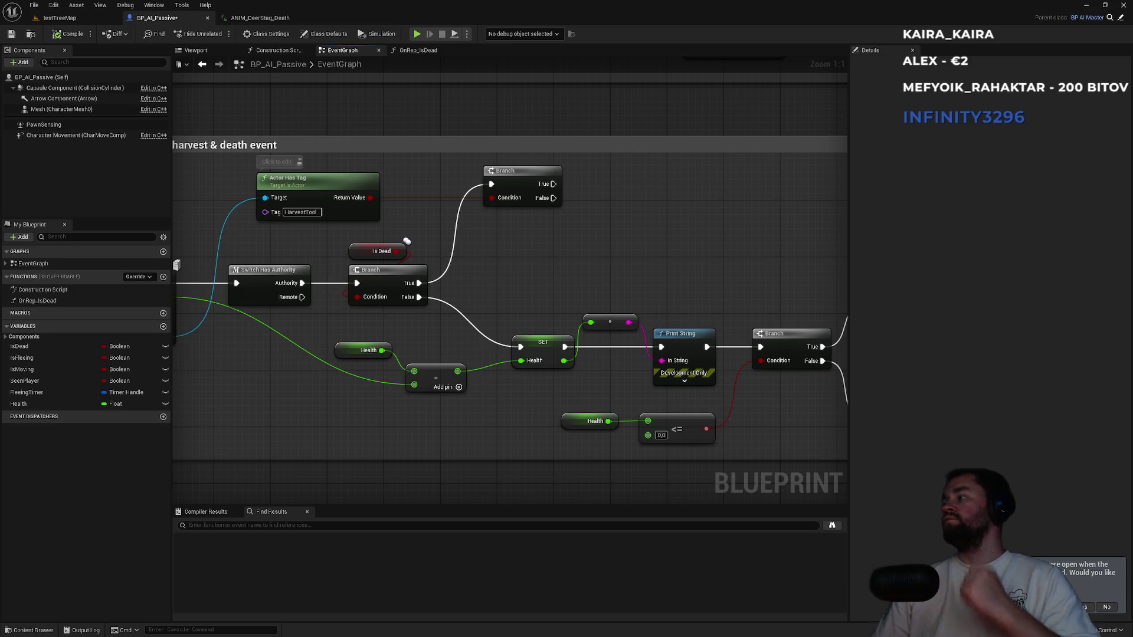
click(59, 18)
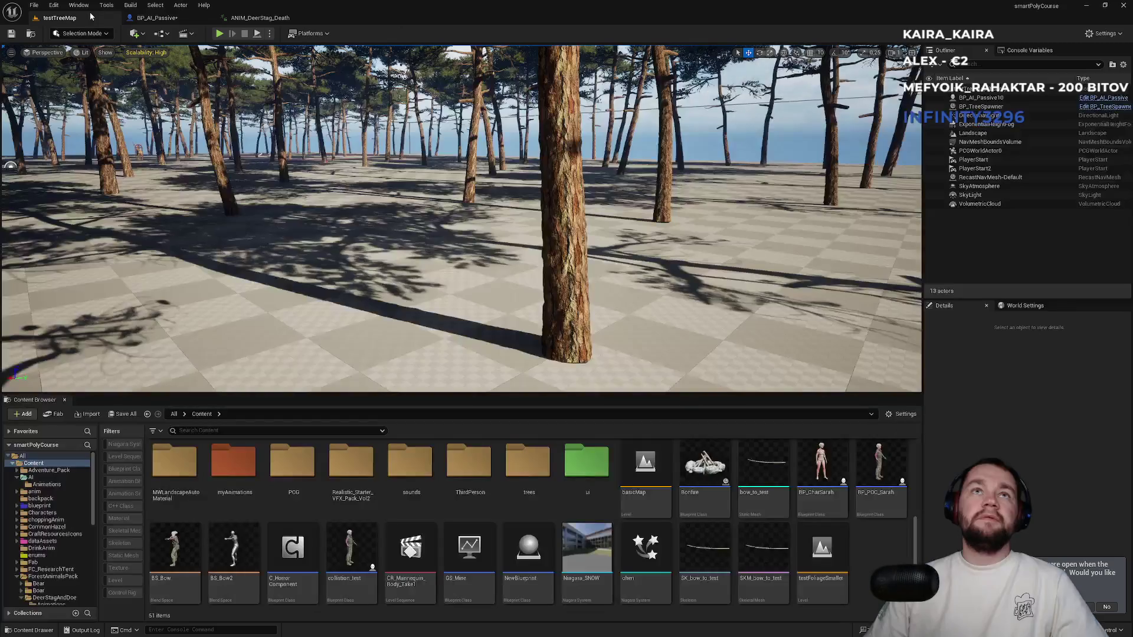
Glance at the BP_AI_Passive event graph, then return to the testTreeMap level's assets.
scroll(646, 558, up, 3)
scroll(643, 552, down, 3)
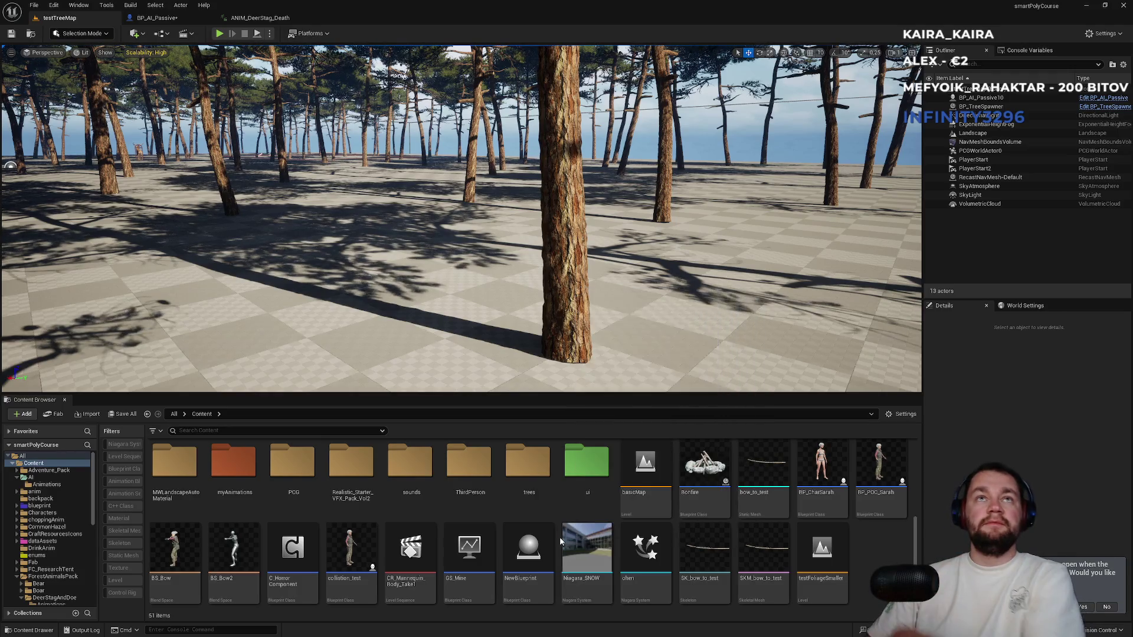
scroll(513, 542, up, 3)
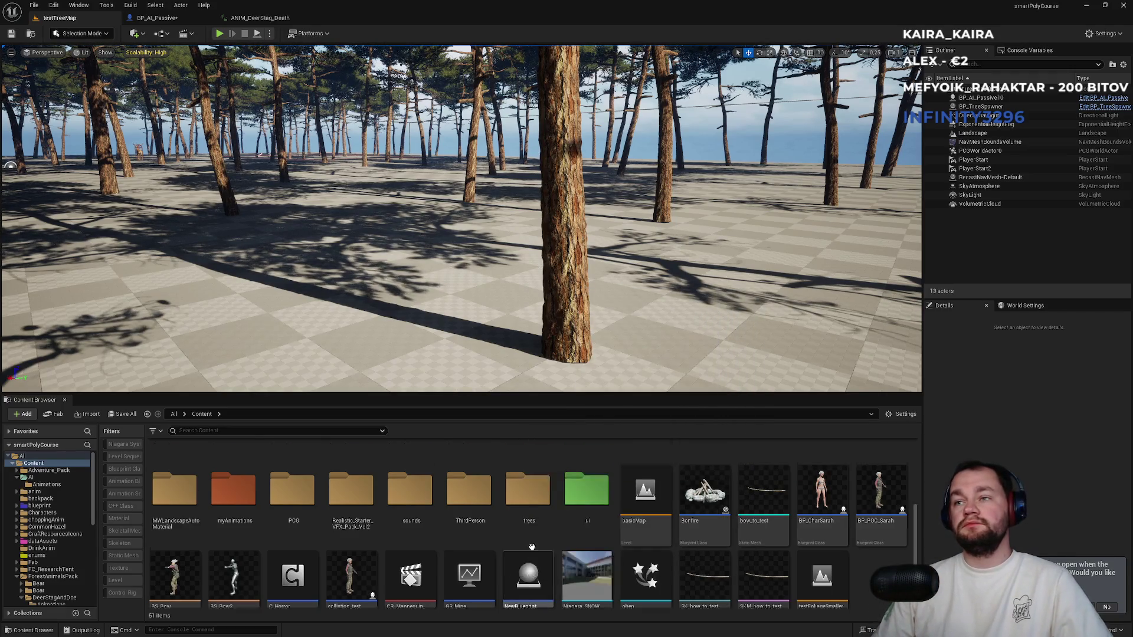
scroll(520, 542, down, 2)
scroll(524, 541, up, 1)
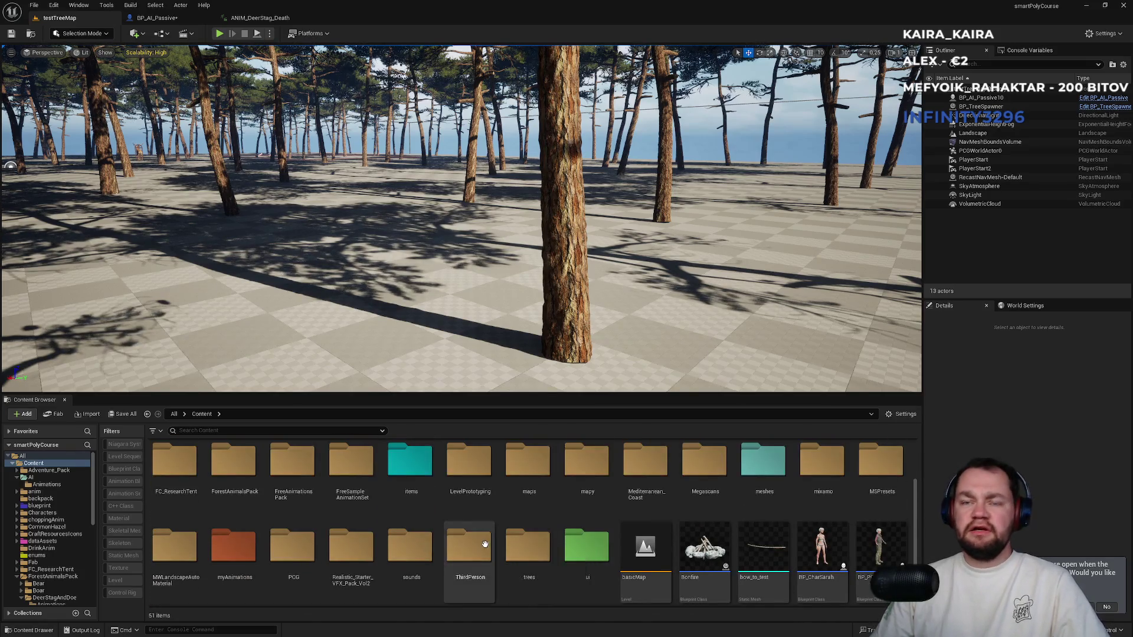
scroll(525, 542, down, 1)
scroll(508, 542, up, 2)
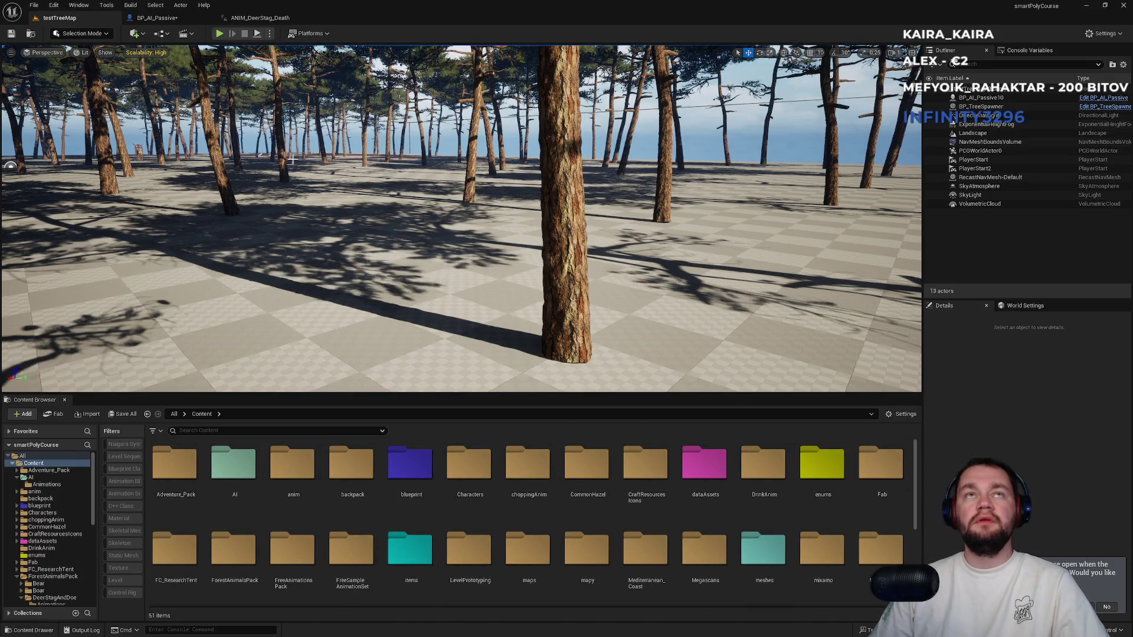
click(182, 19)
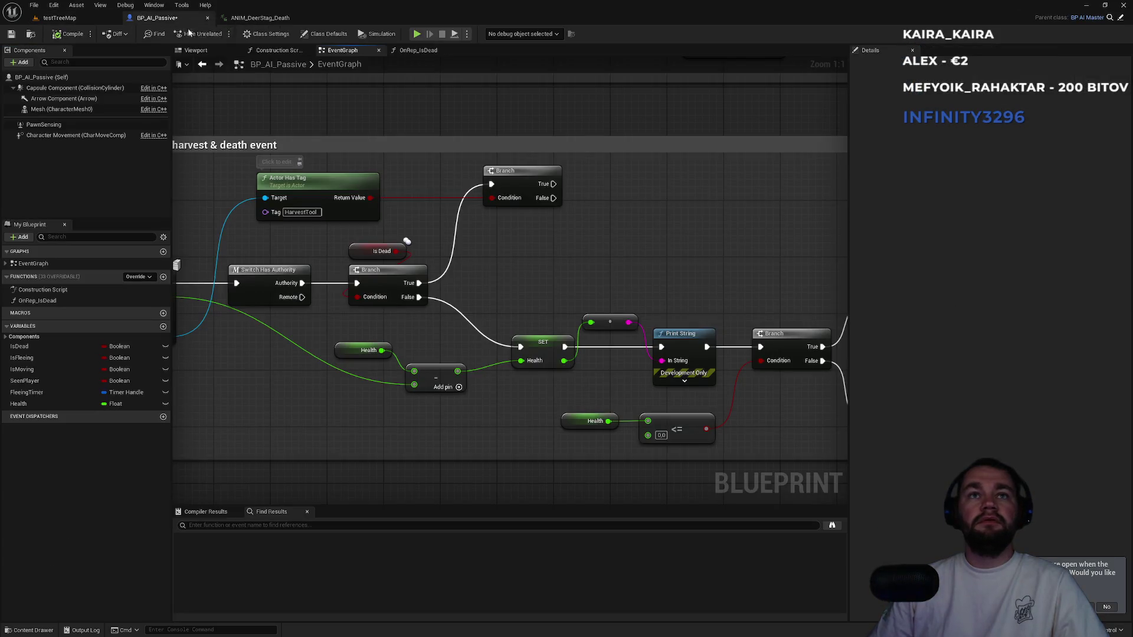
click(60, 18)
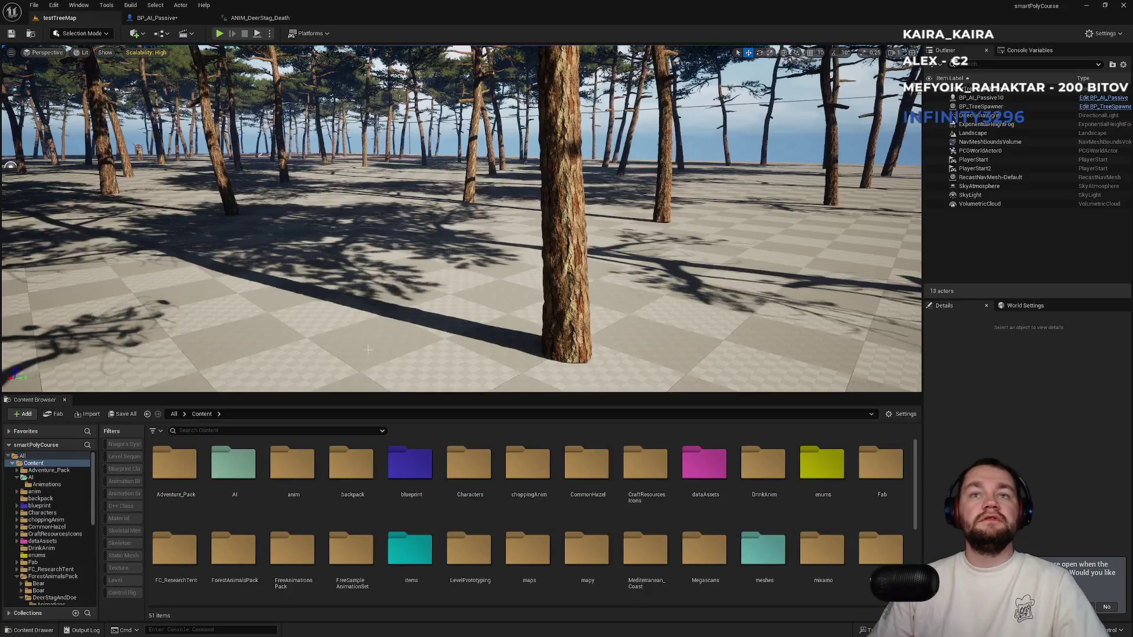
scroll(490, 517, down, 2)
scroll(489, 517, up, 2)
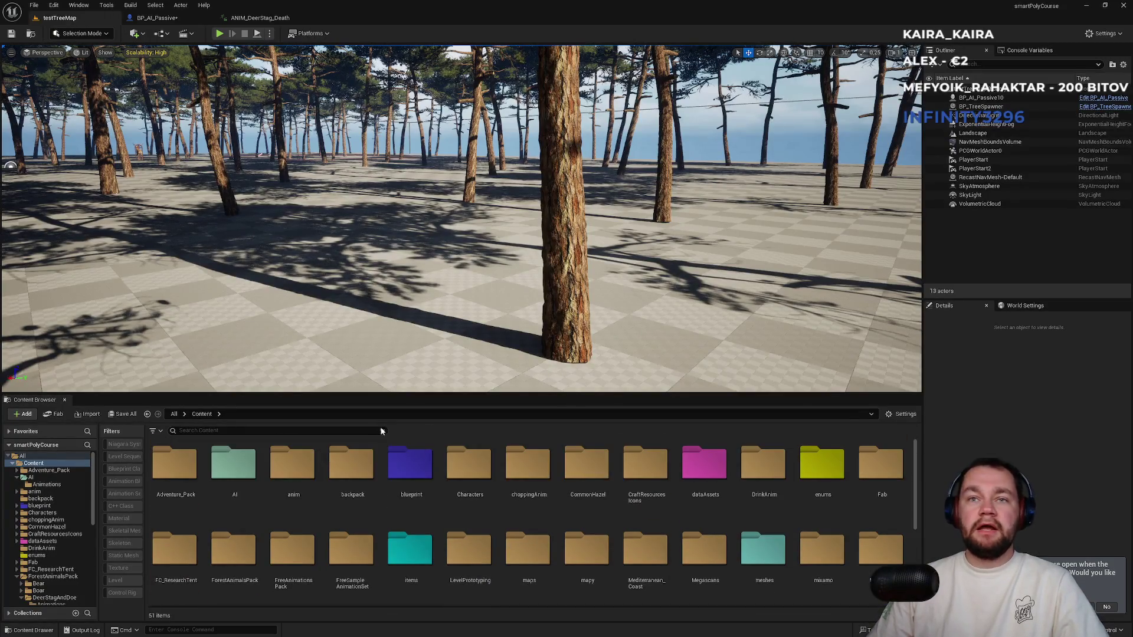
Search the Content Browser for 'hat', fixing the typo.
click(252, 431)
text(hatz)
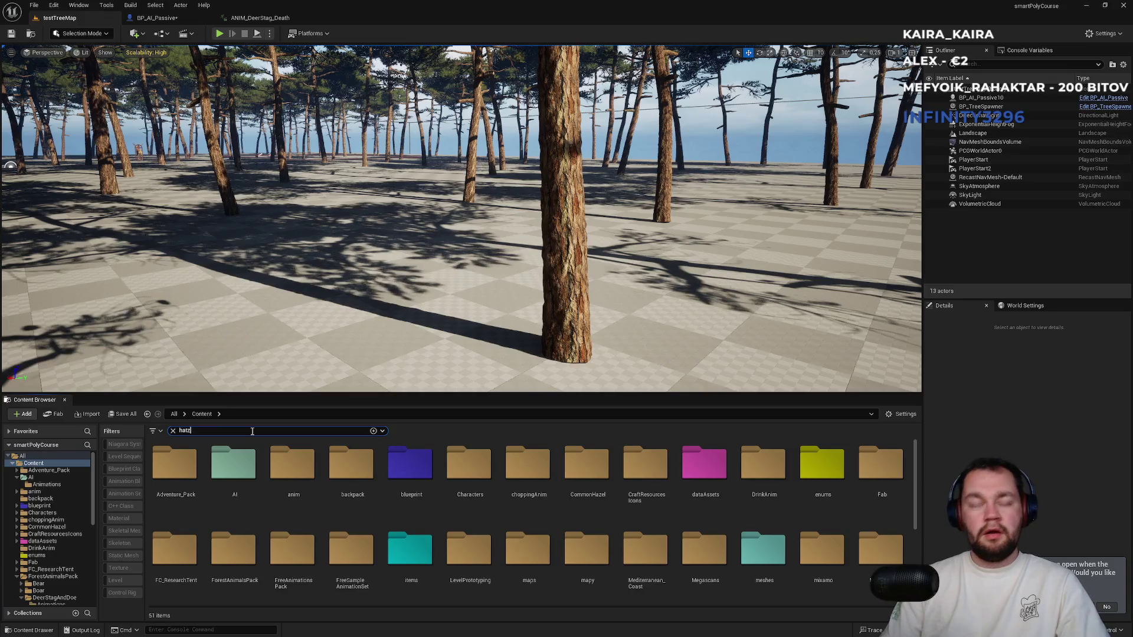
key(BackSpace)
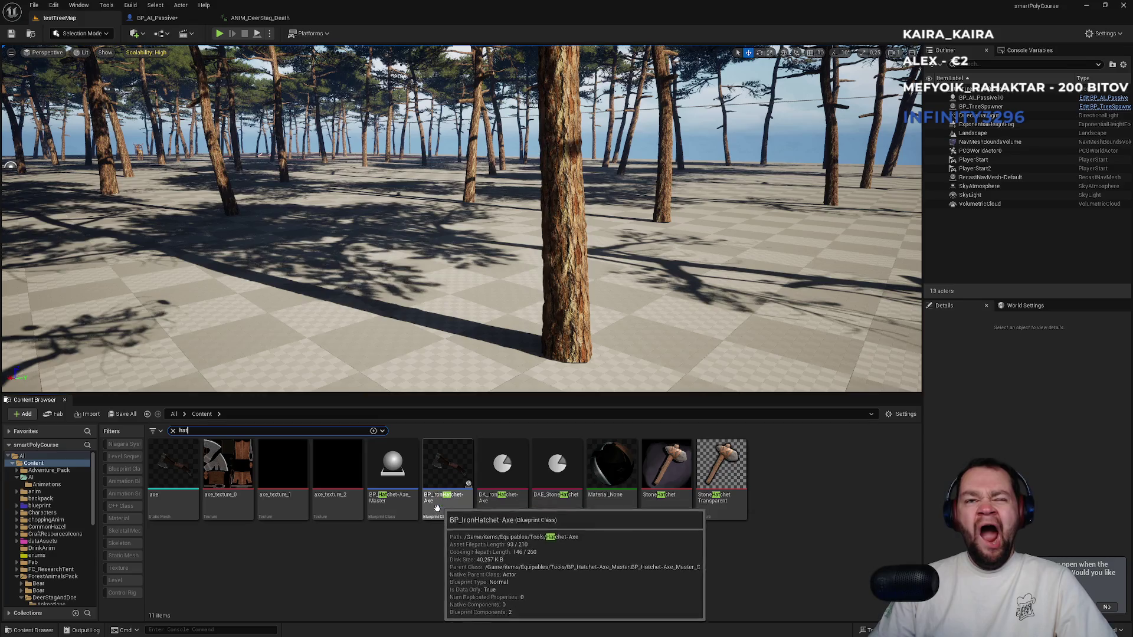
Open BP_Hatchet-Axe_Master and add the actor tag HarvestTool.
click(405, 512)
double_click(406, 512)
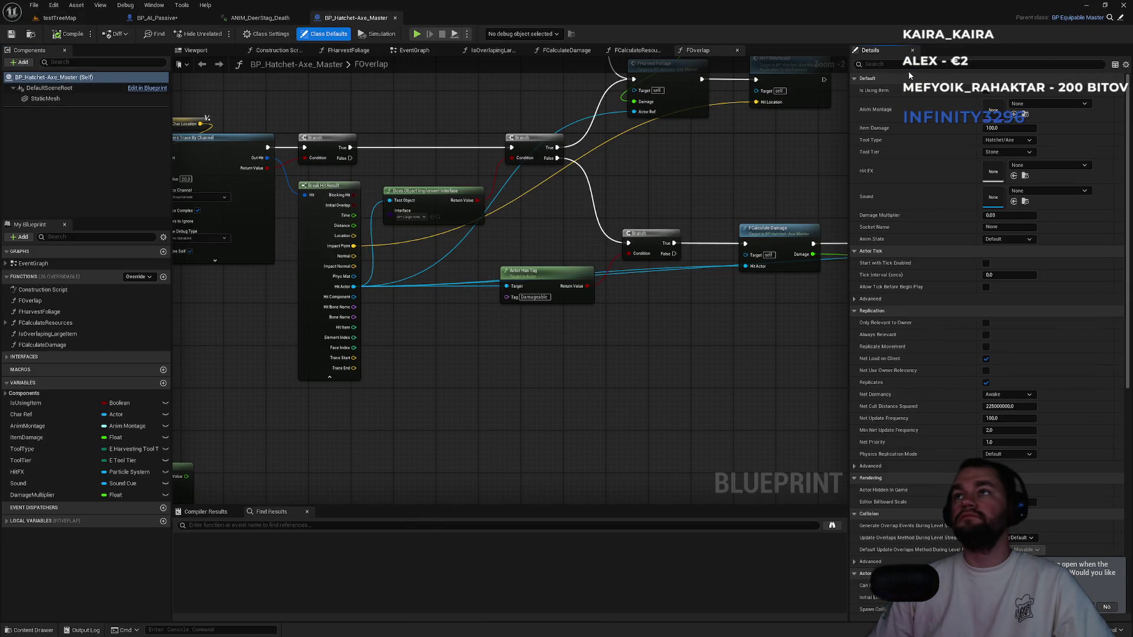
text(tag)
click(1045, 140)
click(997, 153)
text(H)
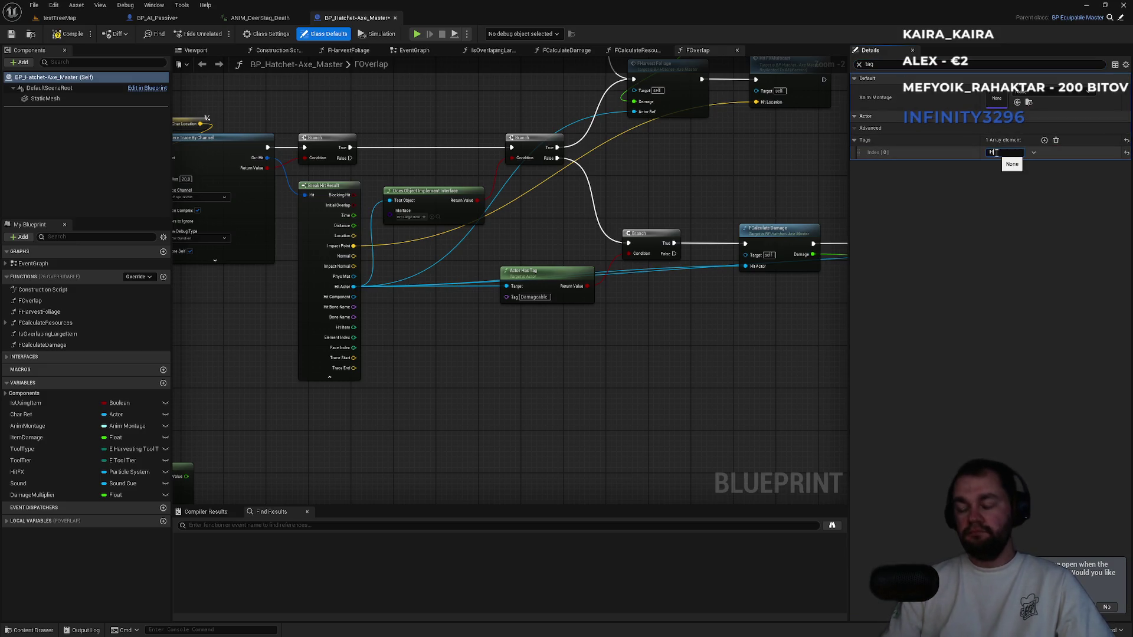
text(arvestTool)
key(Return)
Check the tag name BP_AI_Passive expects, clear the defaults filter, and return to BP_AI_Passive.
click(156, 18)
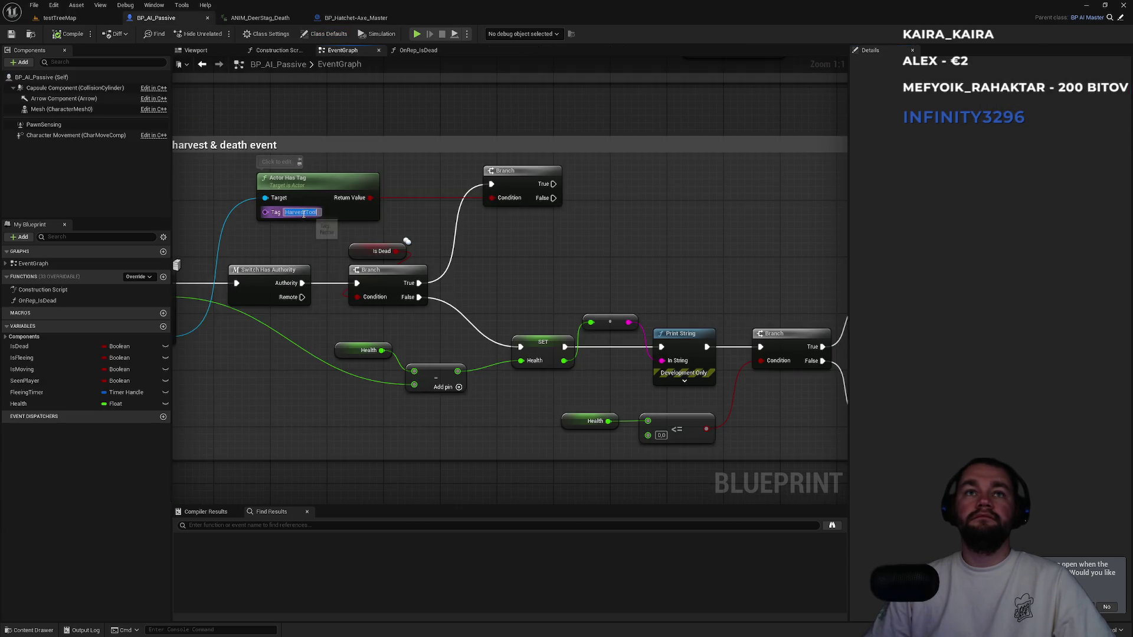
click(354, 18)
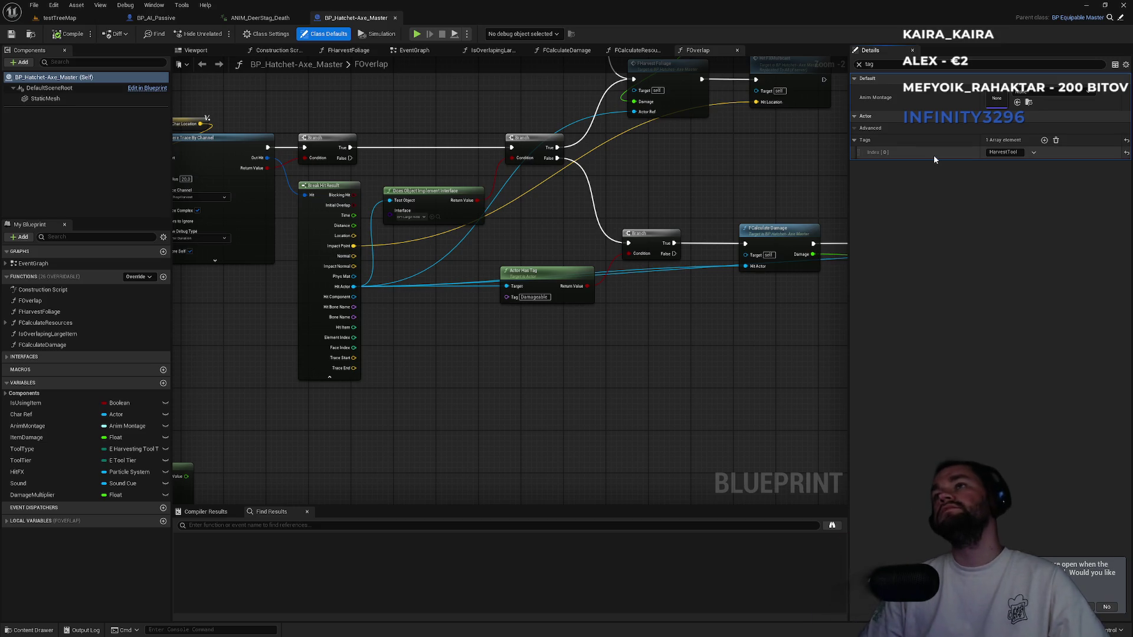
click(860, 65)
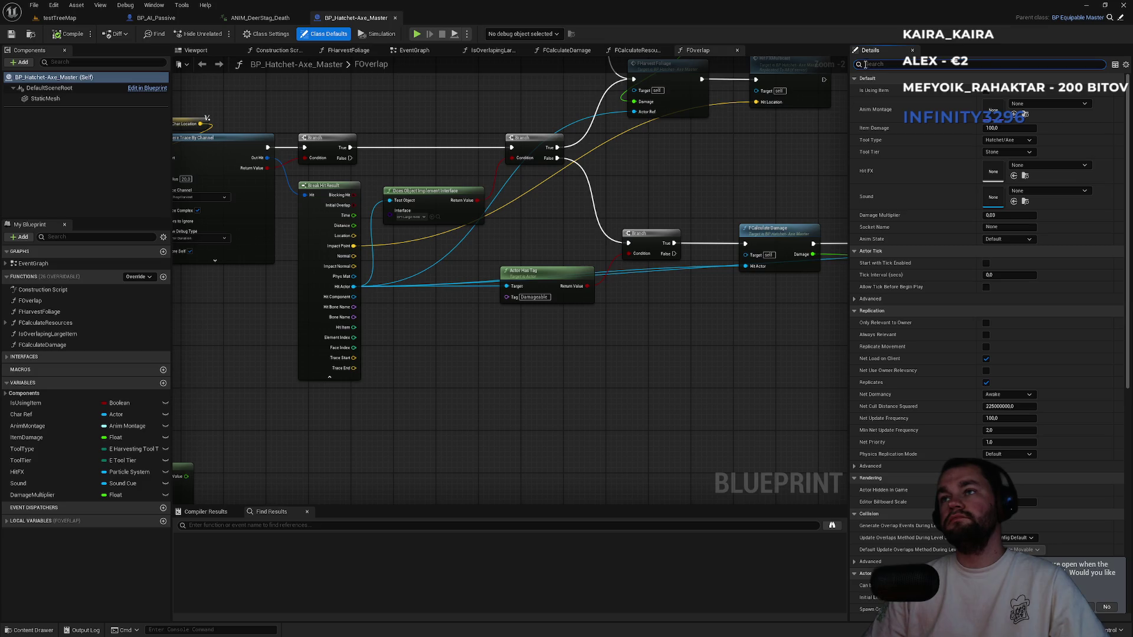
click(200, 19)
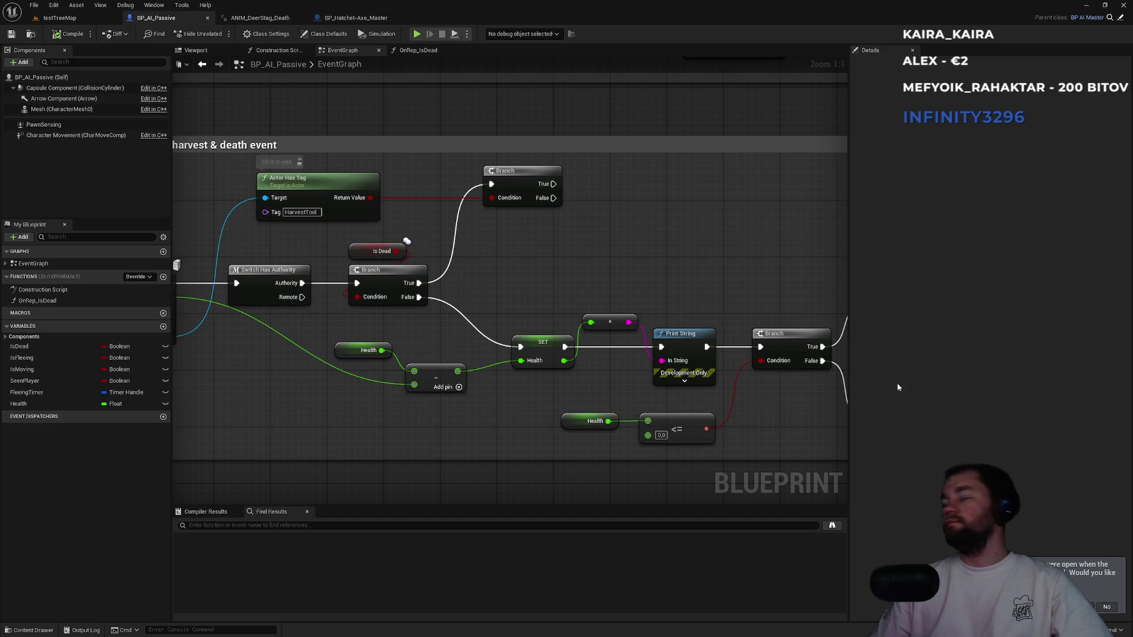
Add a new float variable named CorpseHP near the Death Event in BP_AI_Passive.
drag(506, 271, 455, 297)
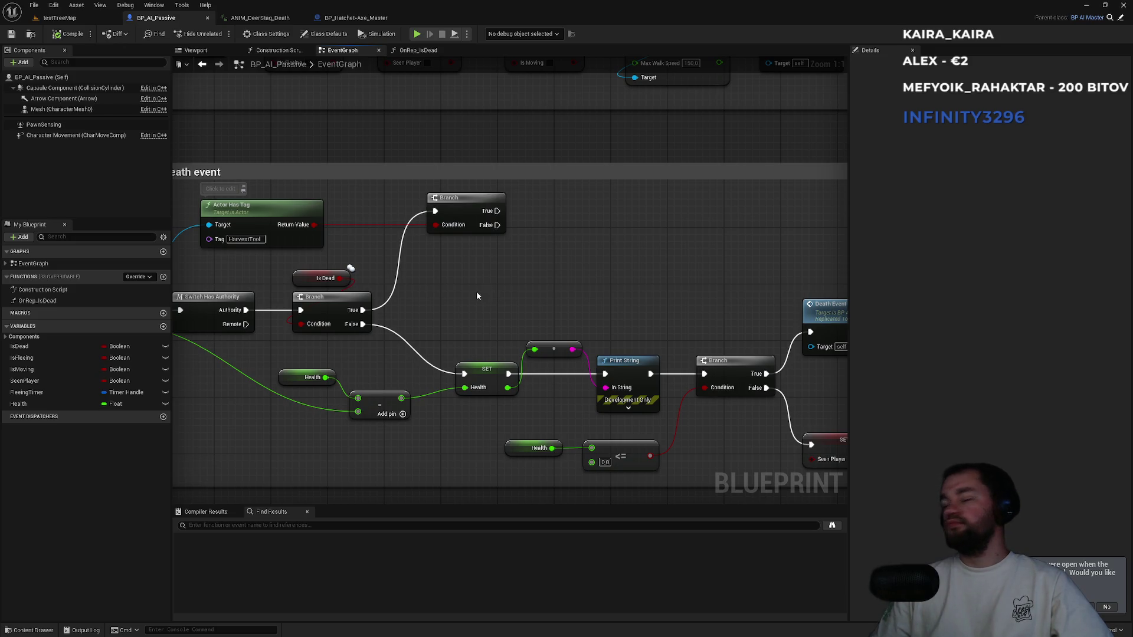
drag(475, 293, 449, 309)
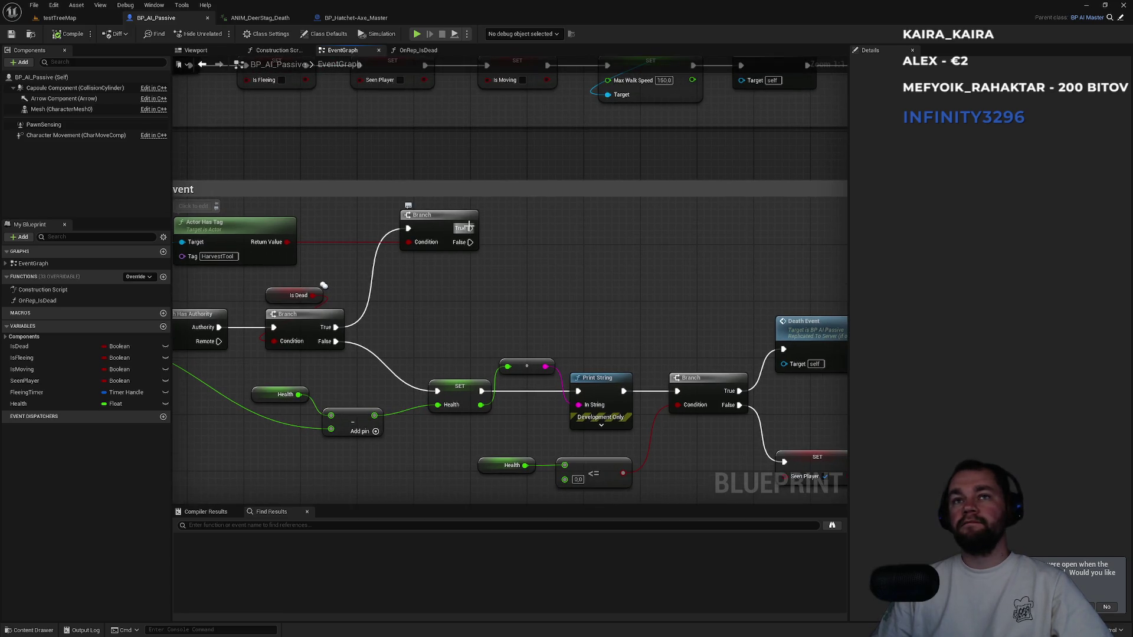
click(163, 327)
text(CorpseHP)
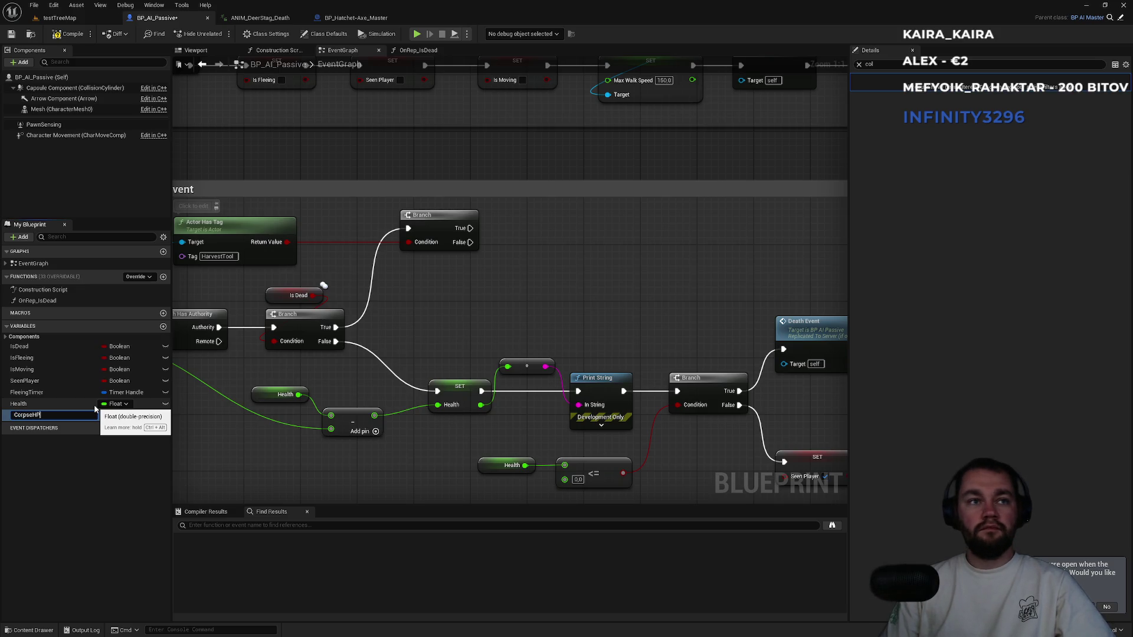
key(Return)
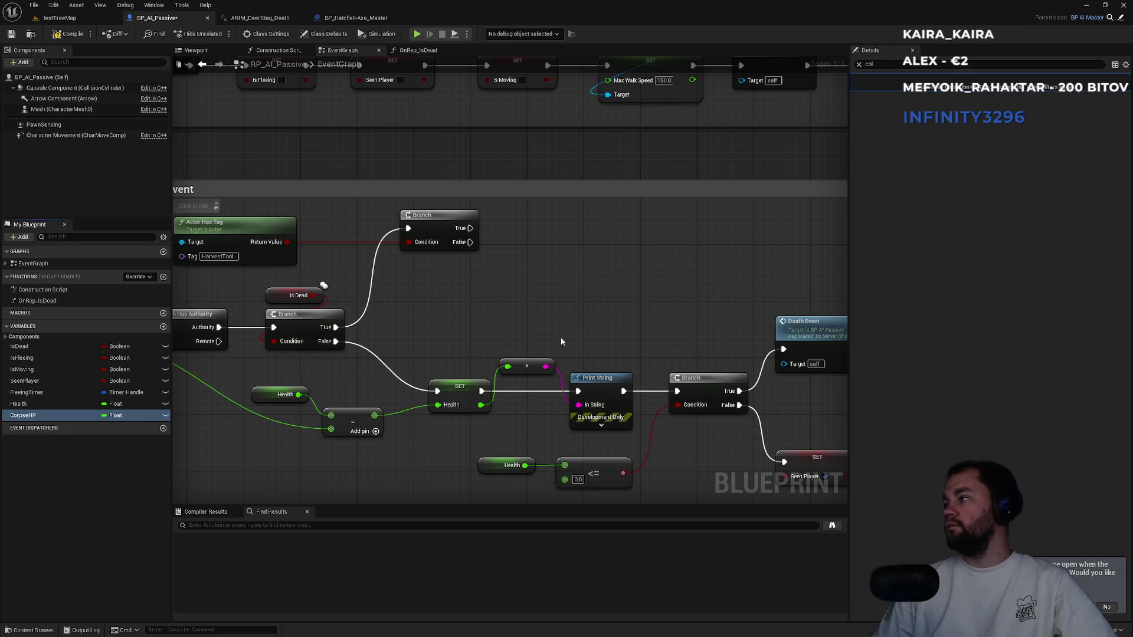
click(858, 65)
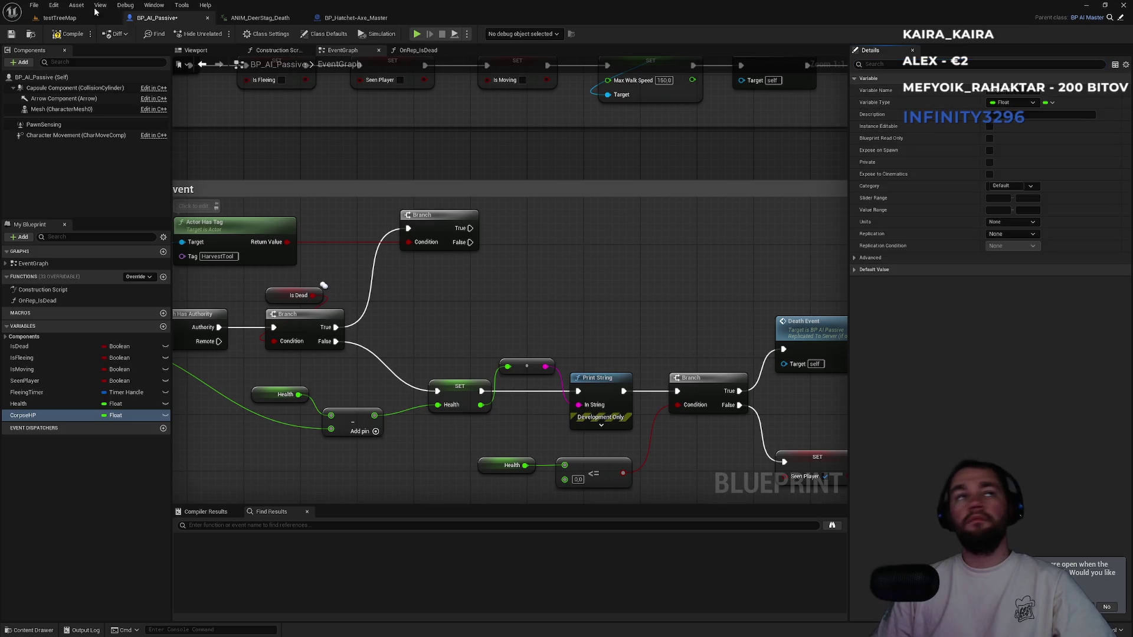
Compile, set CorpseHP's default to 50, and place a SET CorpseHP node in the graph.
click(70, 35)
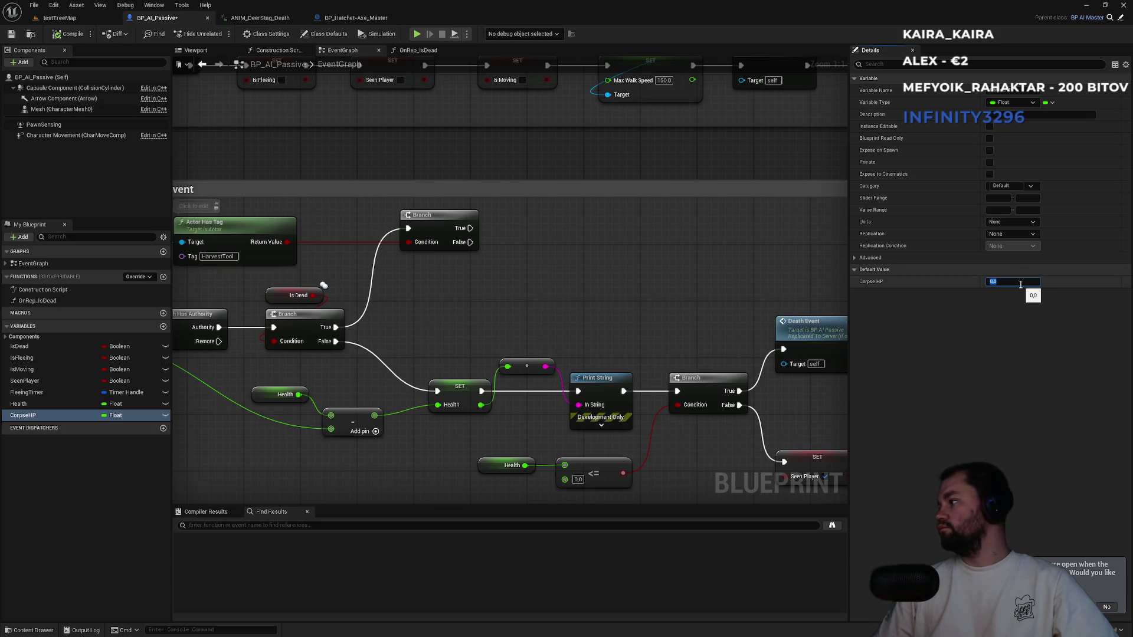
text(50)
key(Return)
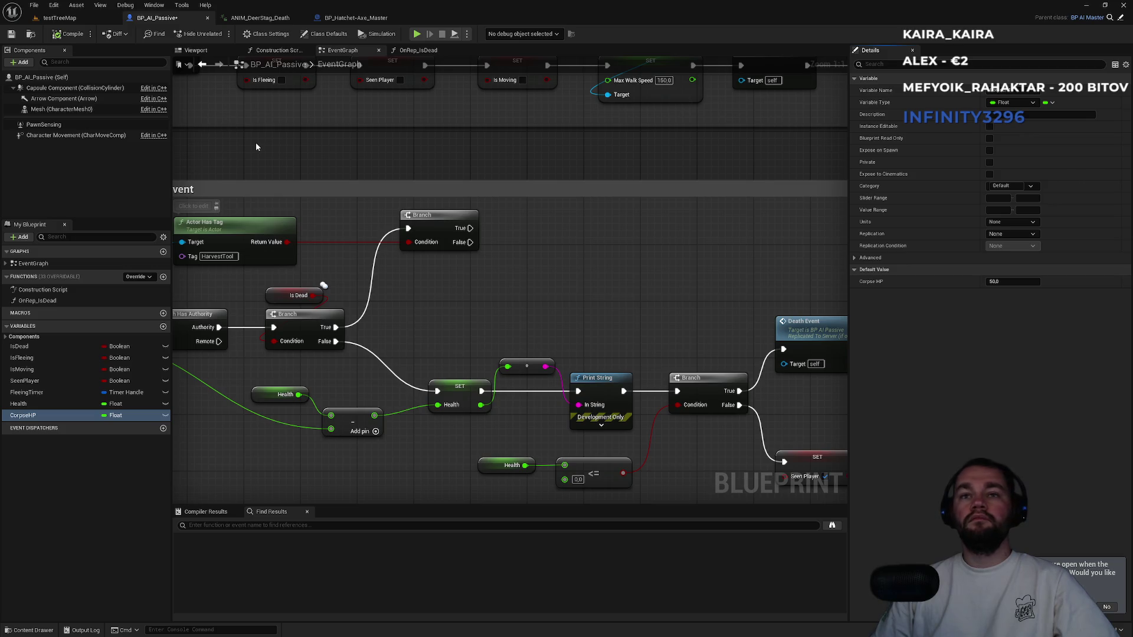
drag(23, 415, 540, 235)
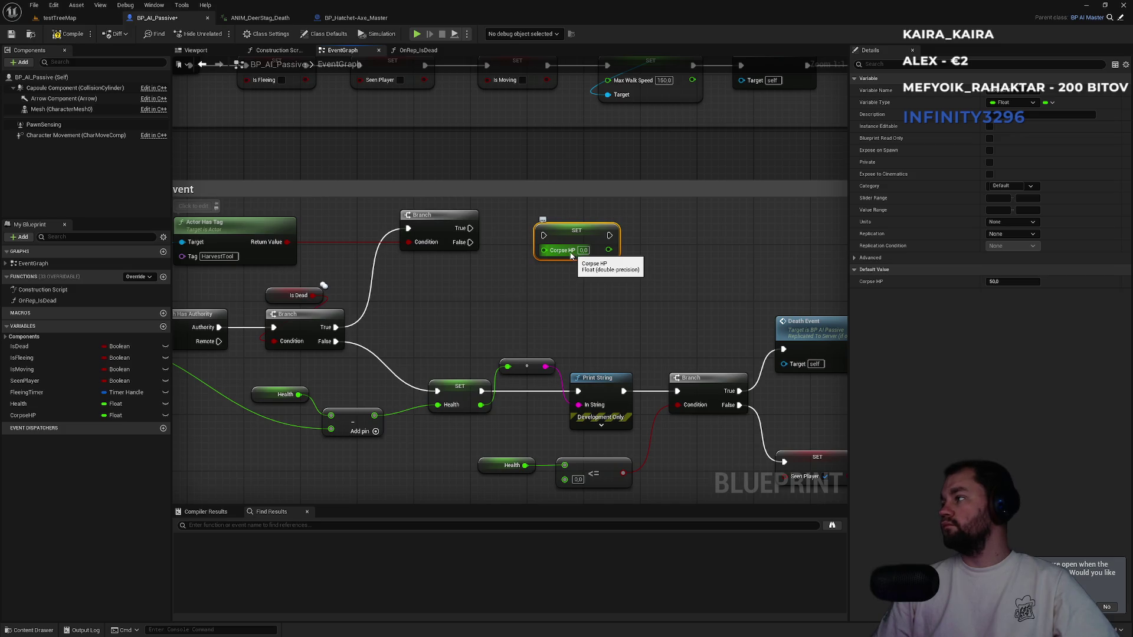
After the harvest Branch's True output, set Corpse HP to Corpse HP minus Damage.
drag(470, 228, 557, 232)
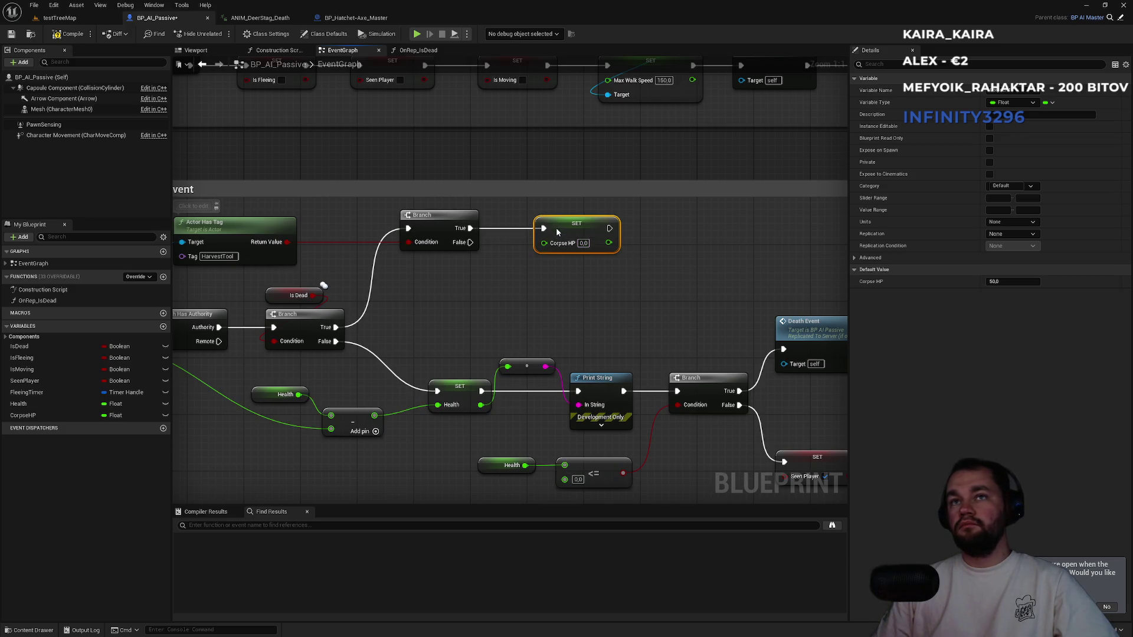
mouse_move(23, 415)
mouse_down()
mouse_move(458, 298)
mouse_move(448, 292)
mouse_move(527, 283)
mouse_up()
text(-)
key(Return)
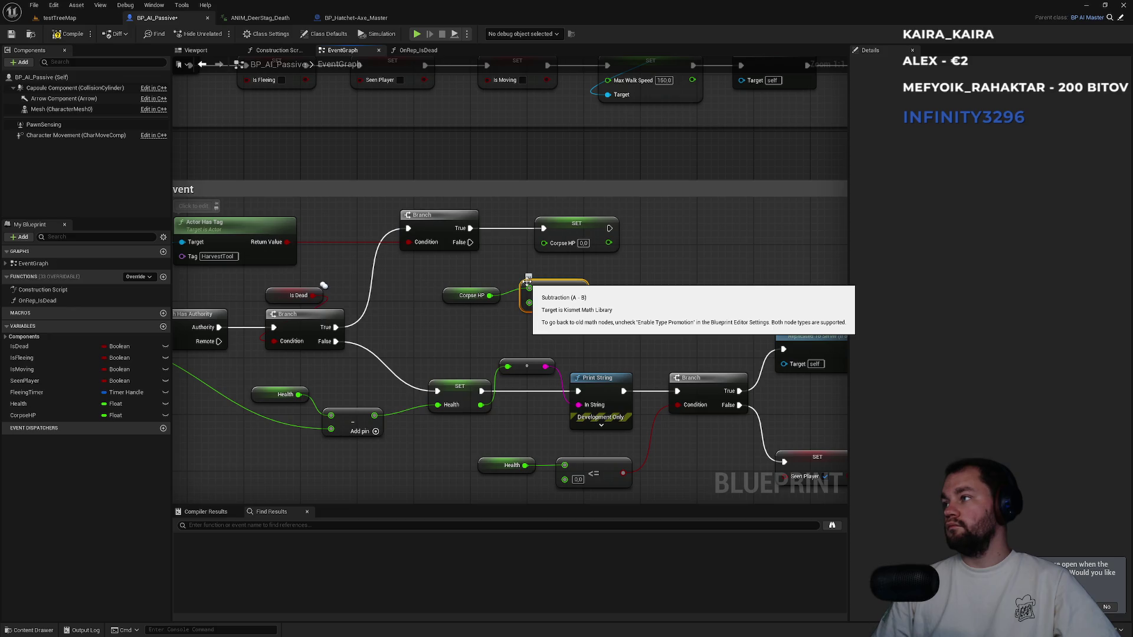
drag(235, 286, 387, 280)
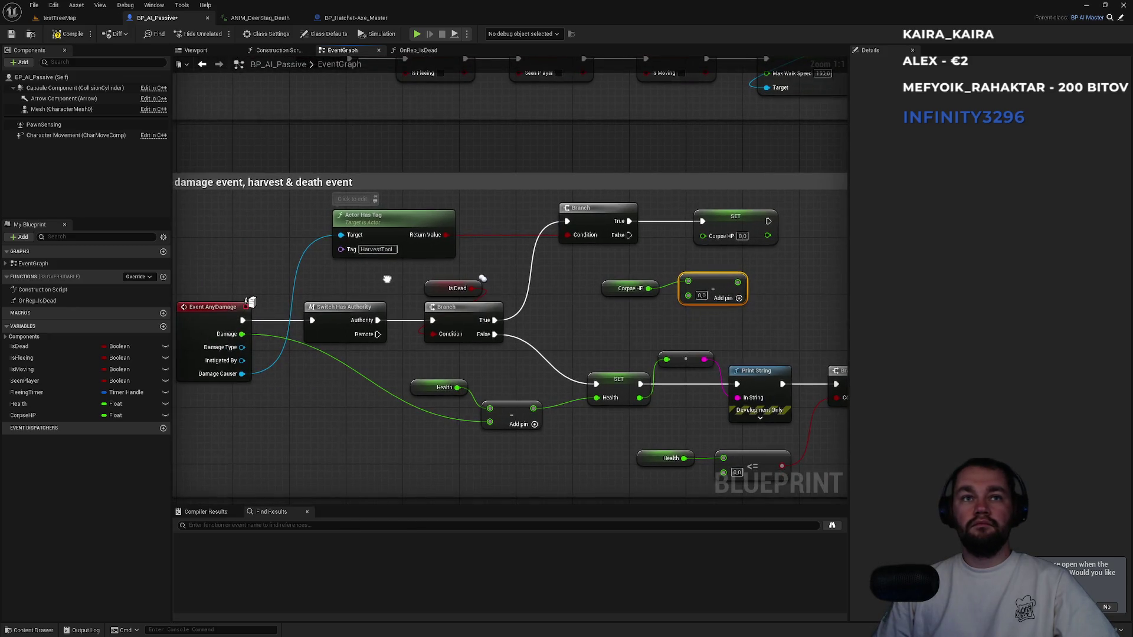
mouse_move(242, 334)
mouse_down()
mouse_move(652, 323)
mouse_move(688, 296)
mouse_move(542, 303)
mouse_up()
mouse_move(618, 321)
mouse_down()
mouse_move(589, 275)
mouse_move(644, 261)
mouse_up()
Line up the Corpse HP getter, subtraction node and Corpse HP setter.
drag(503, 322, 501, 309)
click(604, 333)
ctrl+click(510, 308)
drag(595, 321, 580, 321)
click(709, 323)
drag(643, 256, 665, 257)
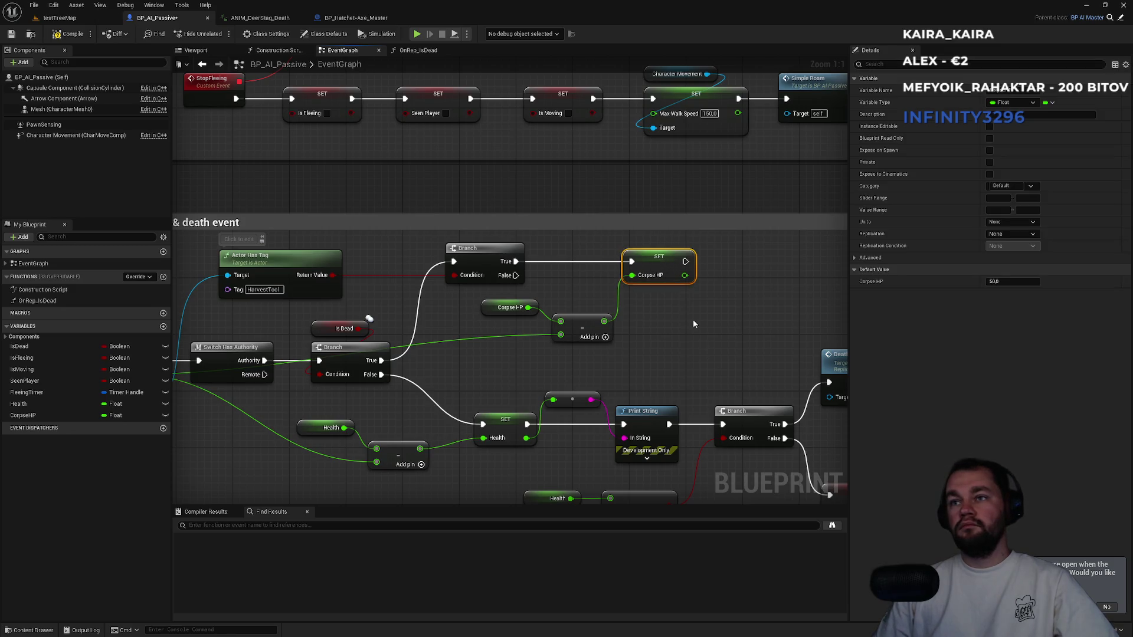
Add a copied Print String after the setter that prints the new Corpse HP value.
click(643, 411)
key(ctrl+c)
key(ctrl+v)
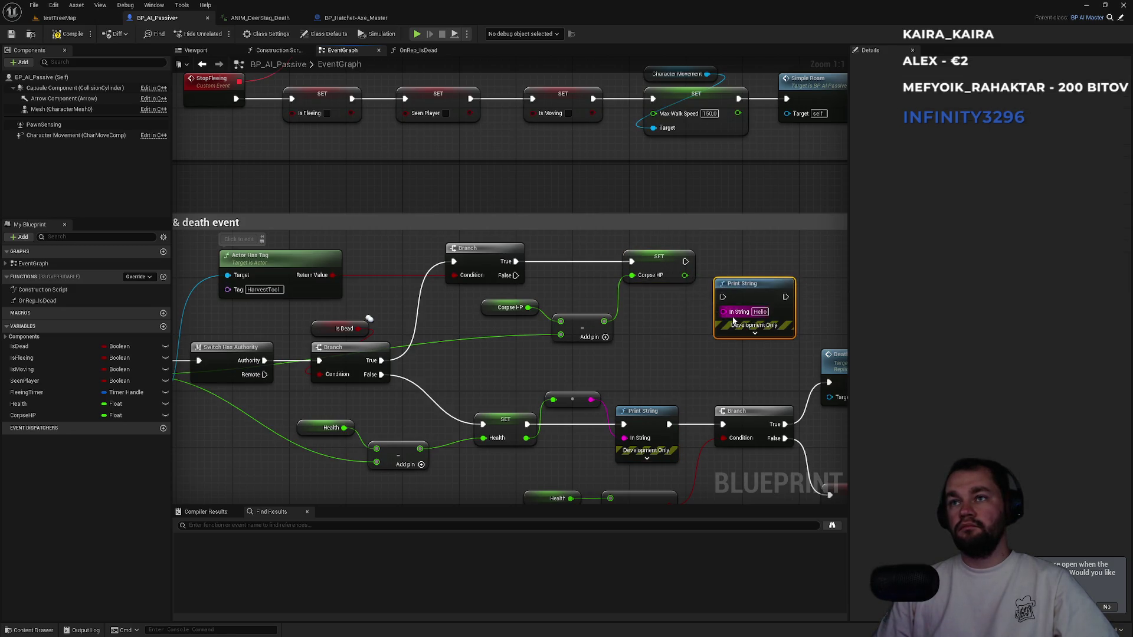
drag(683, 275, 724, 311)
mouse_move(747, 283)
mouse_down()
mouse_move(777, 266)
mouse_move(817, 265)
mouse_move(782, 255)
mouse_up()
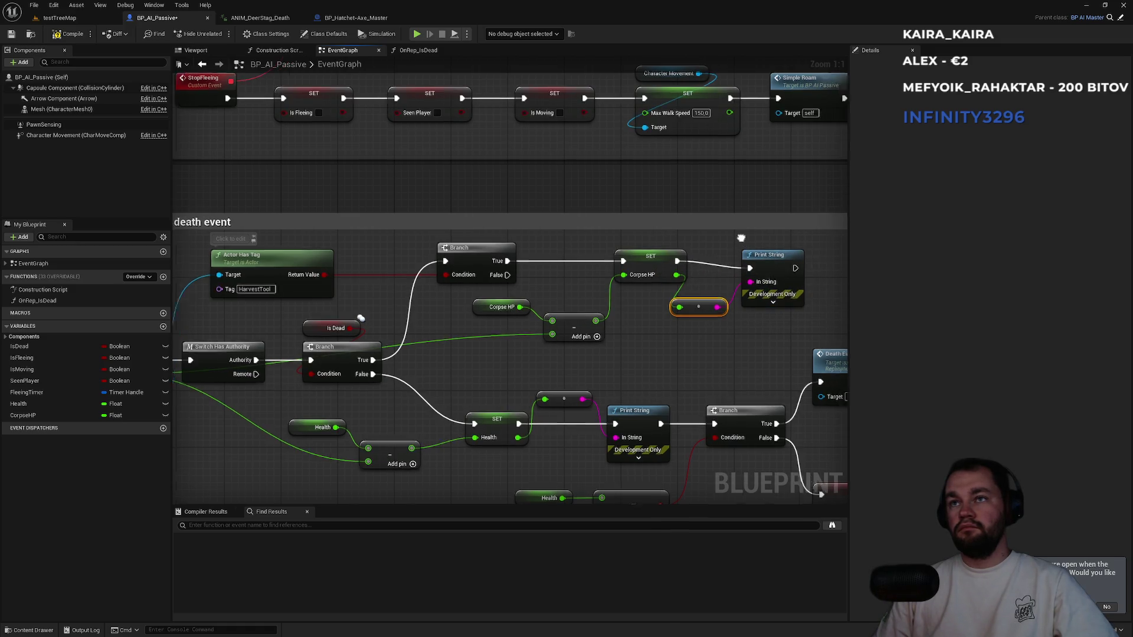
Check Corpse HP <= 0 and run a new Branch on it after the print.
drag(474, 327, 345, 330)
click(392, 319)
key(ctrl+c)
key(ctrl+v)
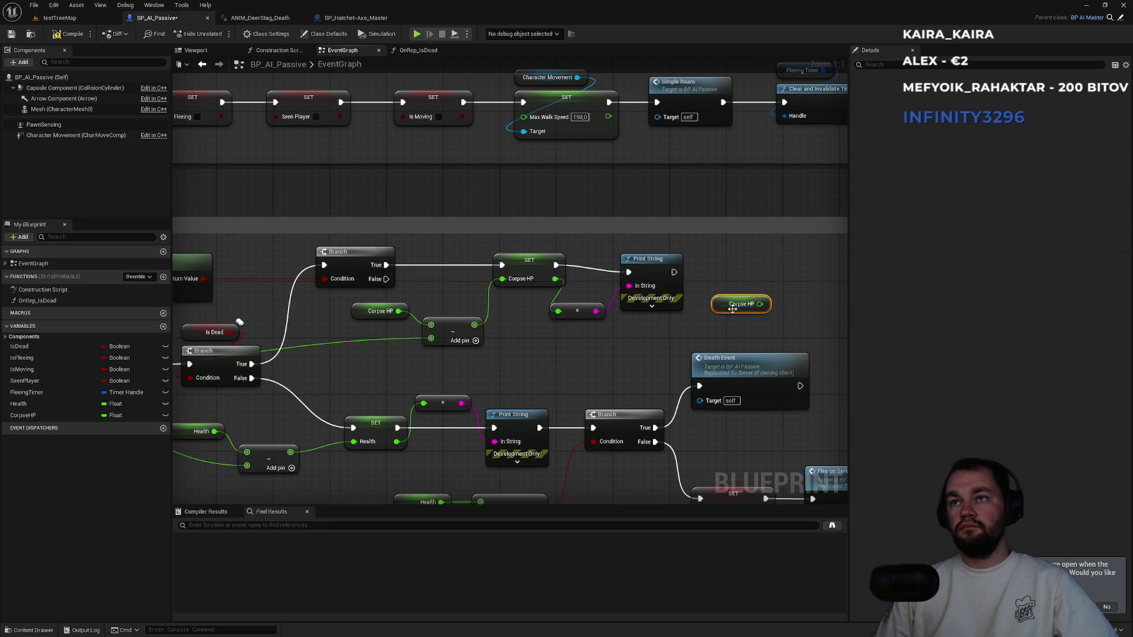
drag(760, 304, 785, 299)
text(<)
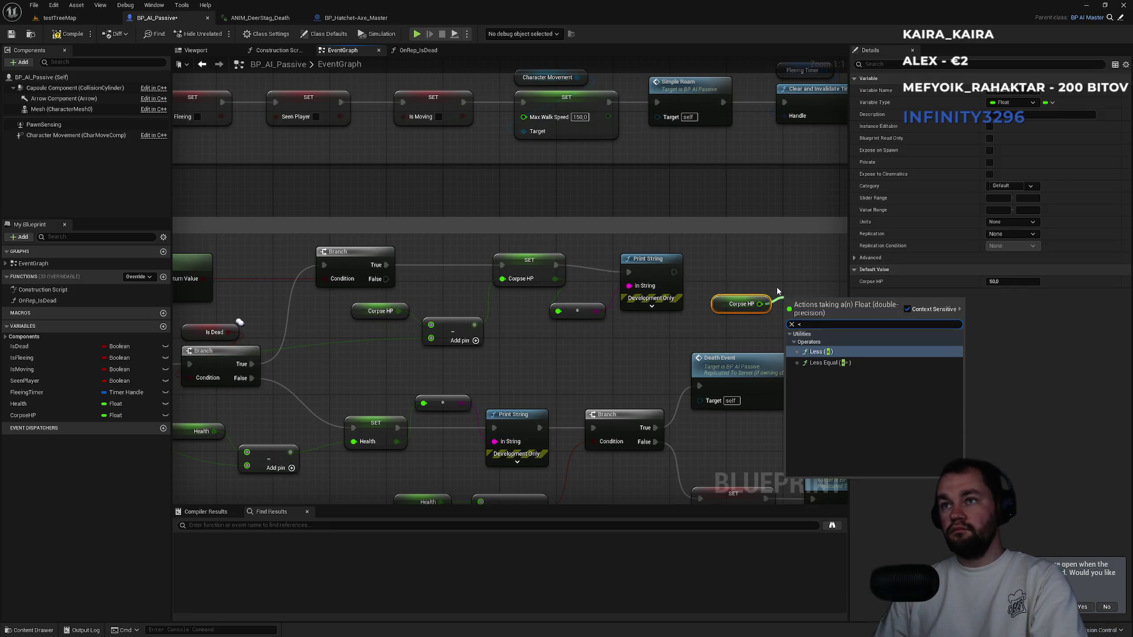
click(826, 362)
mouse_move(850, 311)
mouse_down()
mouse_move(661, 324)
mouse_move(700, 298)
mouse_up()
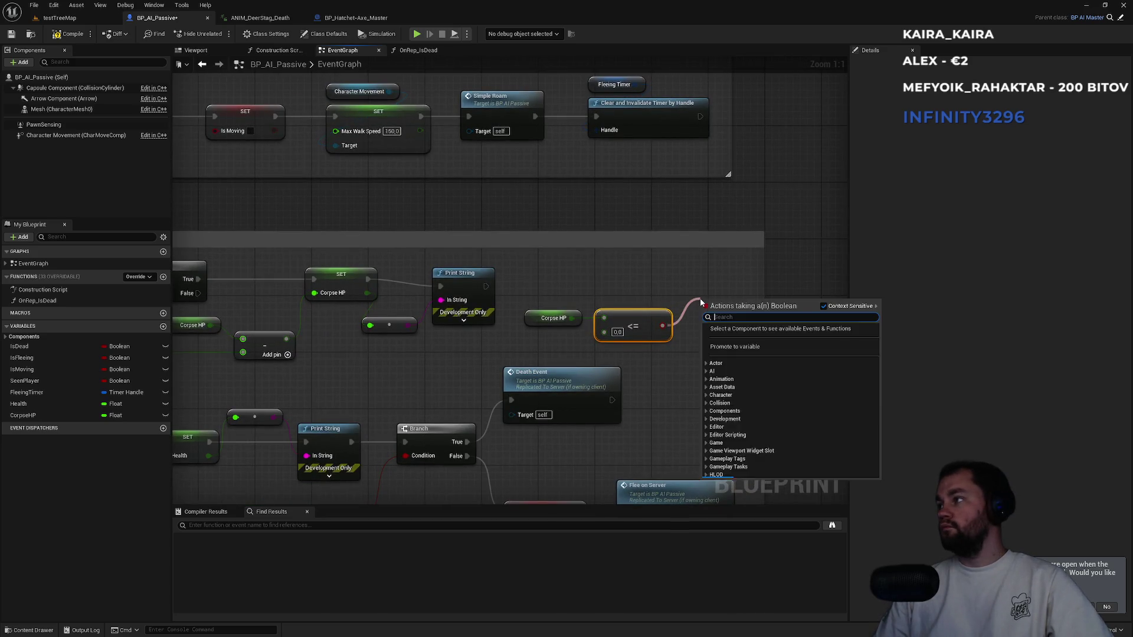
text(branch)
key(Return)
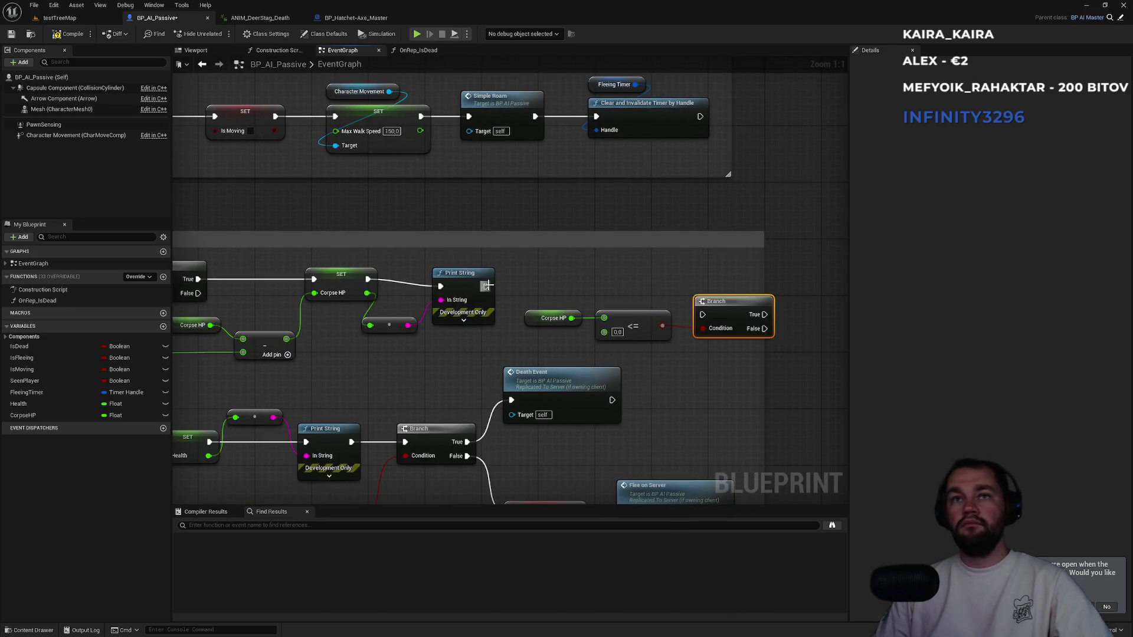
drag(485, 286, 701, 314)
drag(712, 301, 705, 272)
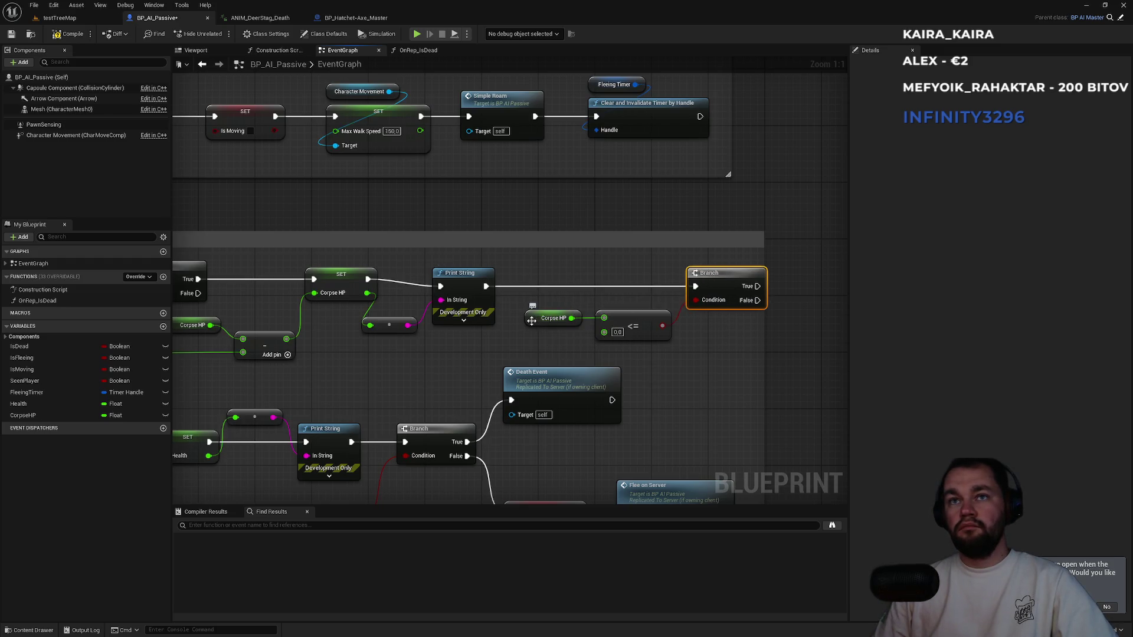
Rearrange the getter, comparison, Print String, Branch and reroute point neatly.
drag(533, 320, 531, 328)
ctrl+click(624, 313)
drag(644, 318, 622, 325)
click(459, 273)
ctrl+click(721, 283)
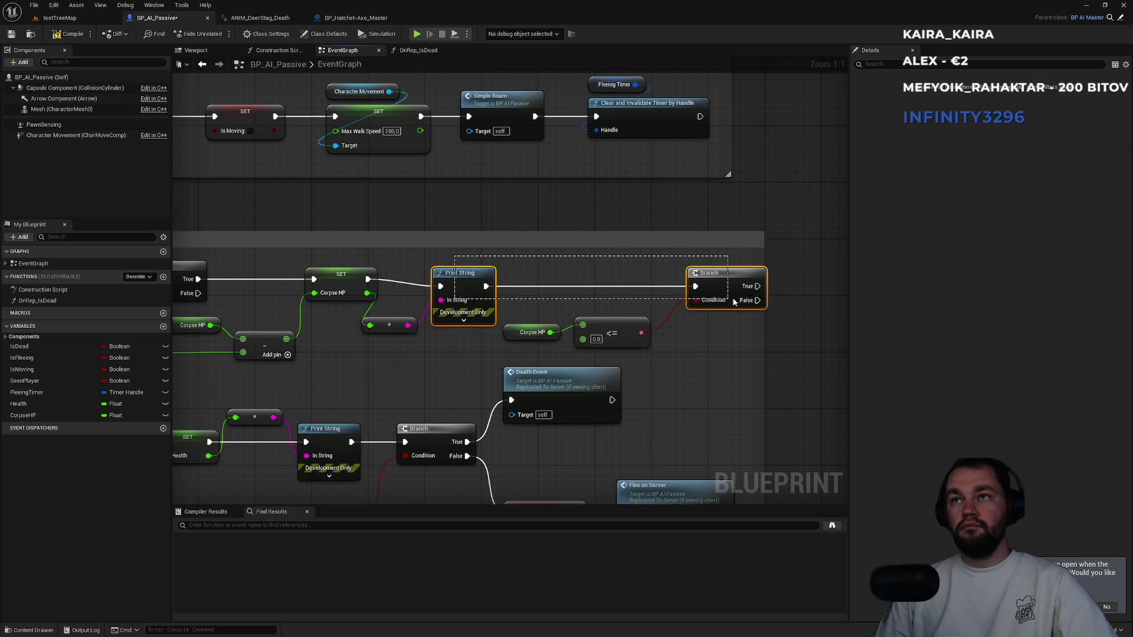
drag(729, 286, 730, 279)
drag(458, 269, 486, 269)
drag(396, 332, 403, 332)
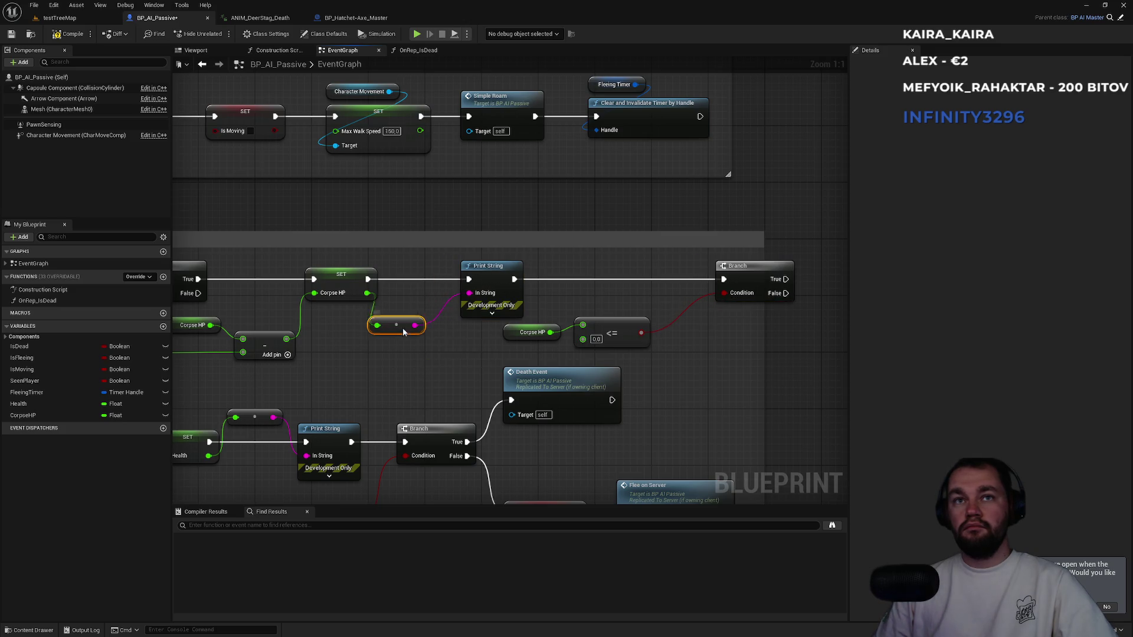
click(433, 362)
drag(441, 368, 291, 357)
Widen the comment box around the new nodes and start naming a new variable.
click(561, 260)
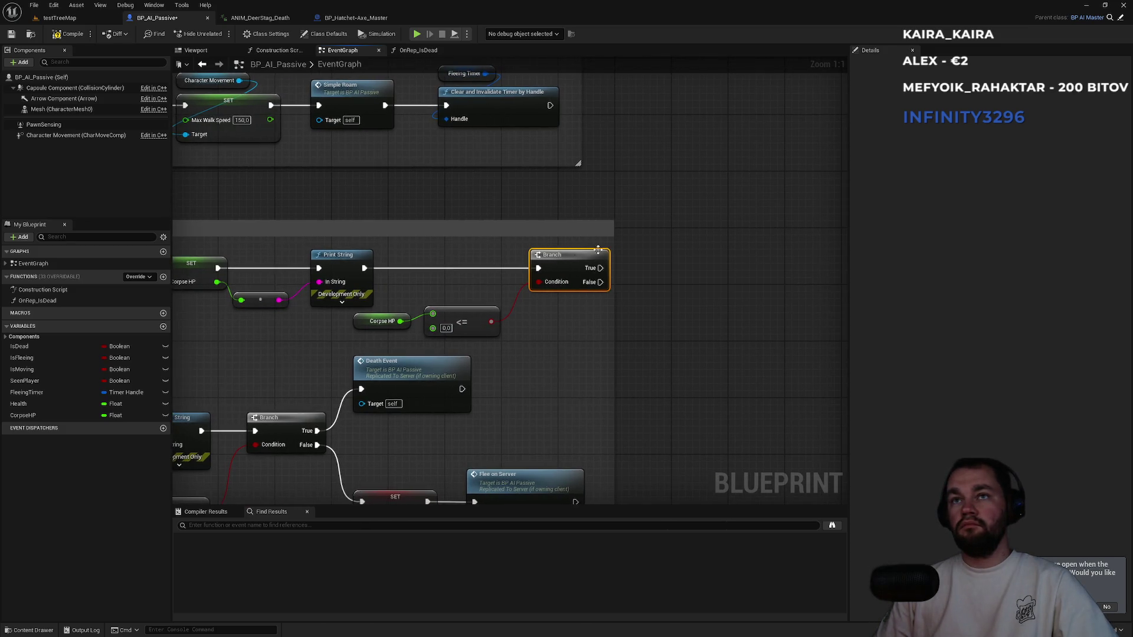
drag(615, 238, 735, 240)
click(648, 346)
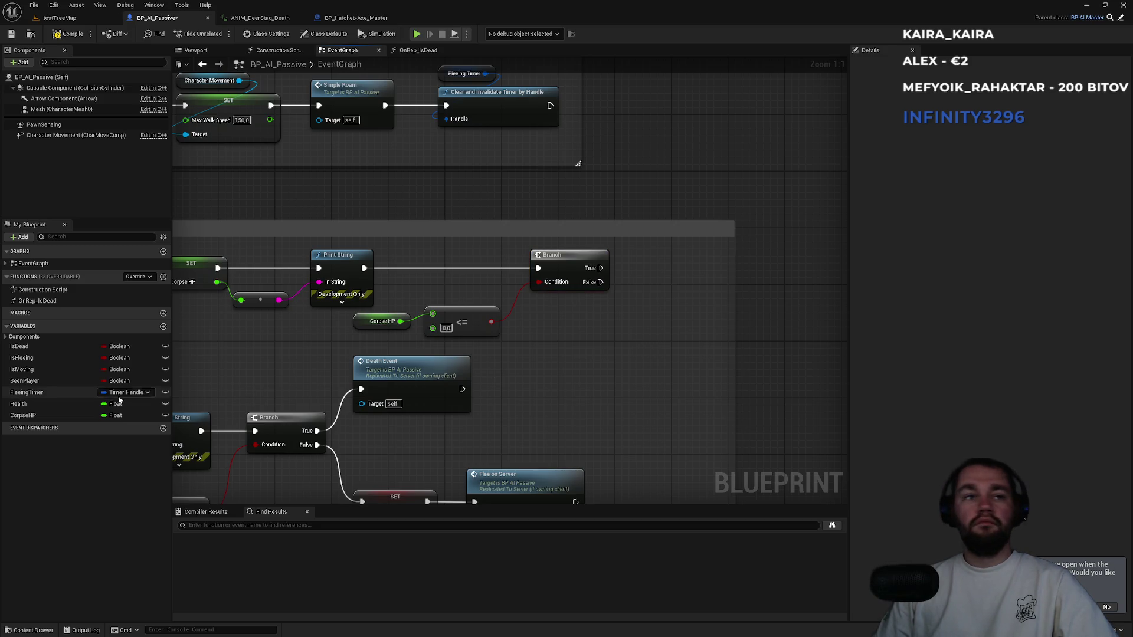
text(CorpseDespawn)
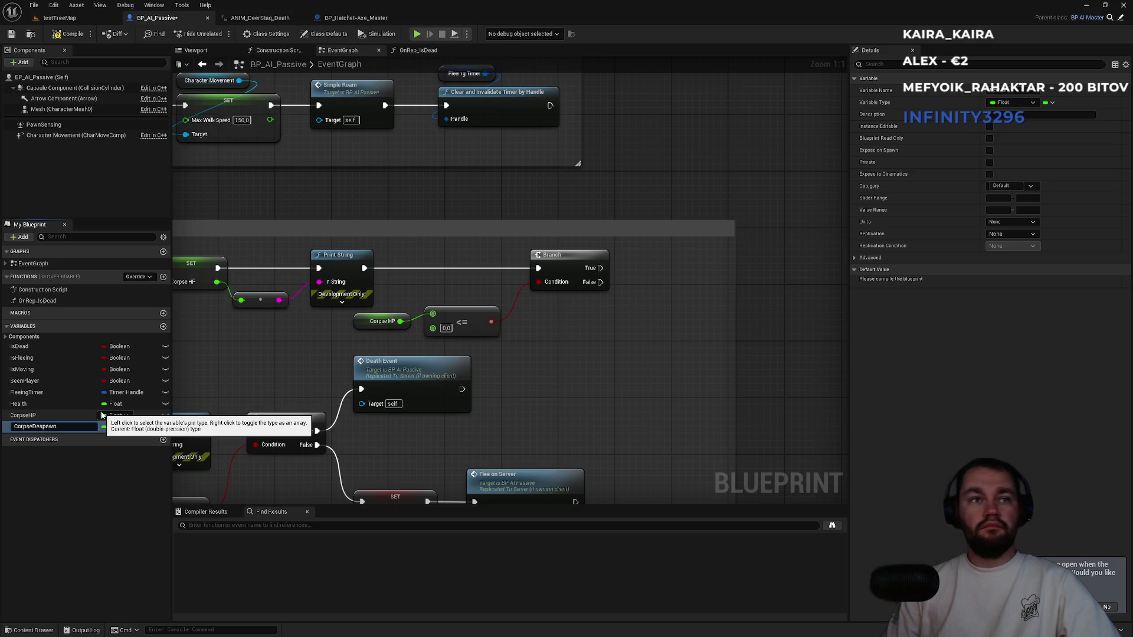
Name the new variable CorpseDespawn, make it a Boolean, and compile.
key(Return)
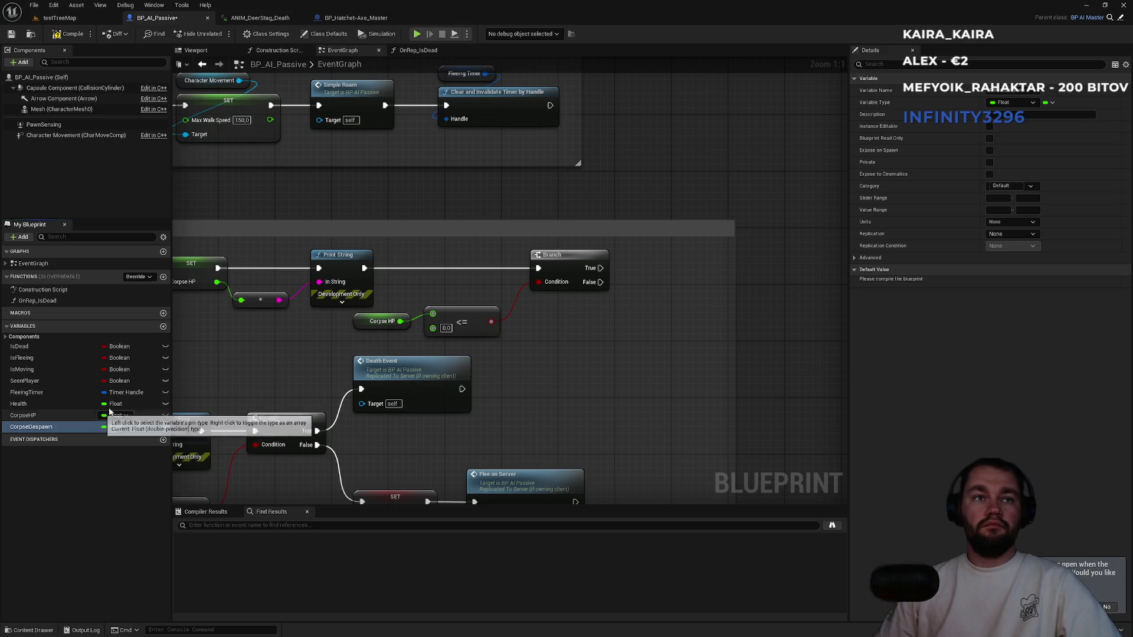
click(1012, 103)
click(1015, 127)
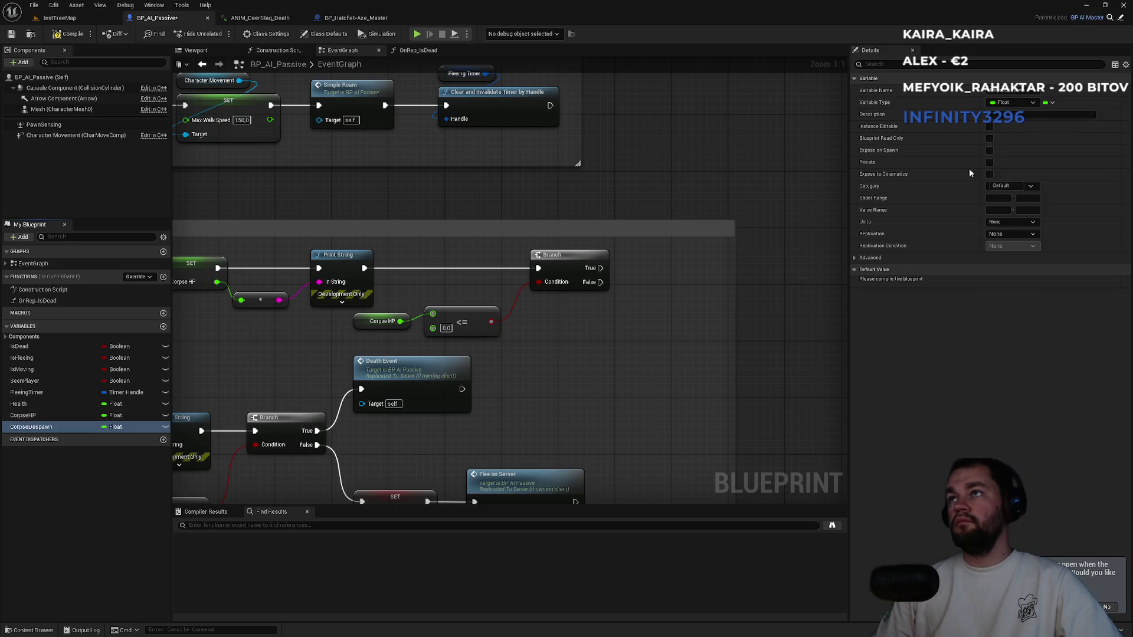
click(66, 36)
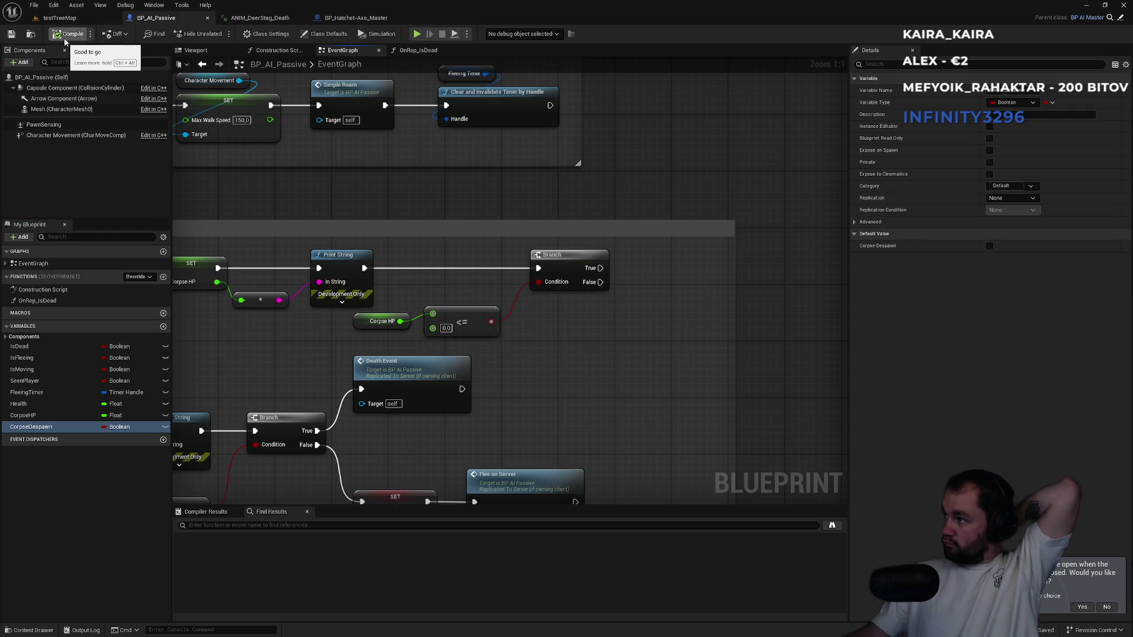
Branch on a CorpseDespawn getter from the Corpse HP <= 0 Branch's True output.
click(37, 430)
mouse_move(38, 430)
mouse_down()
mouse_move(611, 320)
mouse_move(673, 328)
mouse_move(689, 267)
mouse_up()
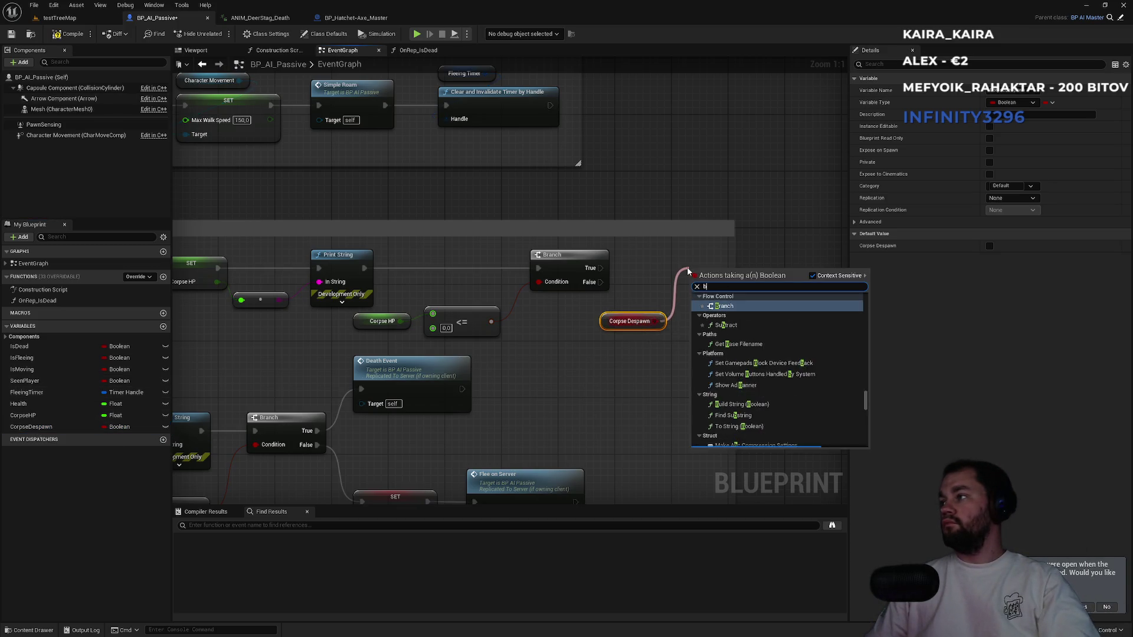
click(717, 289)
mouse_move(600, 268)
mouse_down()
mouse_move(695, 282)
mouse_move(687, 201)
mouse_up()
mouse_move(605, 325)
mouse_down()
mouse_move(660, 168)
mouse_move(679, 218)
mouse_move(673, 202)
mouse_up()
click(657, 218)
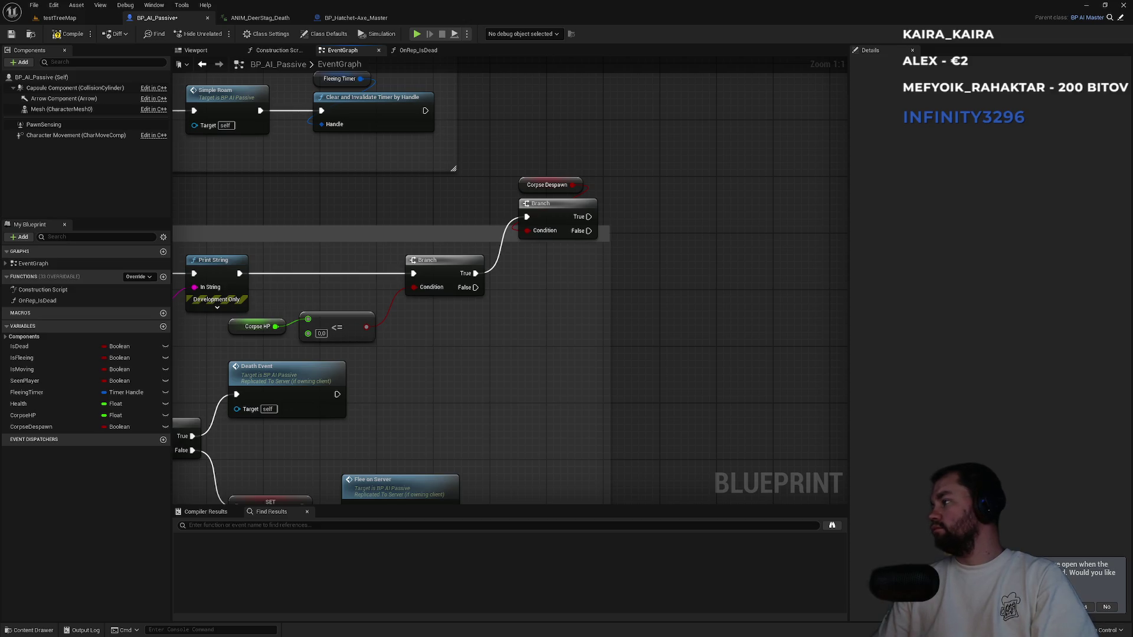
click(160, 328)
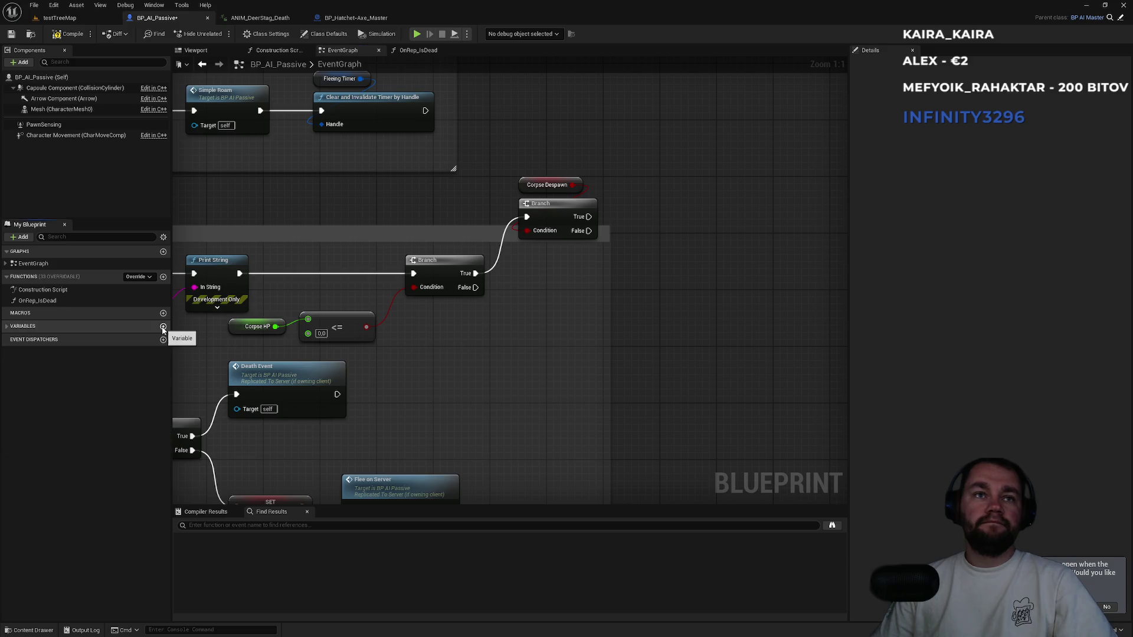
Create a GivenResources variable of type S Resource Structure and compile the blueprint.
click(118, 326)
click(163, 328)
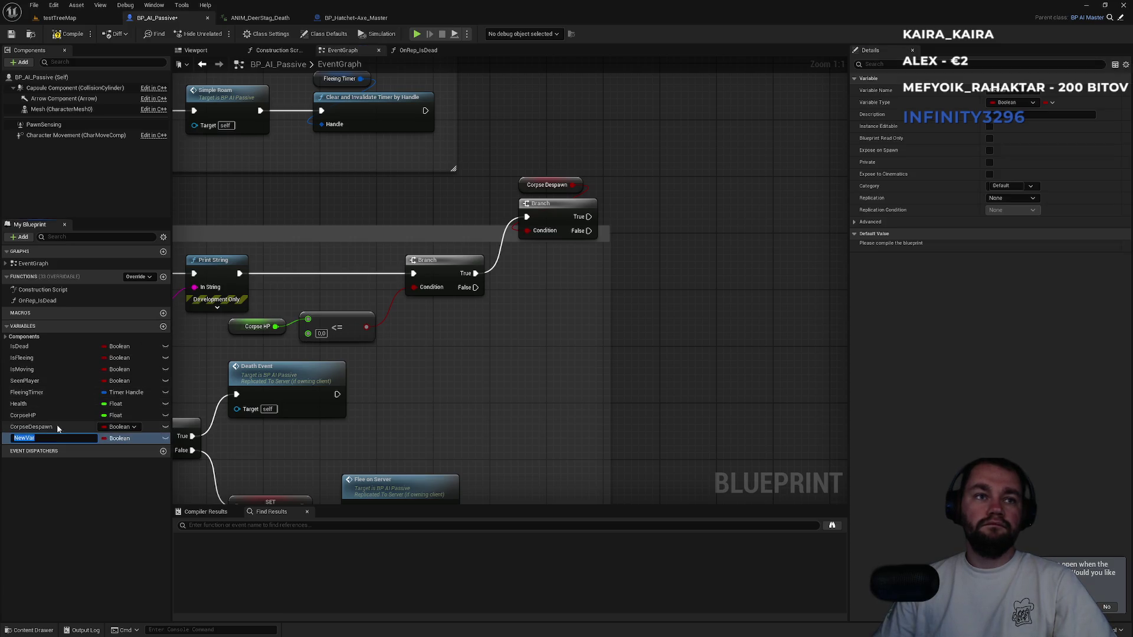
text(GivenResource)
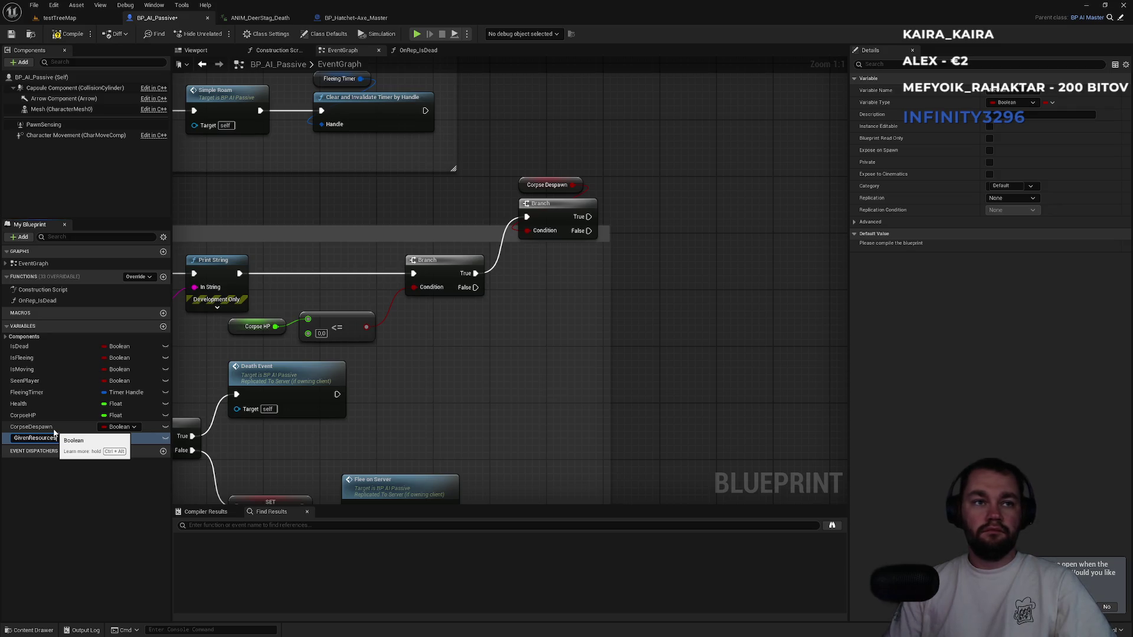
text(s)
key(Return)
click(1008, 104)
text(Resource)
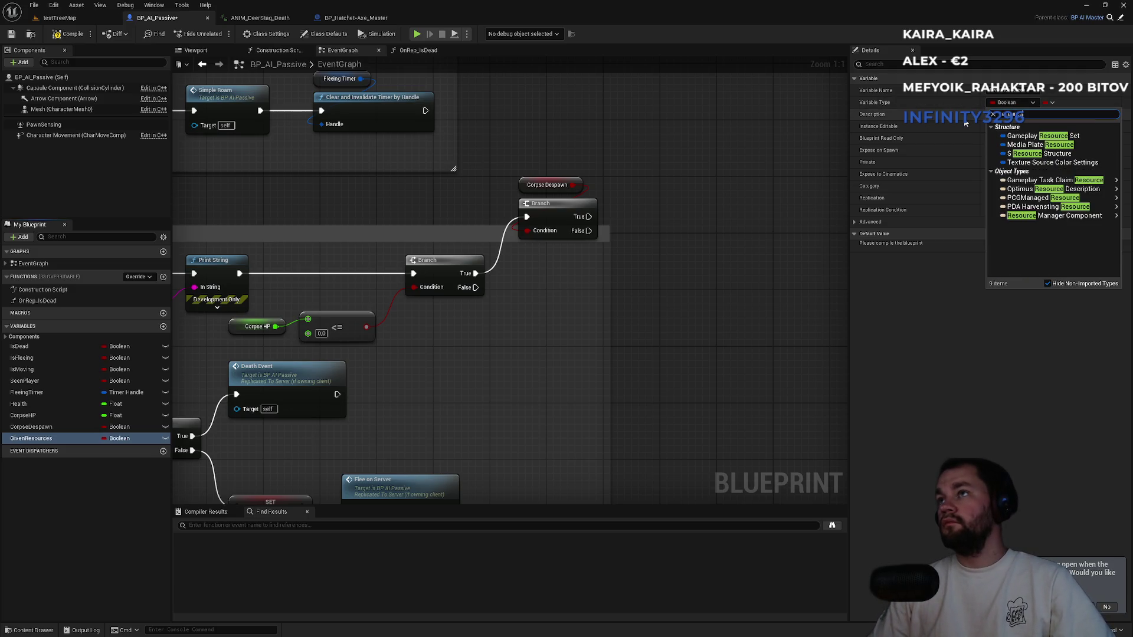
click(1003, 153)
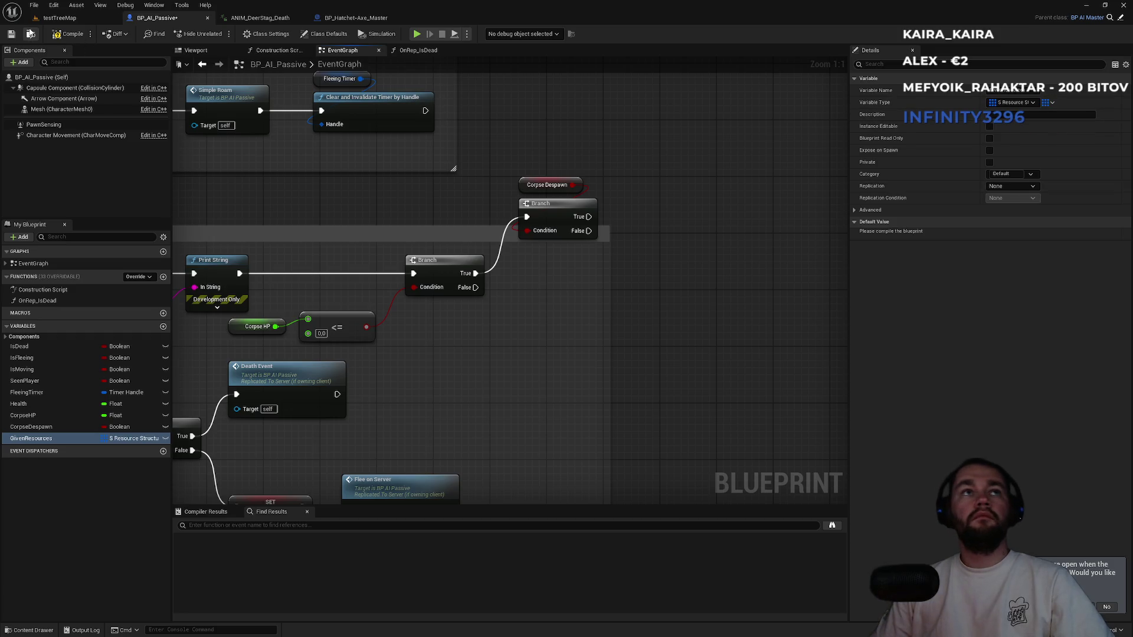
click(69, 34)
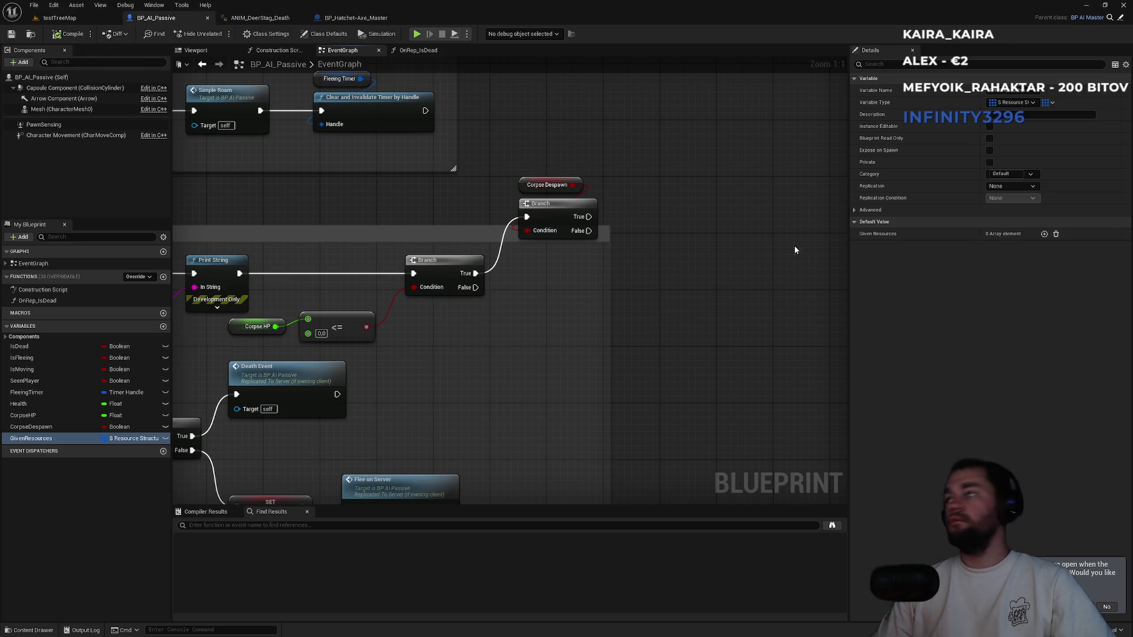
Add a Given Resources array element and choose DA_Leaf as its resource.
click(1043, 235)
click(864, 247)
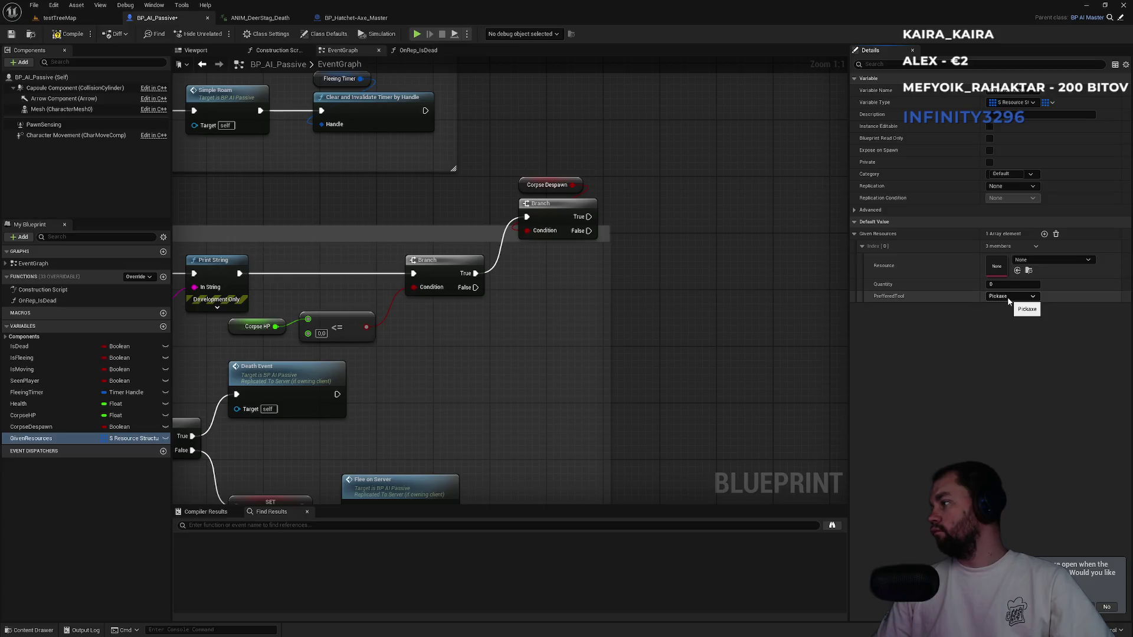
click(1059, 261)
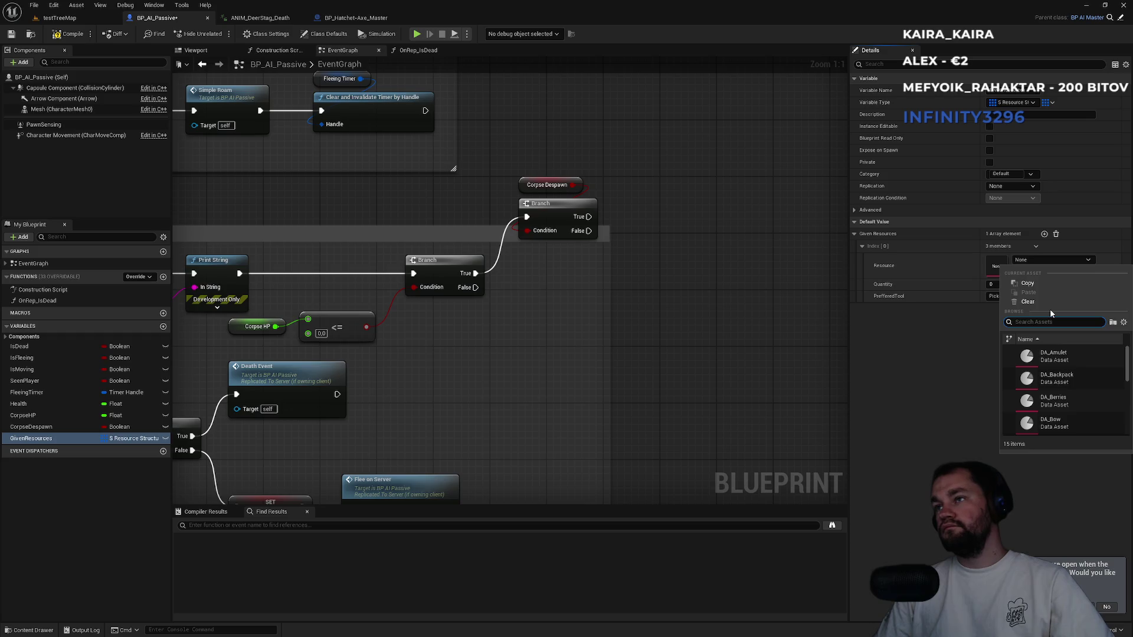
click(926, 360)
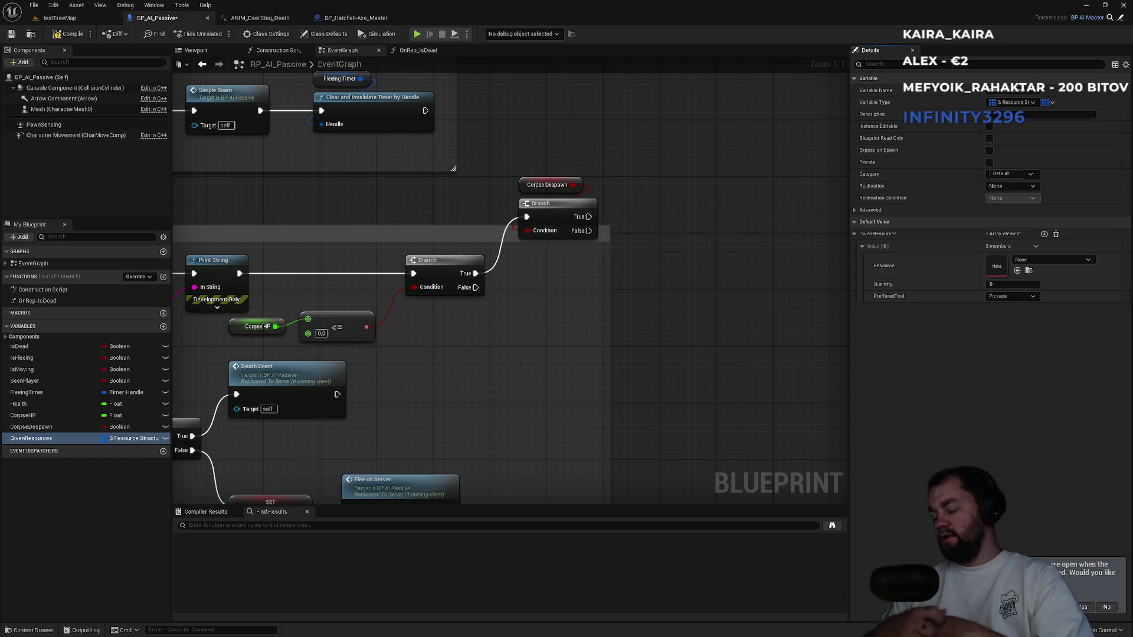
click(1036, 260)
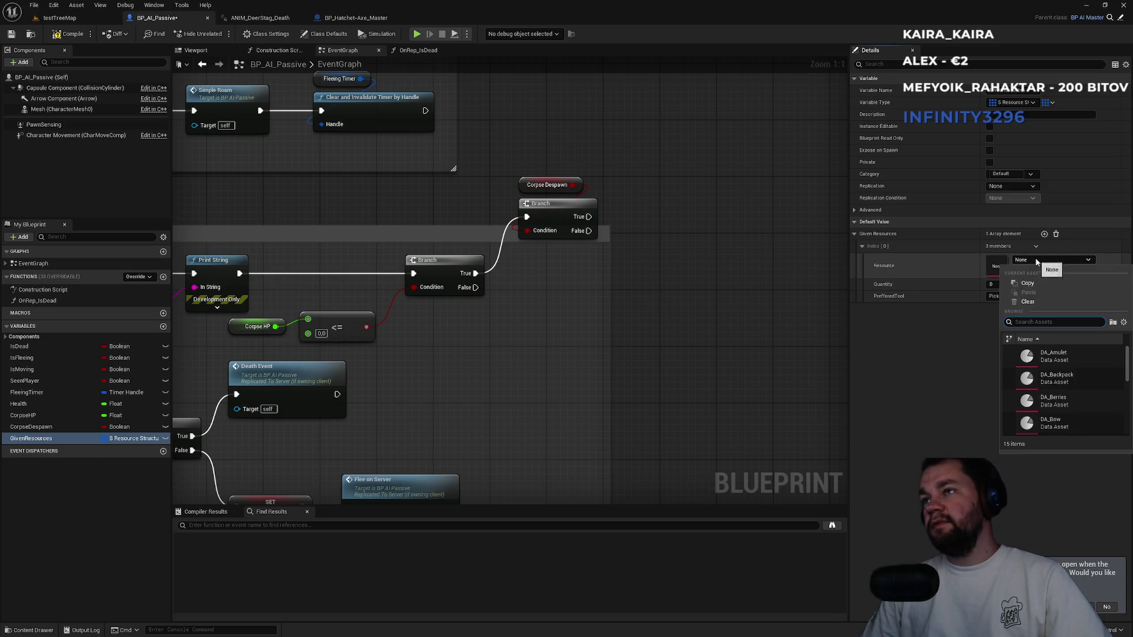
scroll(1072, 378, down, 5)
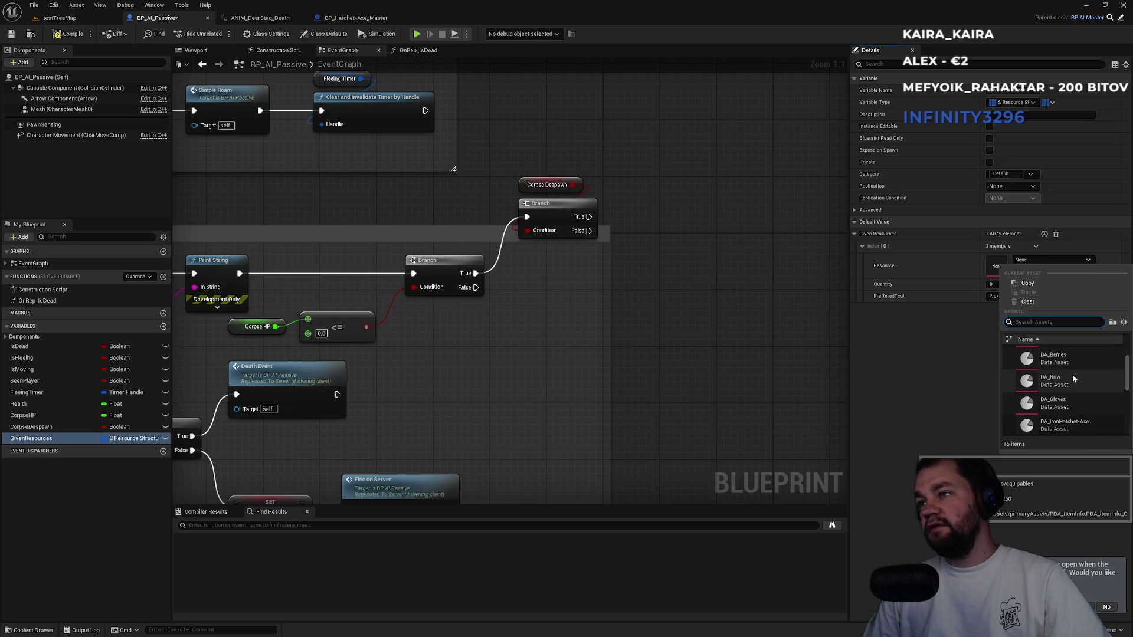
scroll(1075, 375, down, 5)
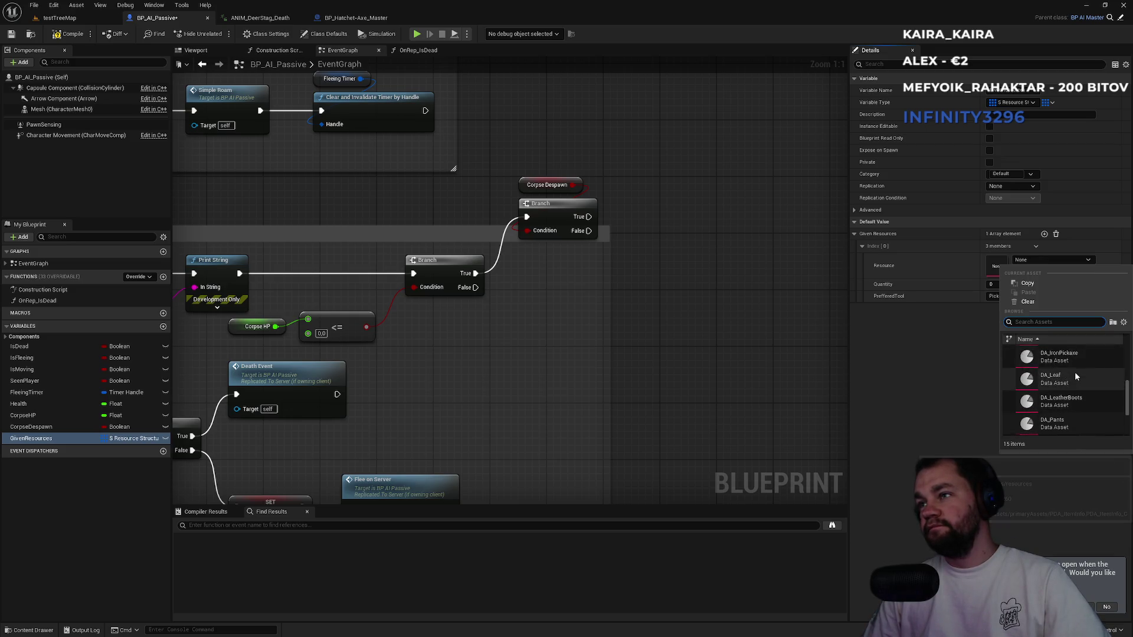
scroll(1073, 375, up, 2)
scroll(1059, 377, up, 5)
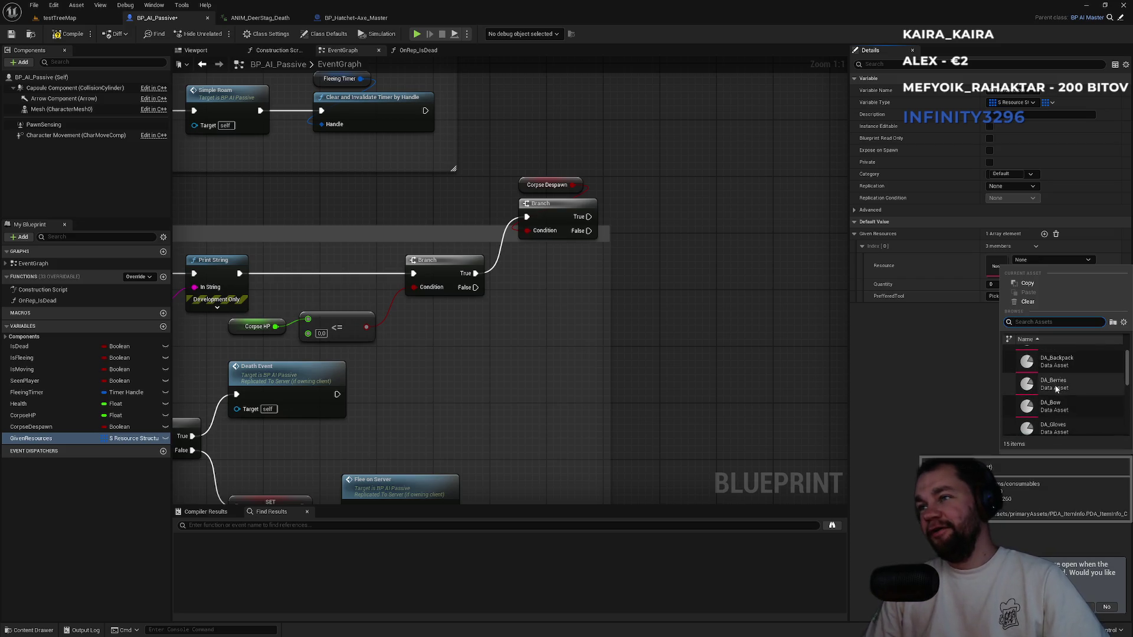
scroll(1057, 361, down, 3)
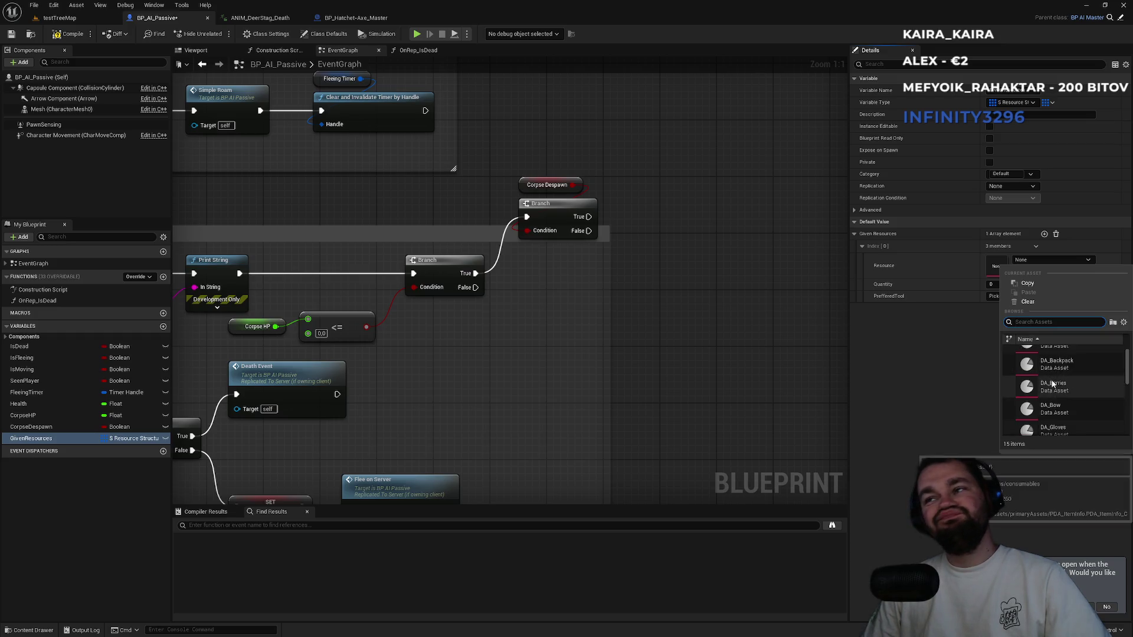
scroll(1074, 388, down, 4)
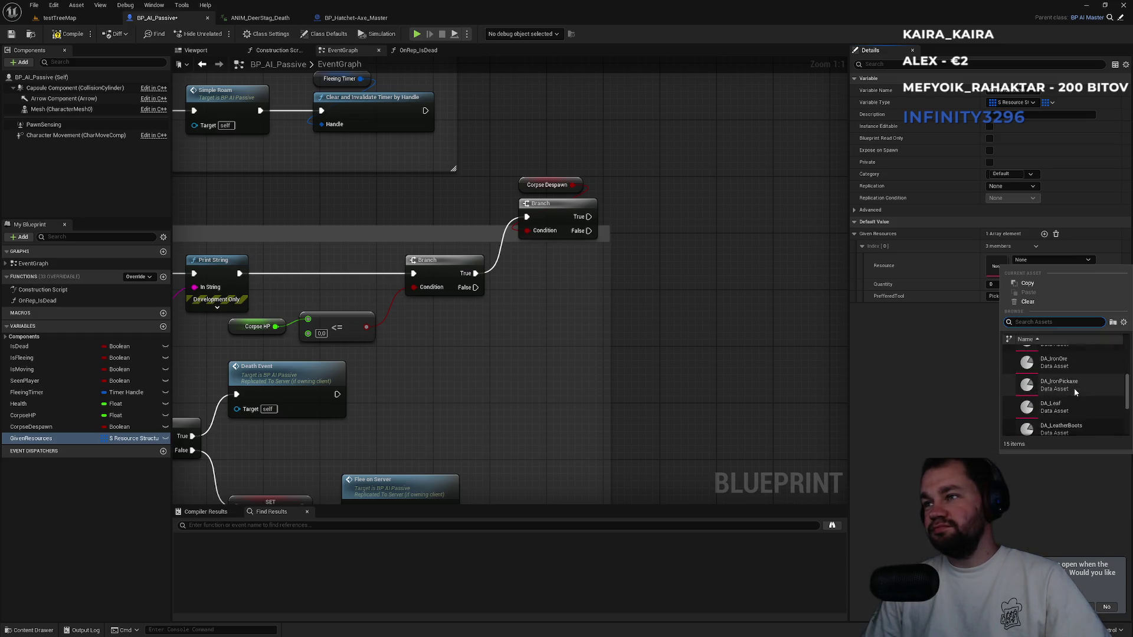
click(1075, 388)
Set the DA_Leaf entry's quantity to 3.
click(1004, 285)
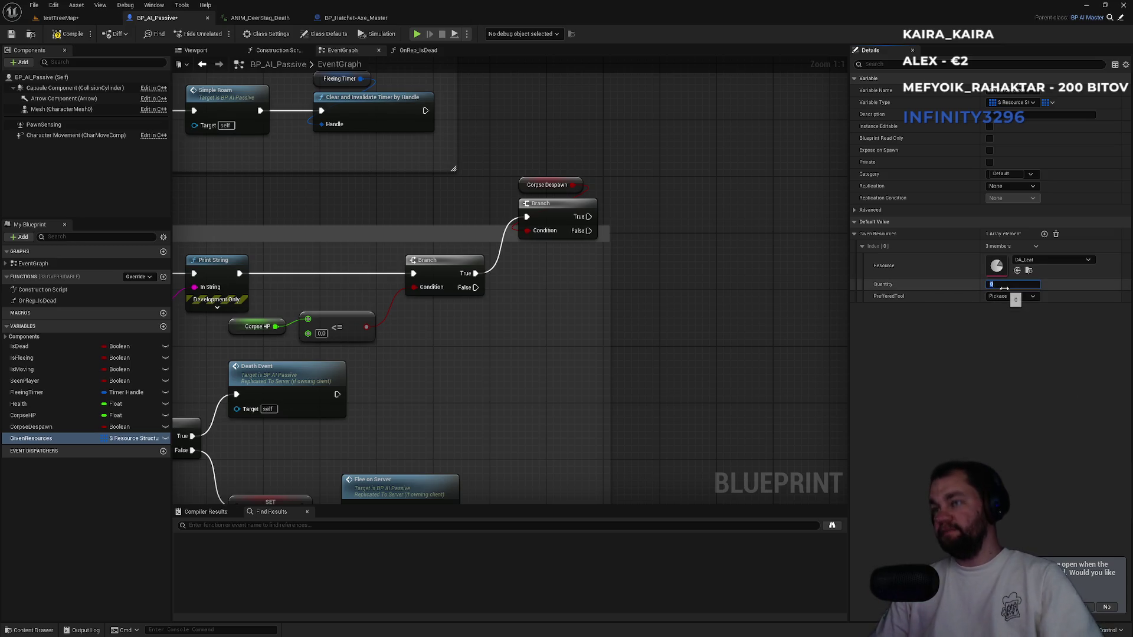
text(3)
key(Return)
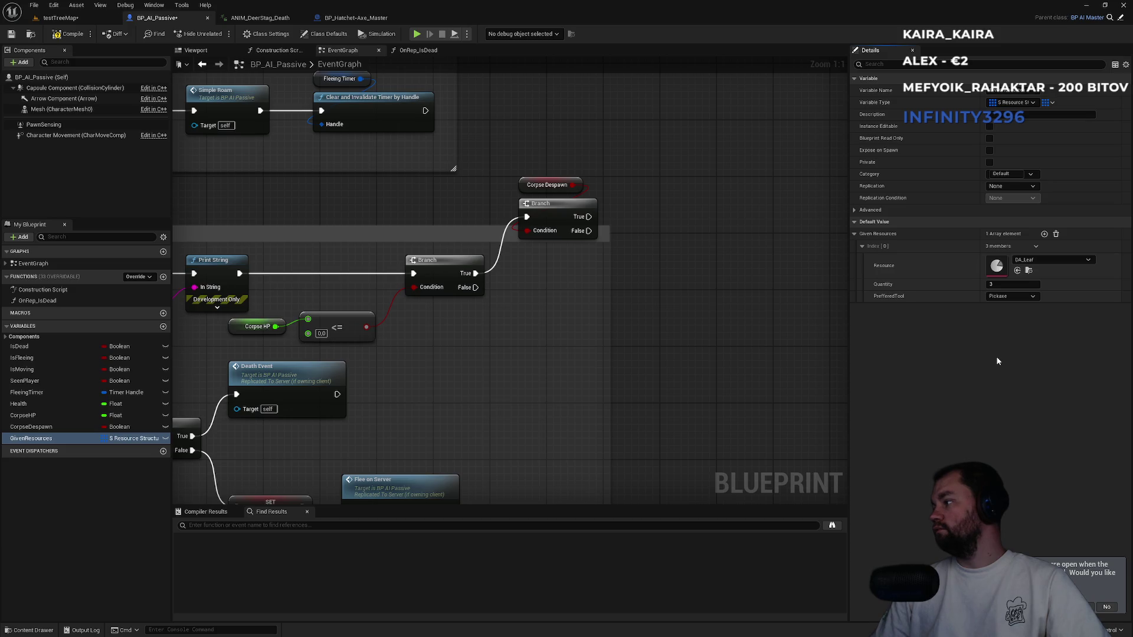
drag(577, 328, 602, 324)
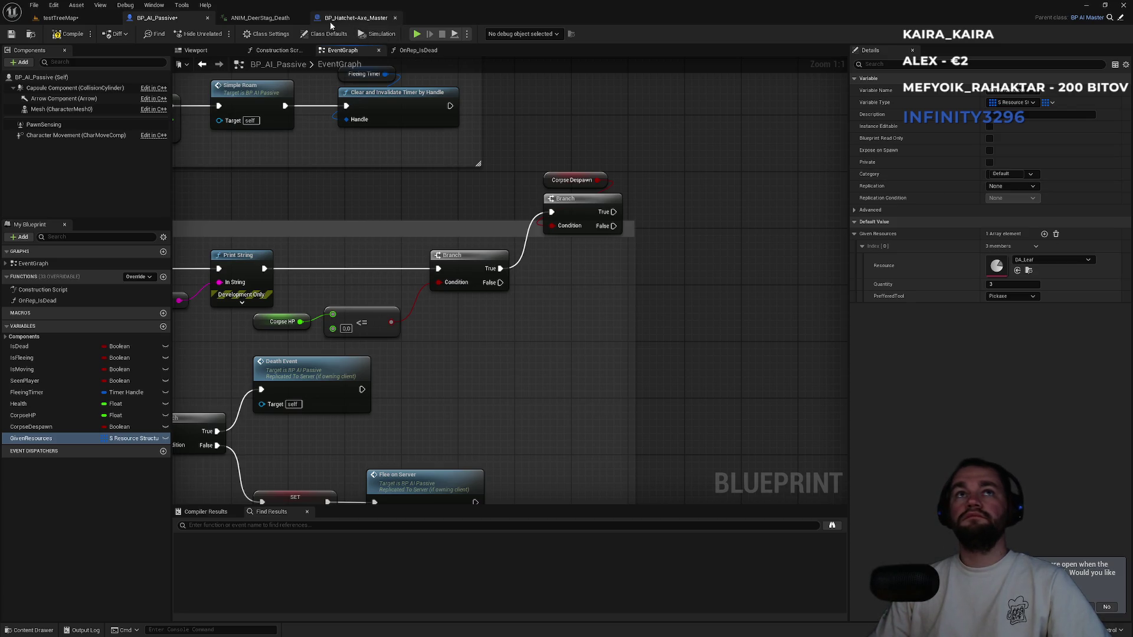
click(356, 18)
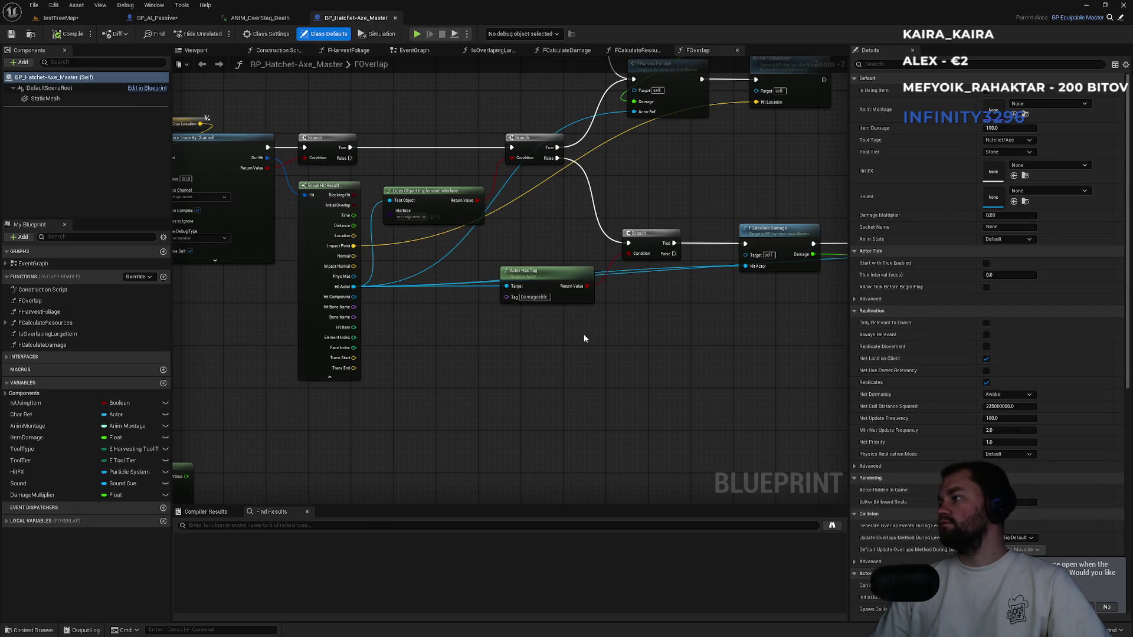
Inspect BP_Hatchet-Axe_Master's FOverlap damage nodes, then return to testTreeMap with all folders shown.
drag(671, 341, 422, 336)
mouse_move(497, 338)
mouse_down()
mouse_move(548, 348)
mouse_move(400, 352)
mouse_move(522, 350)
mouse_up()
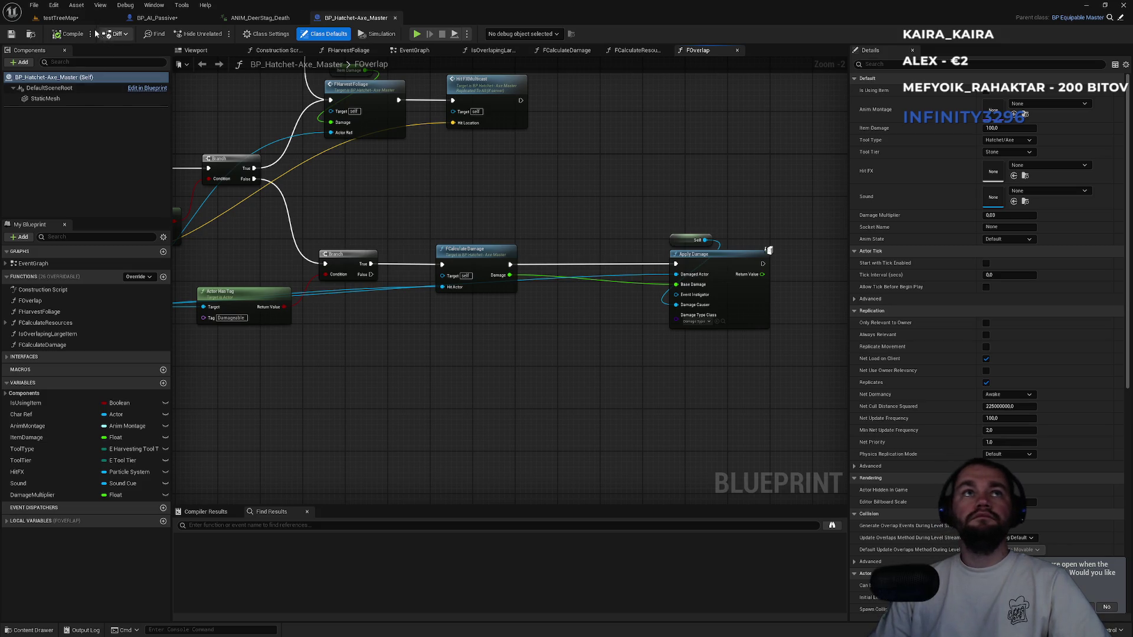
click(59, 17)
click(173, 432)
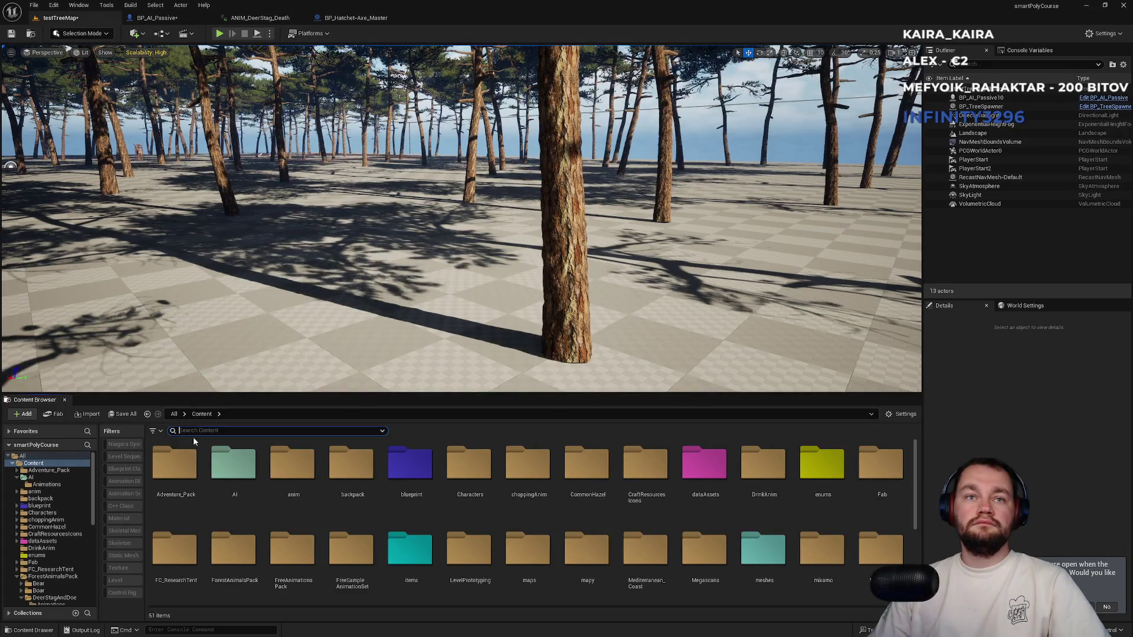
Open BPI_EquipableItem from the blueprint/interfaces folder in the Content Browser.
double_click(393, 466)
double_click(337, 463)
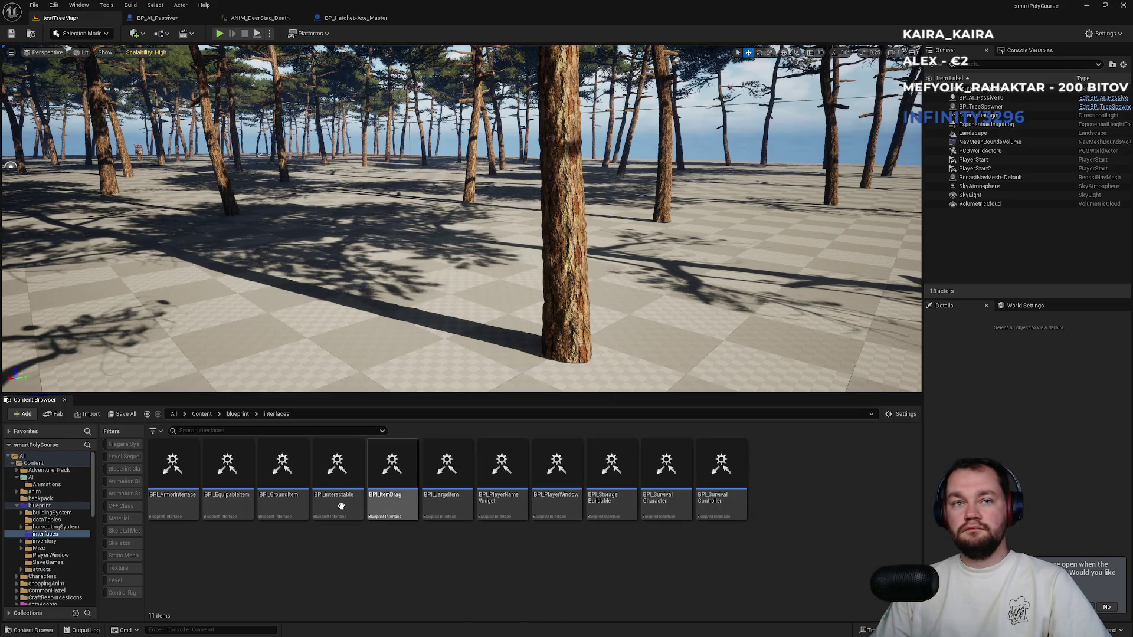
double_click(239, 508)
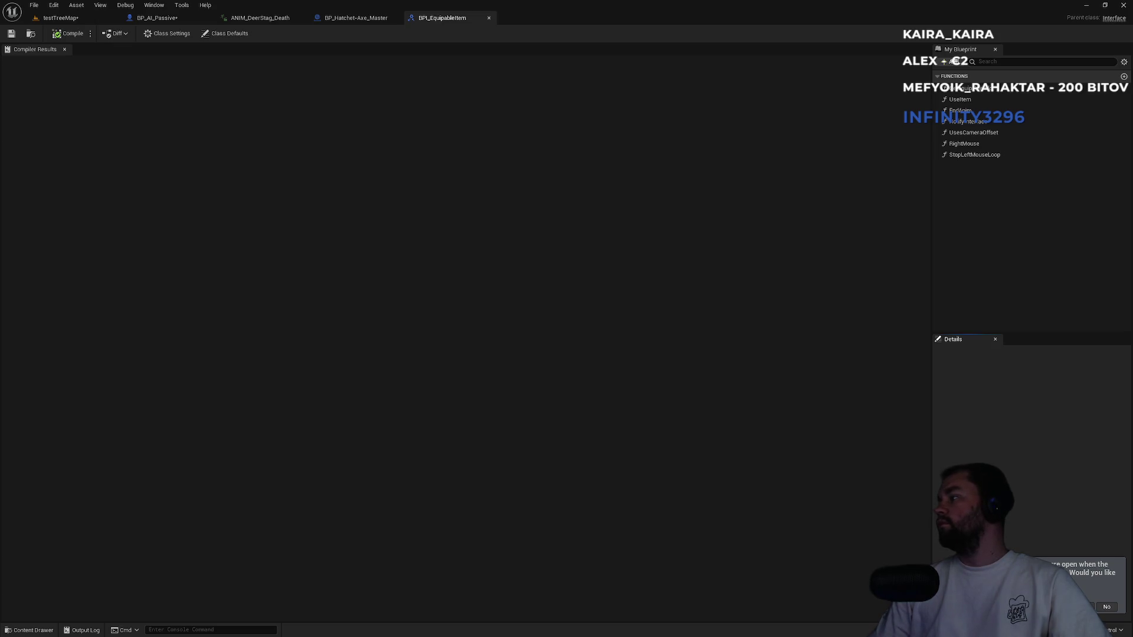
Add a HarvestCorpse interface function, compile, and give it two input parameters.
click(950, 61)
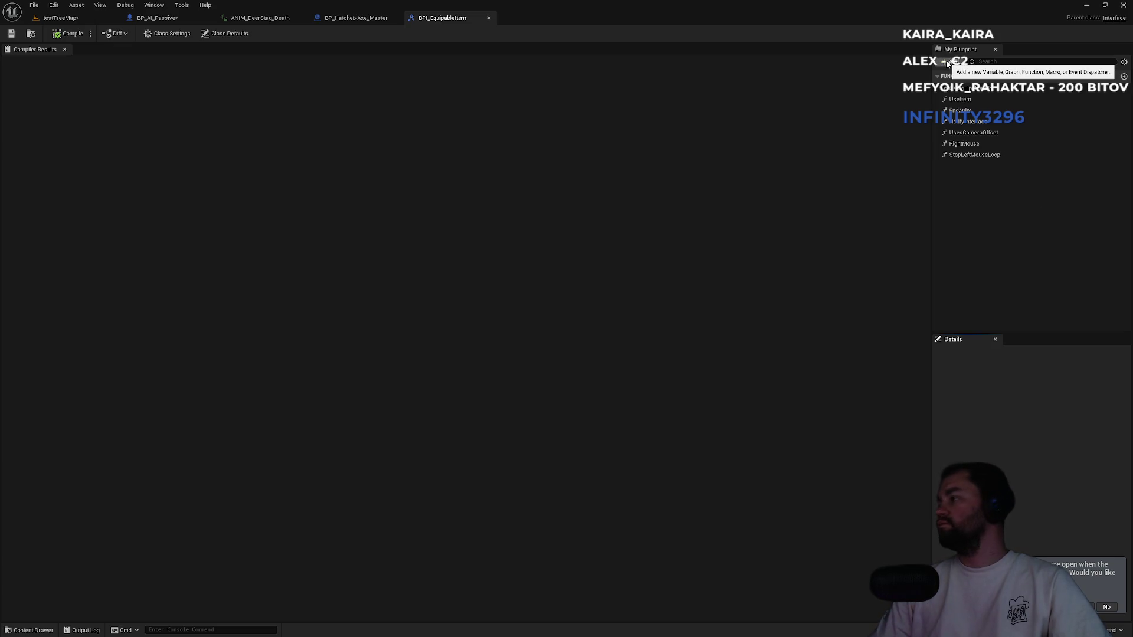
click(966, 96)
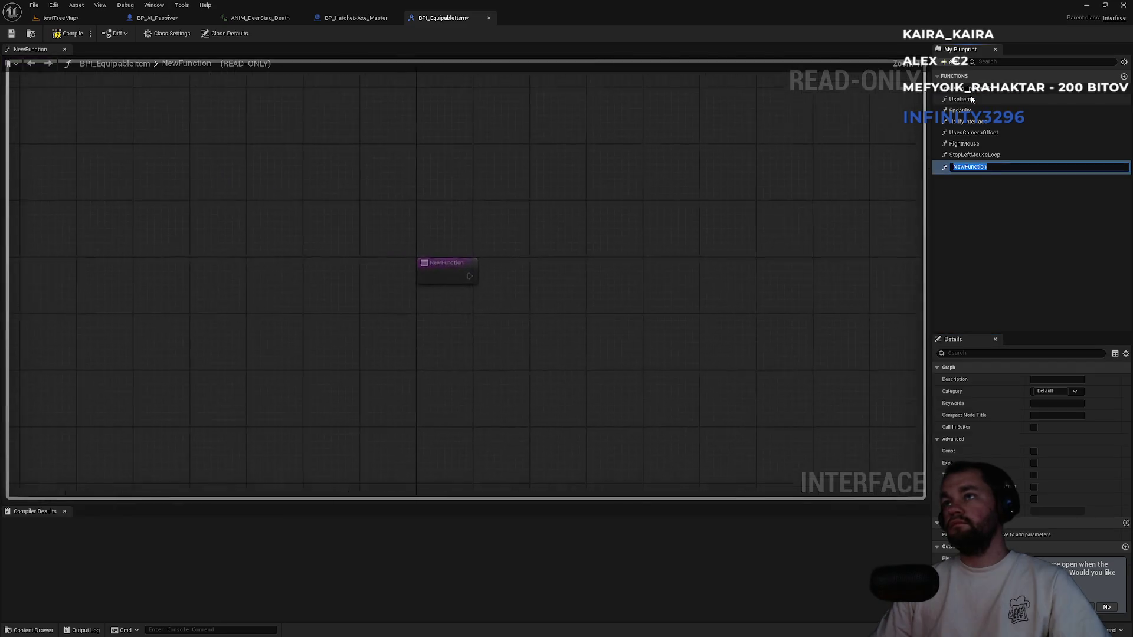
text(HarvestC)
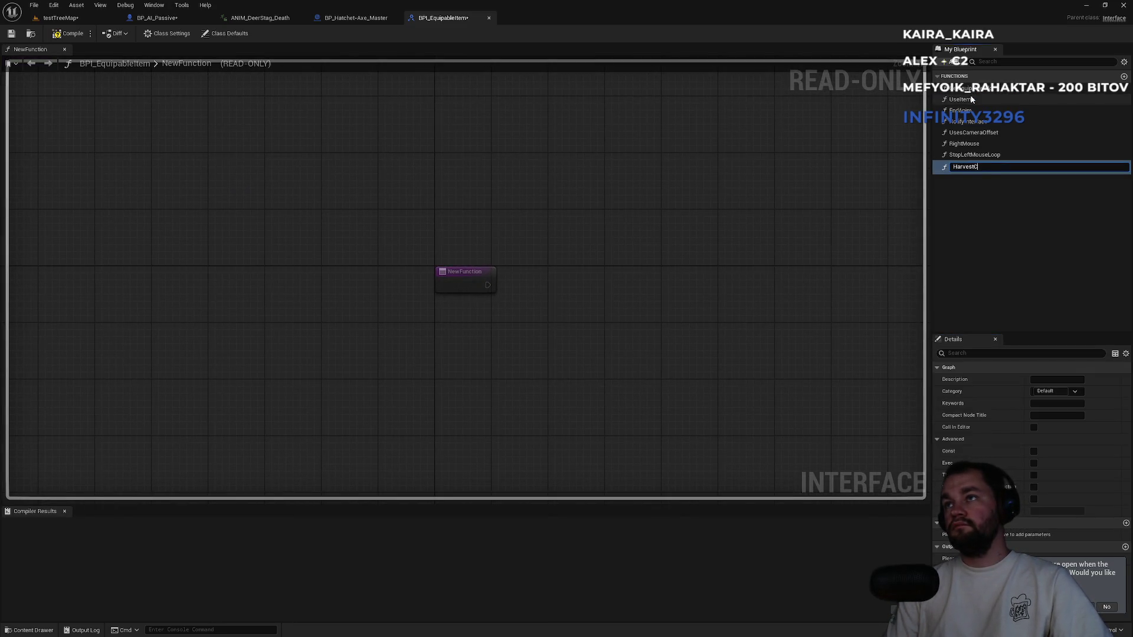
text(orpse)
key(Return)
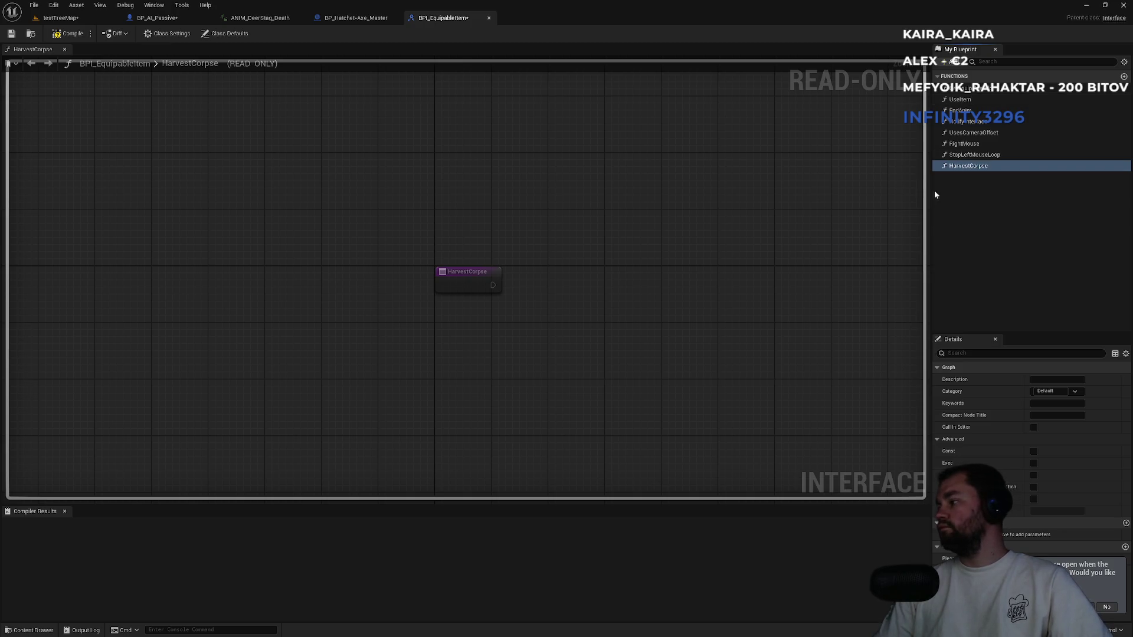
click(68, 33)
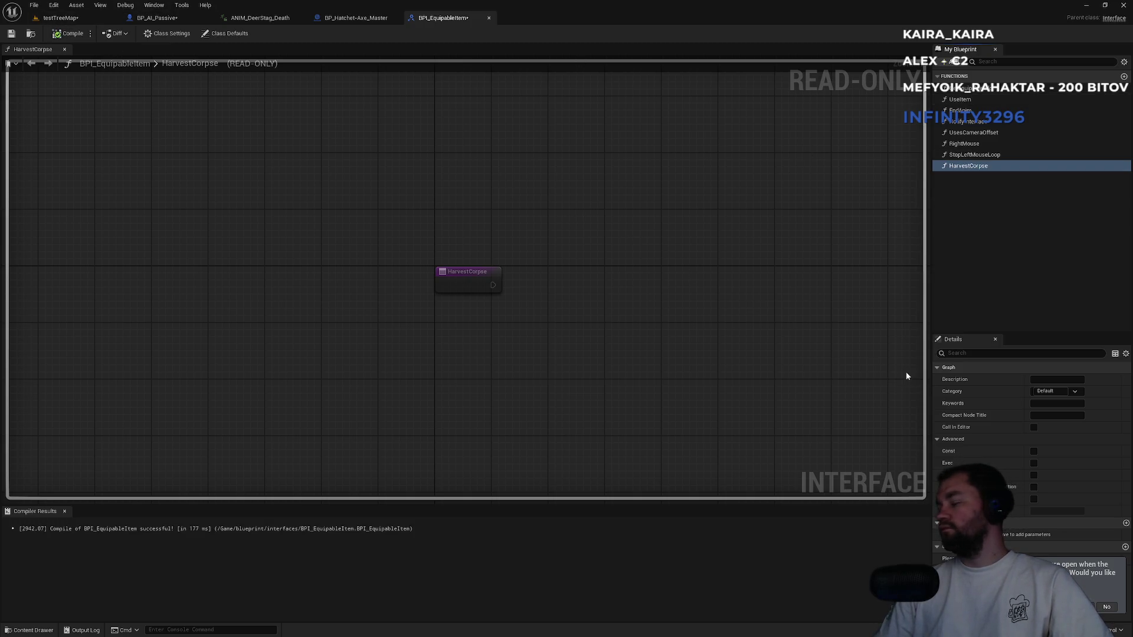
click(1125, 524)
click(1125, 523)
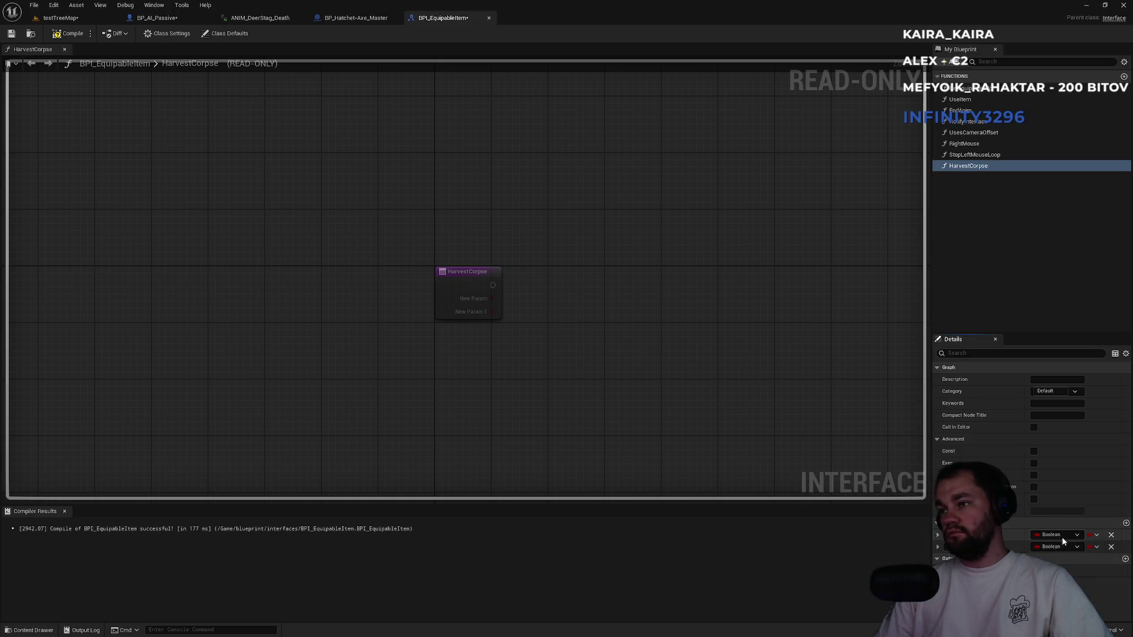
Make HarvestCorpse's first input an S Resource Structure named GivenResources.
click(1046, 536)
text(s give)
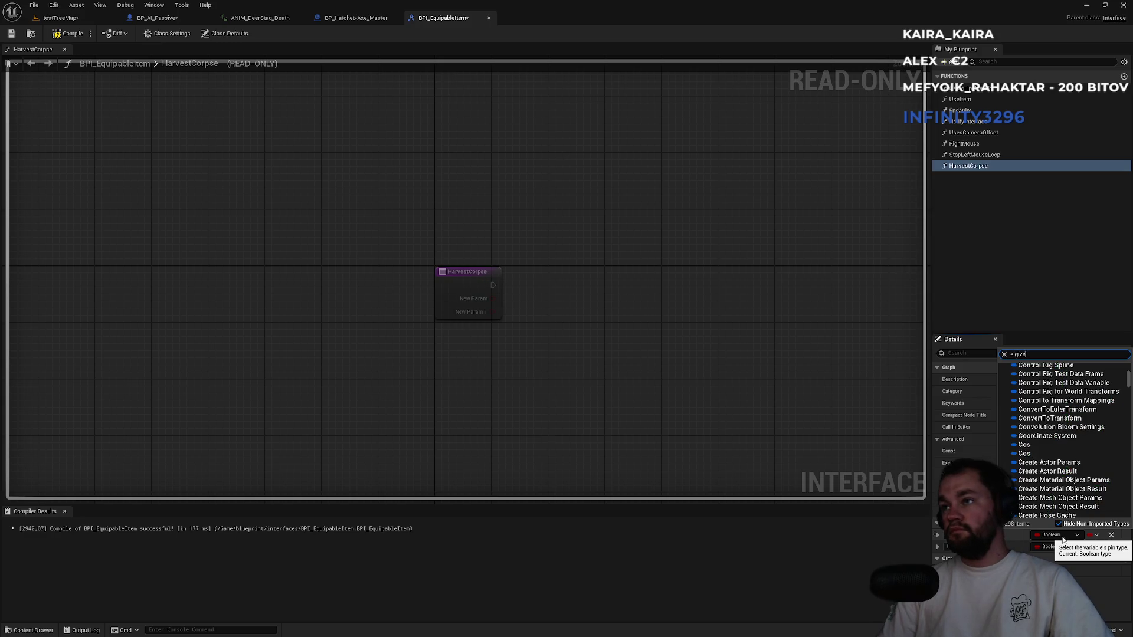
key(shift+Left)
key(shift+Left)
key(shift+Left)
text(r)
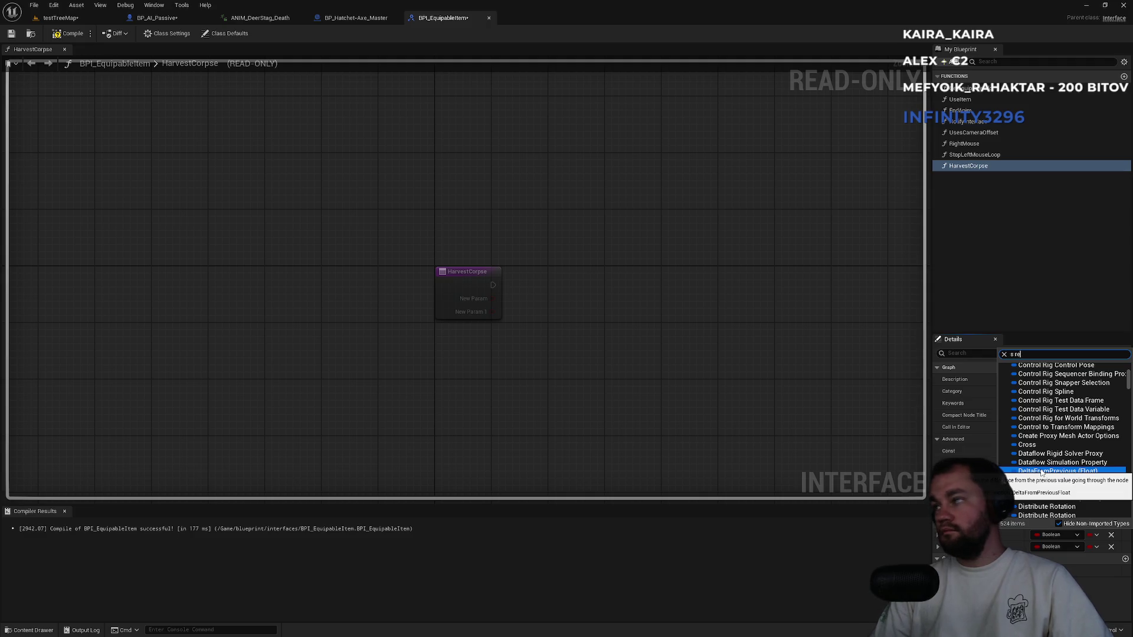
text(es)
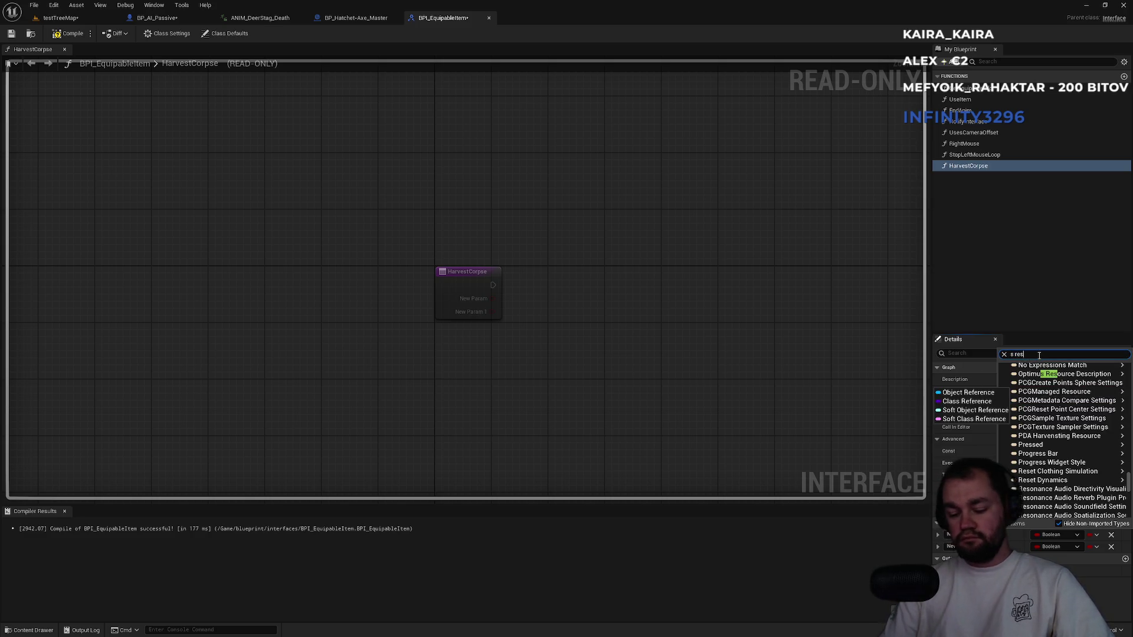
text(urce)
key(ctrl+a)
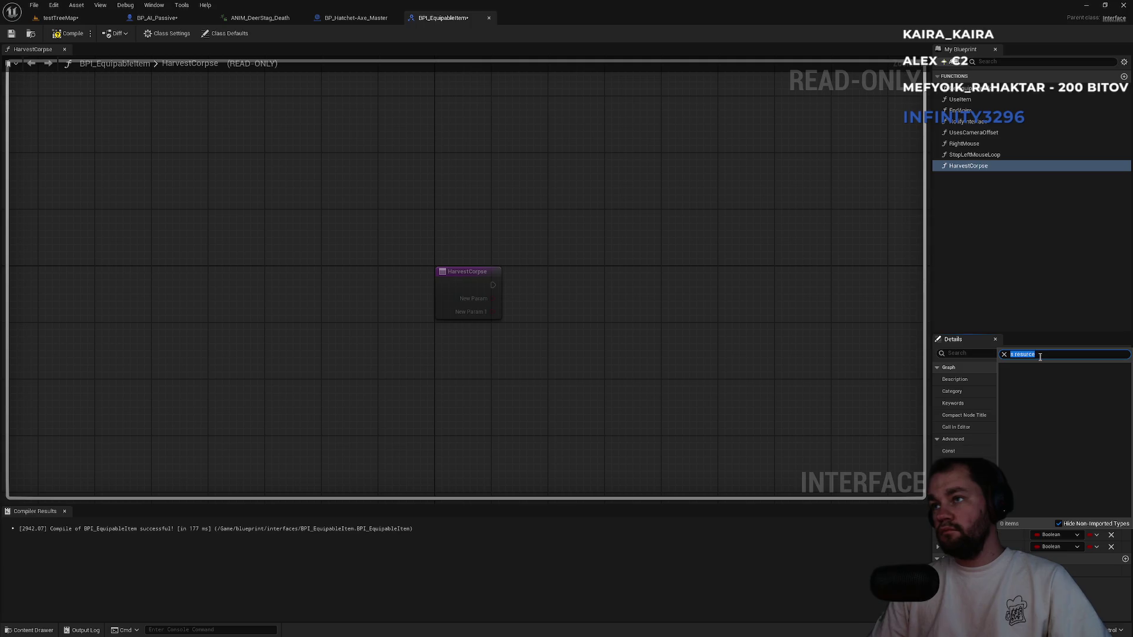
text(resource)
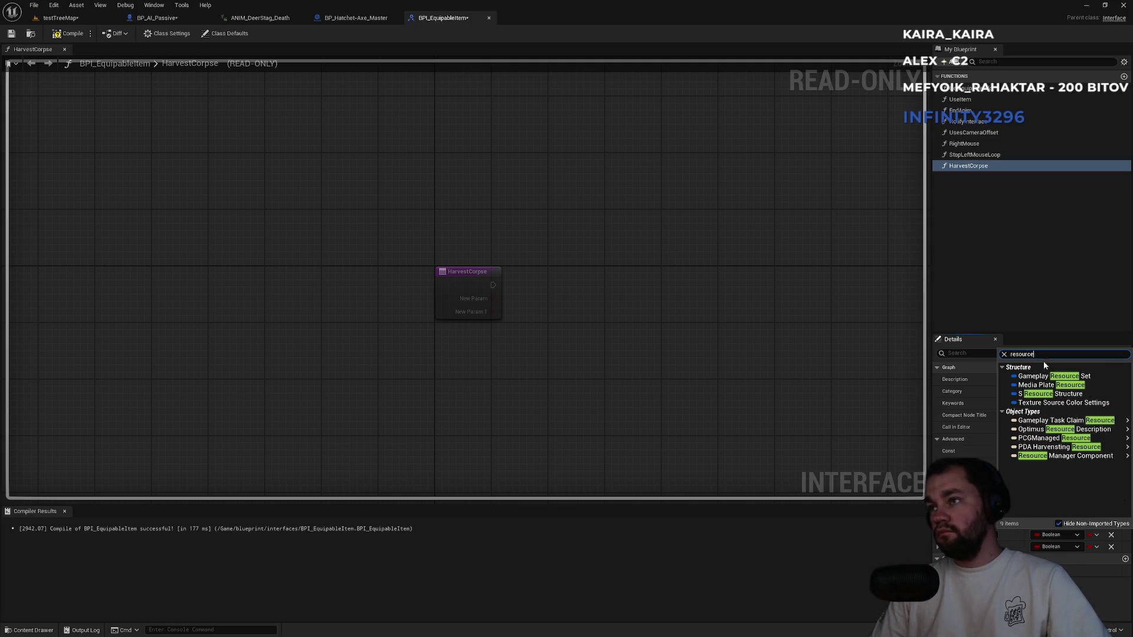
click(1037, 394)
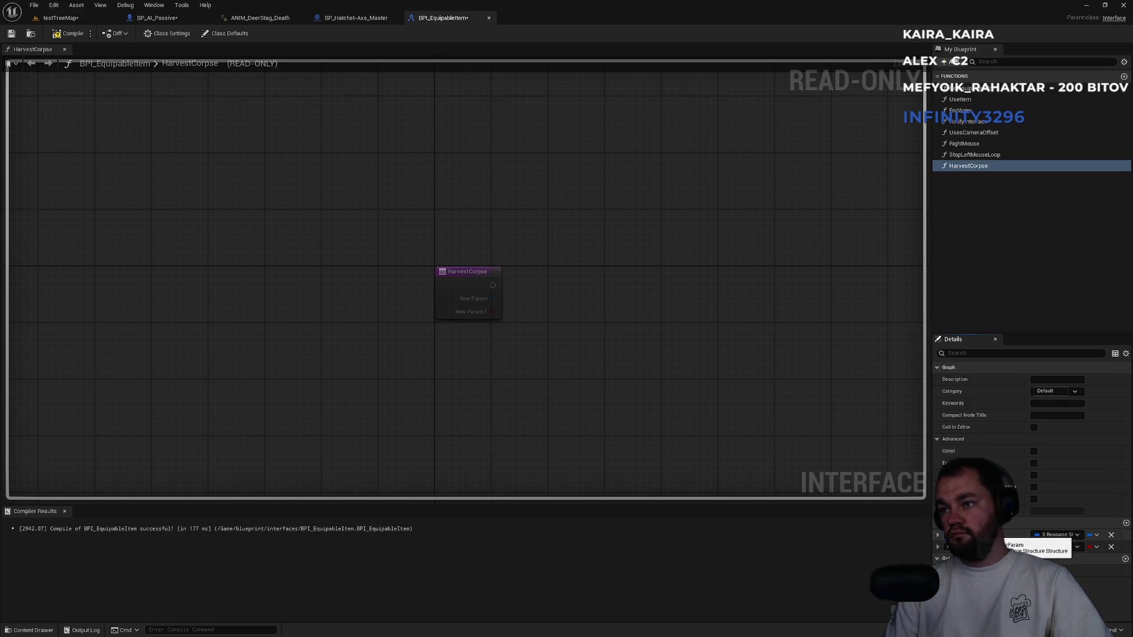
text(GivenResources)
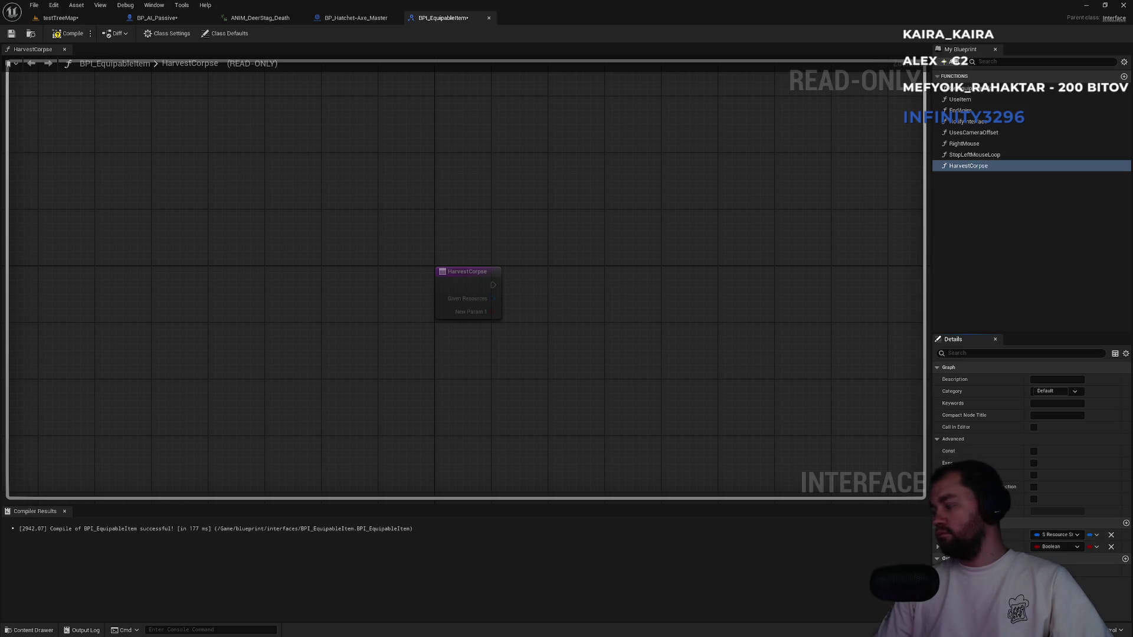
key(Return)
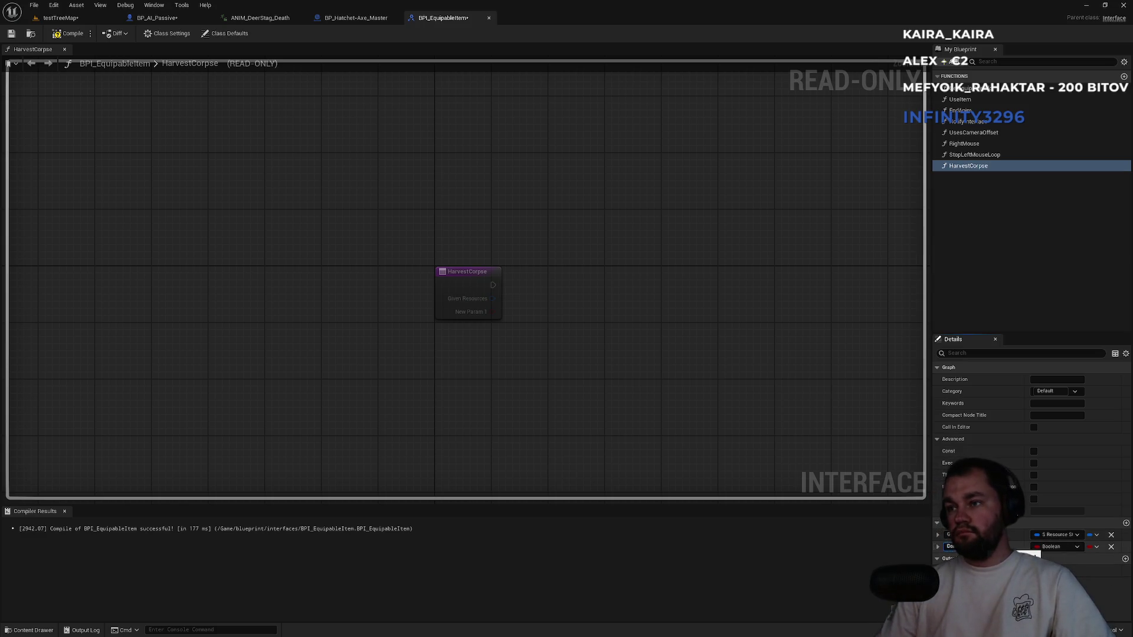
Set the Damage input to Float, compile, and save all assets.
click(1048, 546)
click(1022, 414)
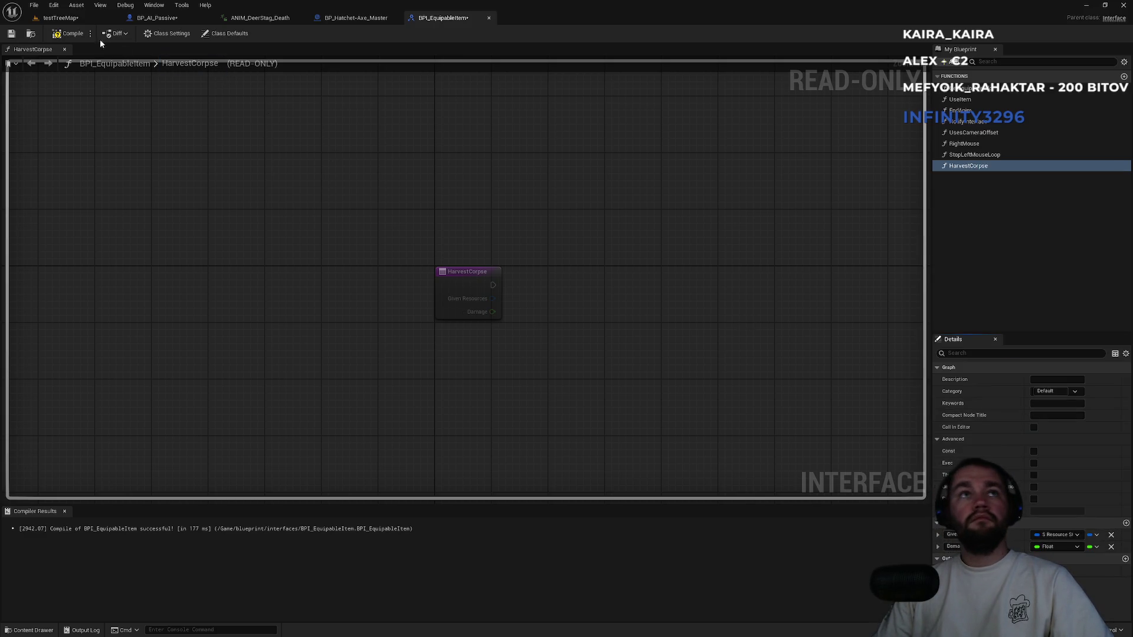
click(69, 37)
key(ctrl+shift+s)
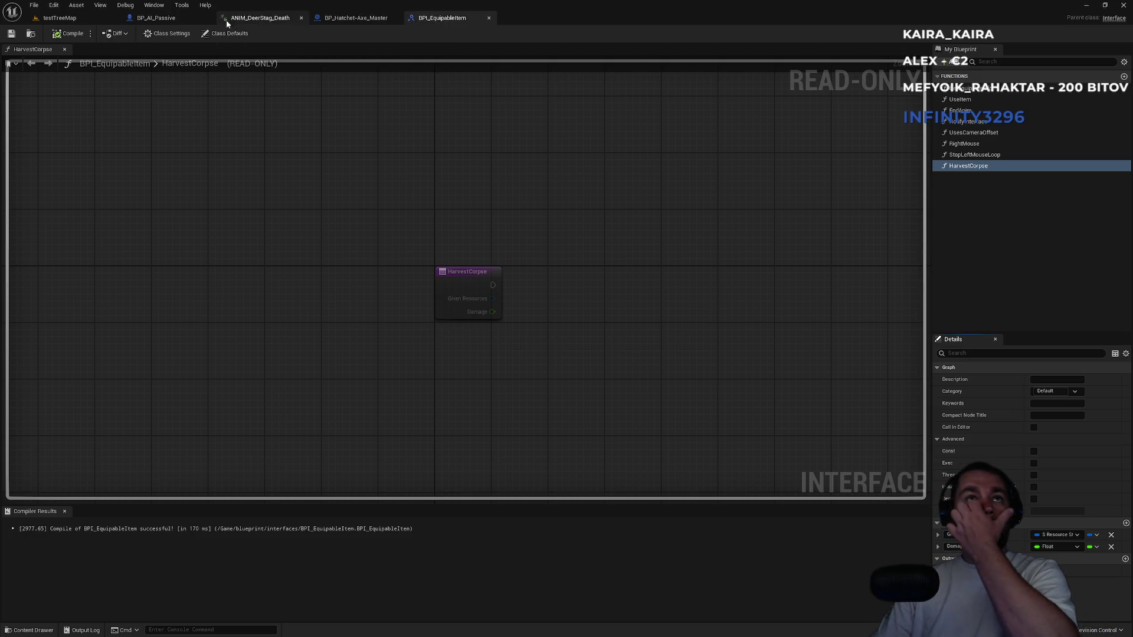
click(156, 18)
scroll(292, 226, down, 5)
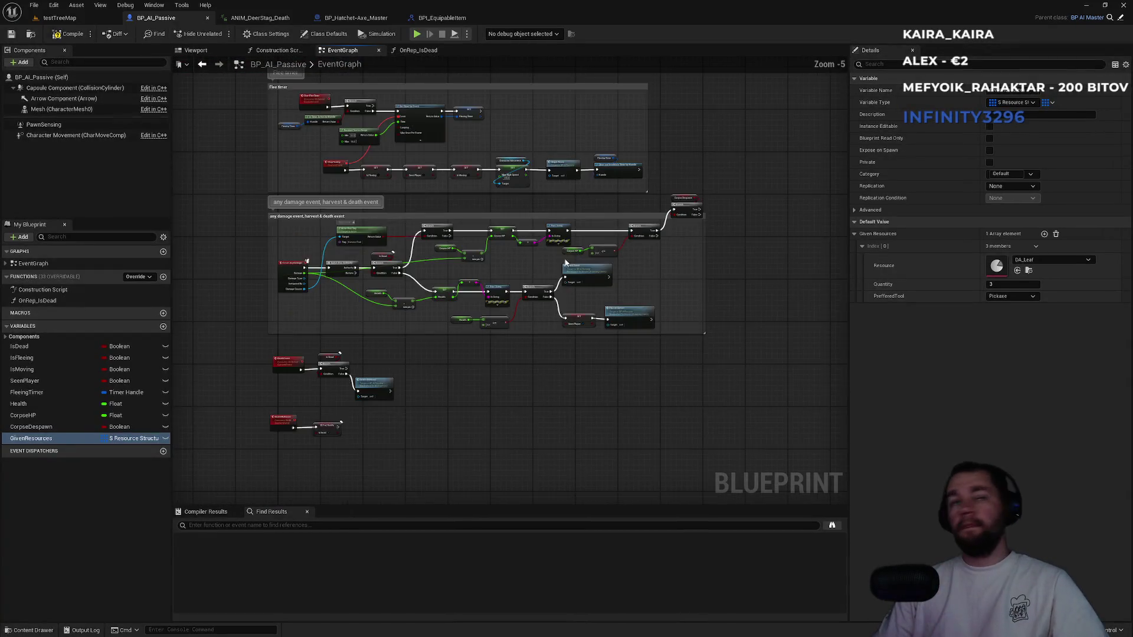
Call Harvest Corpse on Damage Causer from the CorpseDespawn Branch's False, adding a GivenResources getter.
scroll(203, 284, up, 2)
mouse_move(203, 284)
mouse_down()
mouse_move(852, 189)
mouse_move(779, 230)
mouse_move(744, 195)
mouse_up()
text(harves)
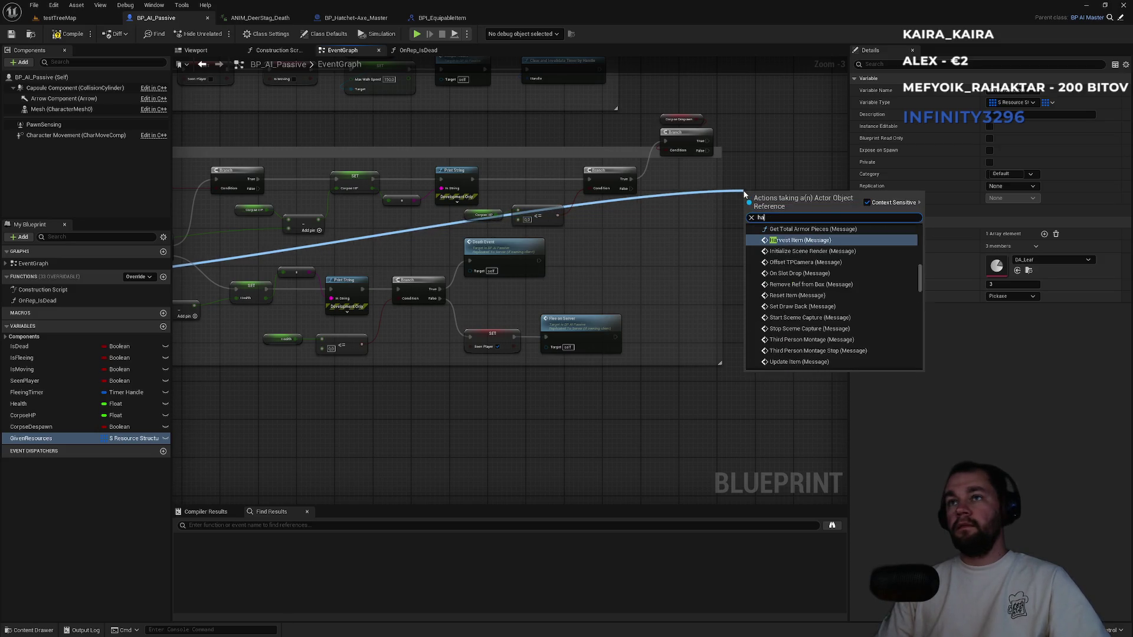
key(Up)
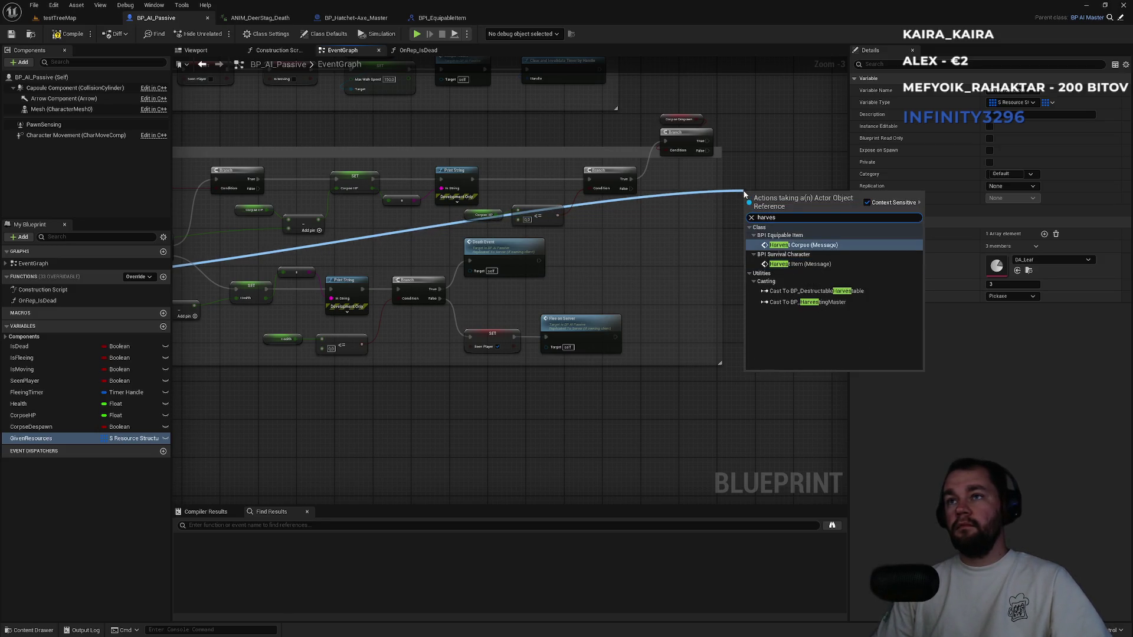
key(Return)
scroll(767, 171, up, 3)
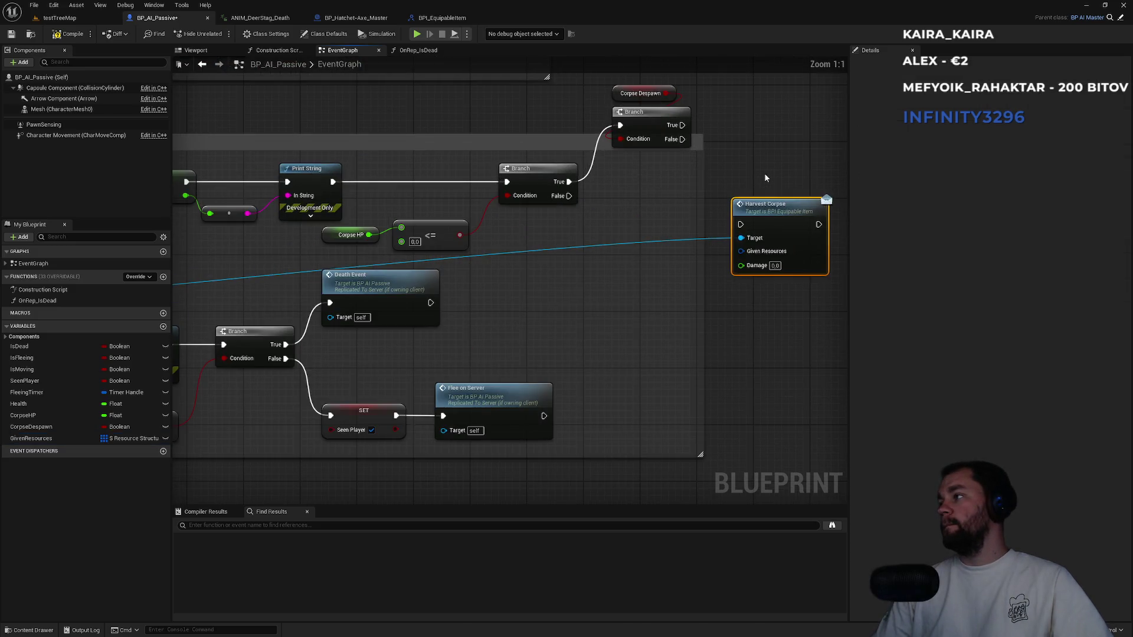
drag(678, 141, 740, 225)
drag(36, 438, 741, 253)
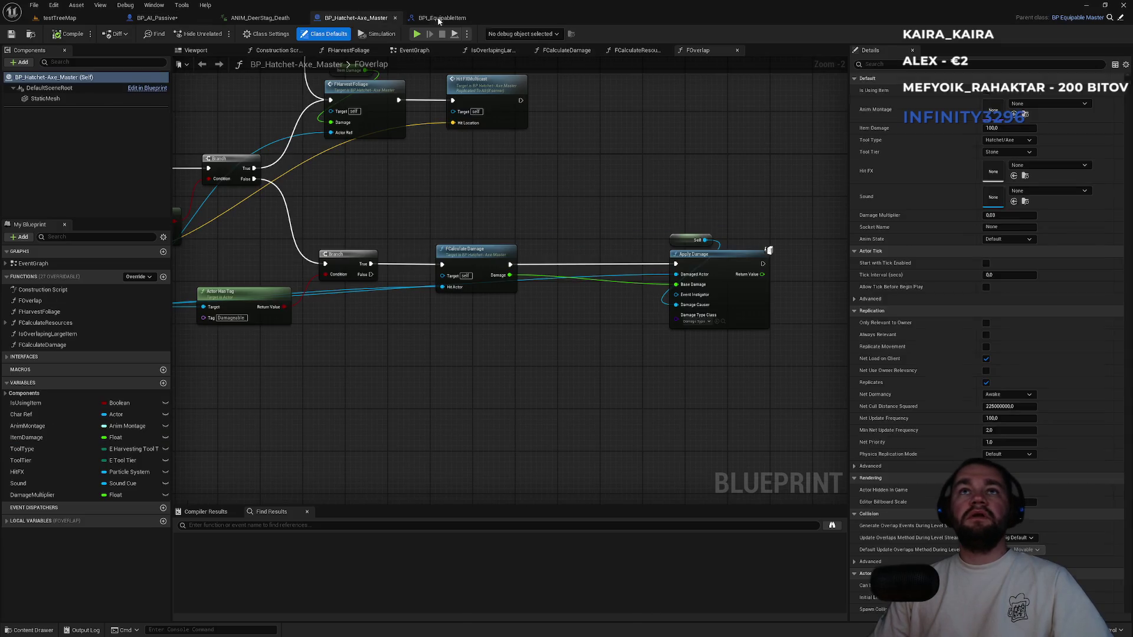
In BPI_EquipableItem, set HarvestCorpse's Given Resources input container type to Array.
click(442, 18)
click(468, 290)
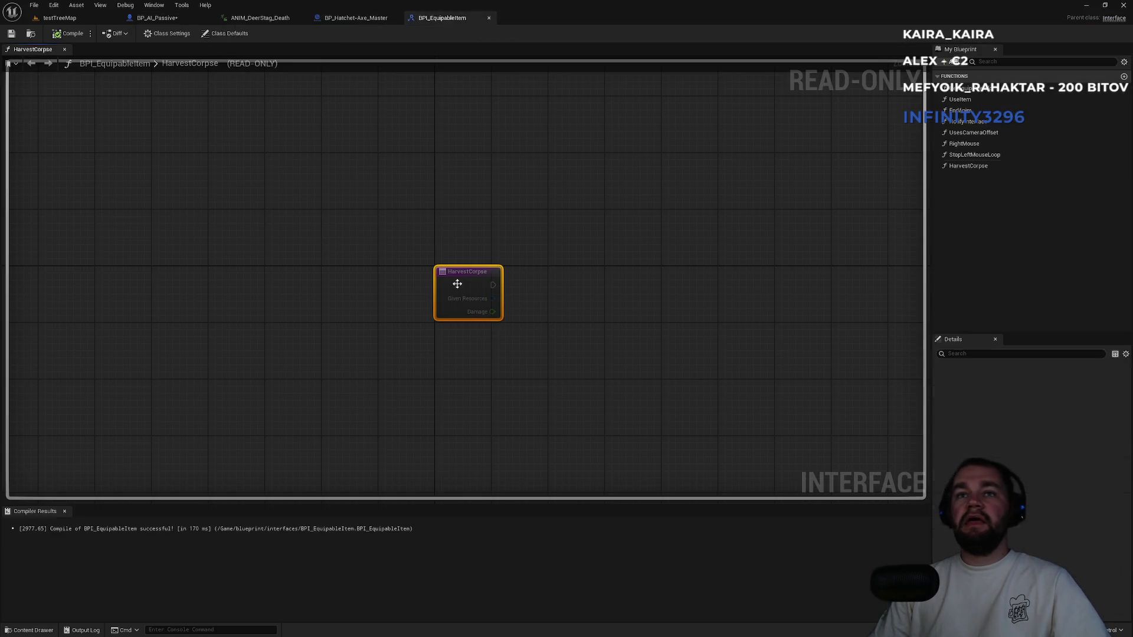
click(1092, 499)
click(1088, 511)
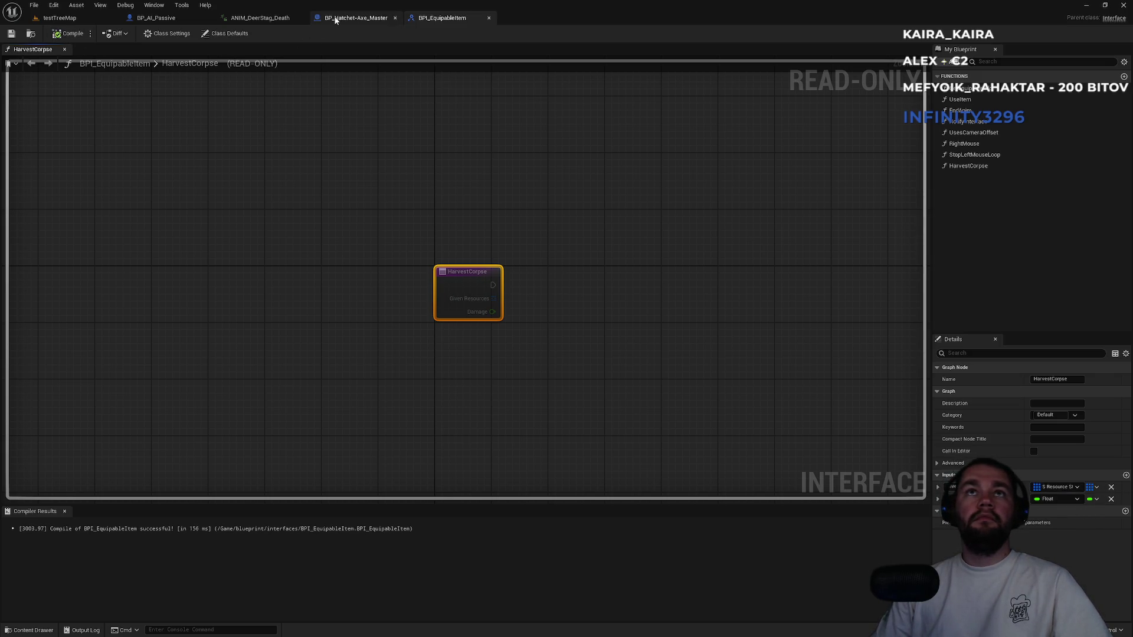
click(336, 18)
click(156, 18)
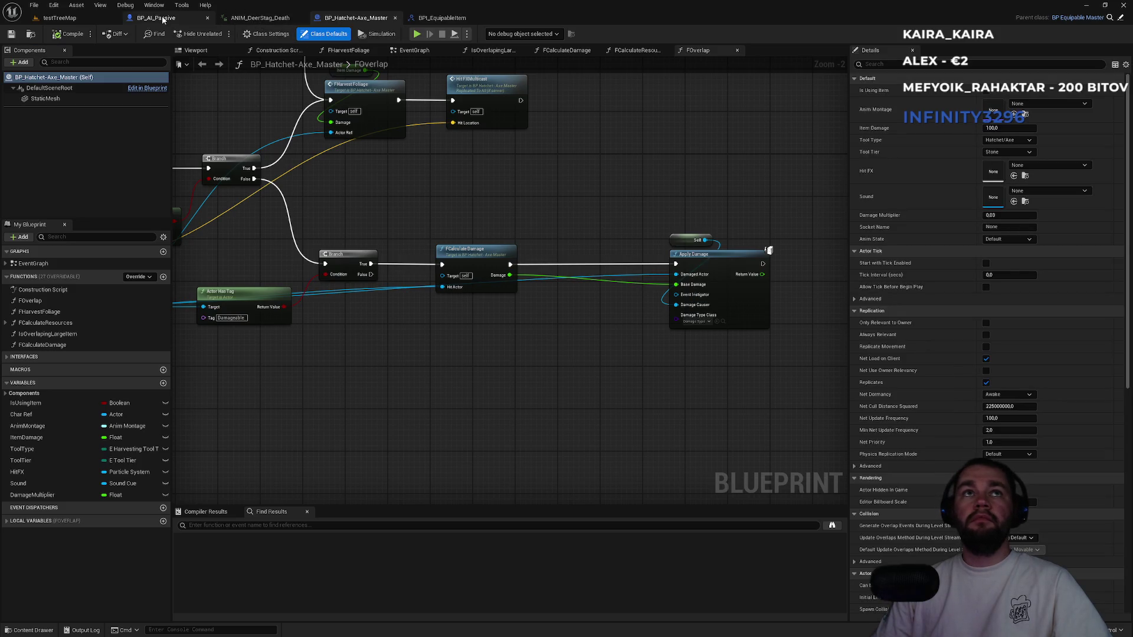
Recompile BP_AI_Passive and delete the outdated Harvest Corpse node.
click(69, 34)
scroll(663, 261, down, 3)
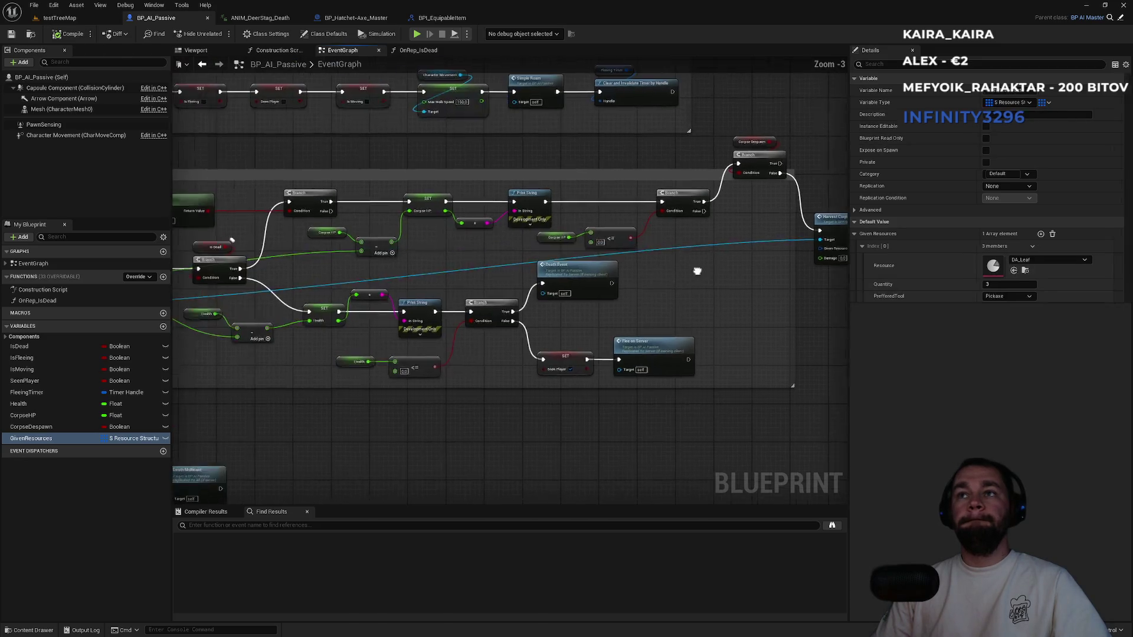
key(Delete)
Add a new Harvest Corpse call pulled from the Damage Causer pin.
drag(276, 294, 463, 300)
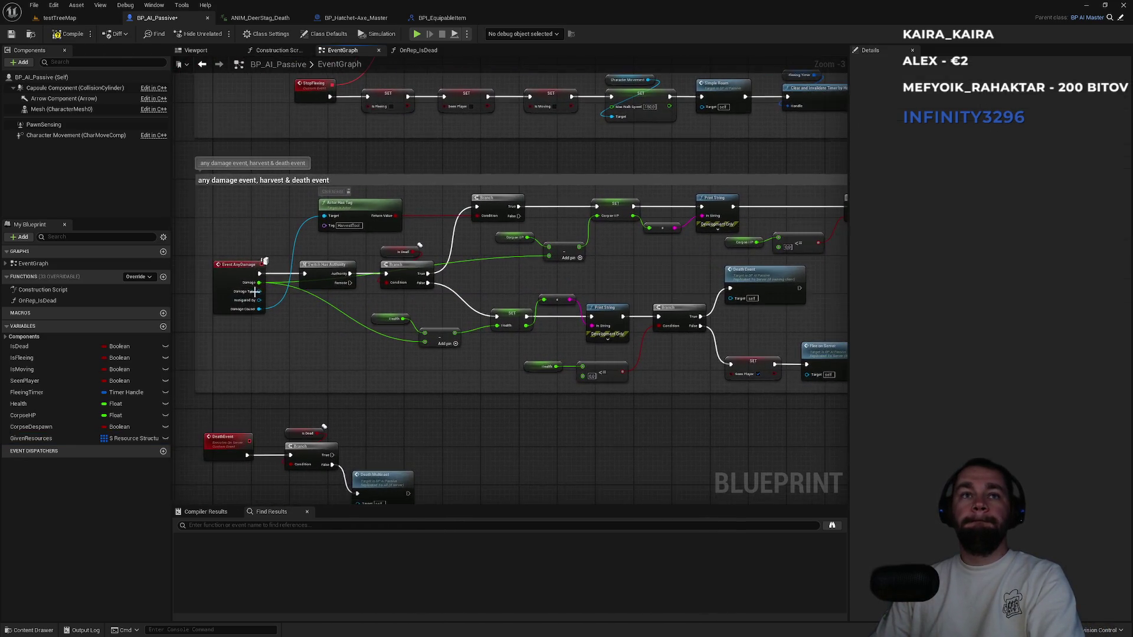
mouse_move(259, 308)
mouse_down()
mouse_move(944, 284)
mouse_move(823, 266)
mouse_up()
text(get given)
key(Return)
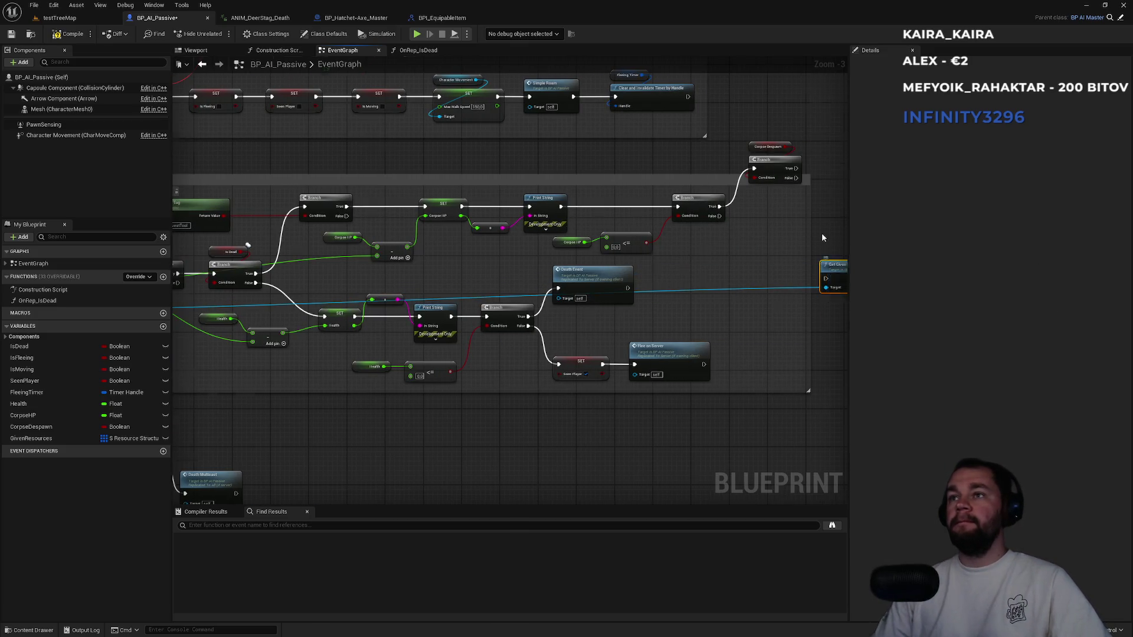
scroll(821, 232, up, 4)
drag(629, 222, 603, 222)
scroll(629, 374, down, 6)
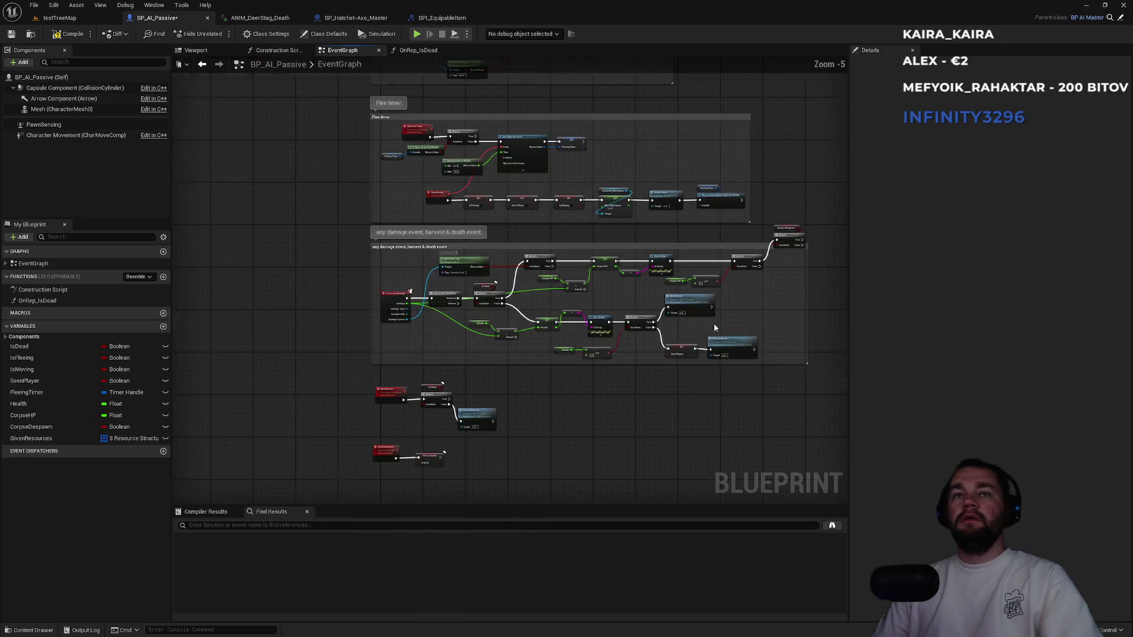
drag(406, 319, 831, 288)
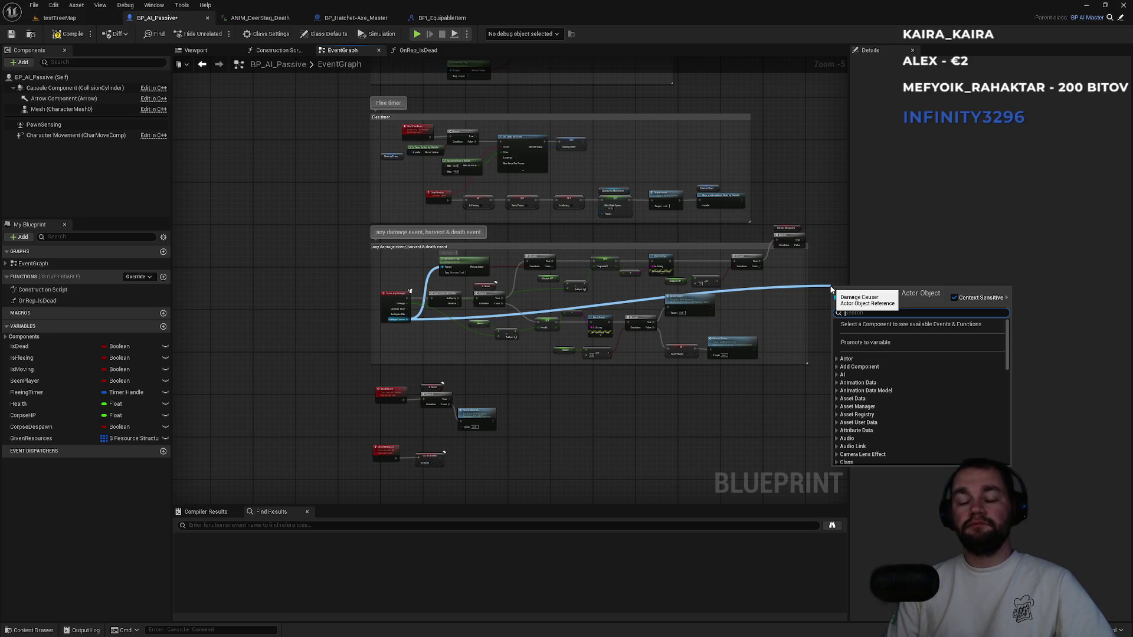
text(harvest)
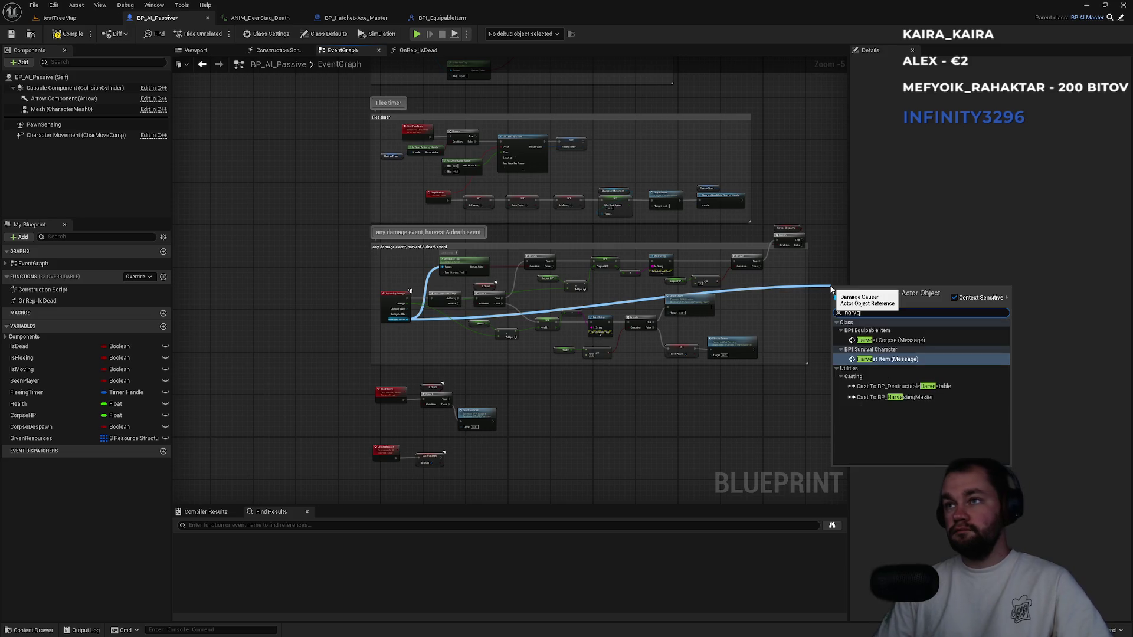
key(Return)
Add a GivenResources getter, wire Branch False and Given Resources into Harvest Corpse.
scroll(820, 277, up, 4)
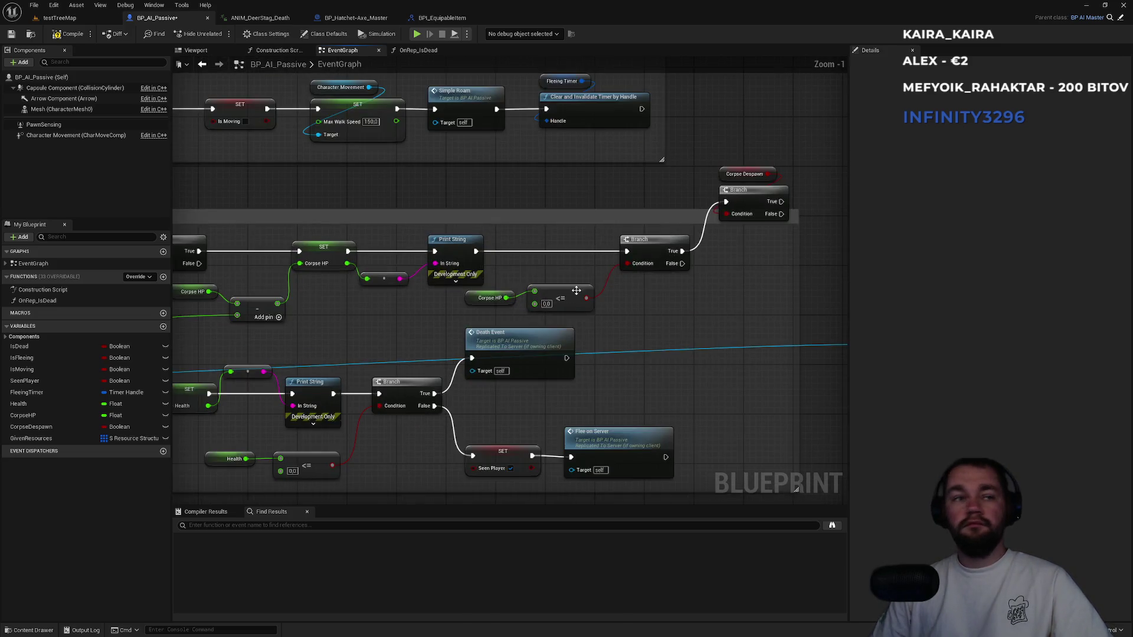
mouse_move(35, 437)
mouse_down()
mouse_move(678, 386)
mouse_move(620, 337)
mouse_move(543, 323)
mouse_move(552, 205)
mouse_move(525, 190)
mouse_up()
drag(570, 323, 599, 332)
drag(635, 300, 615, 182)
drag(521, 322, 576, 155)
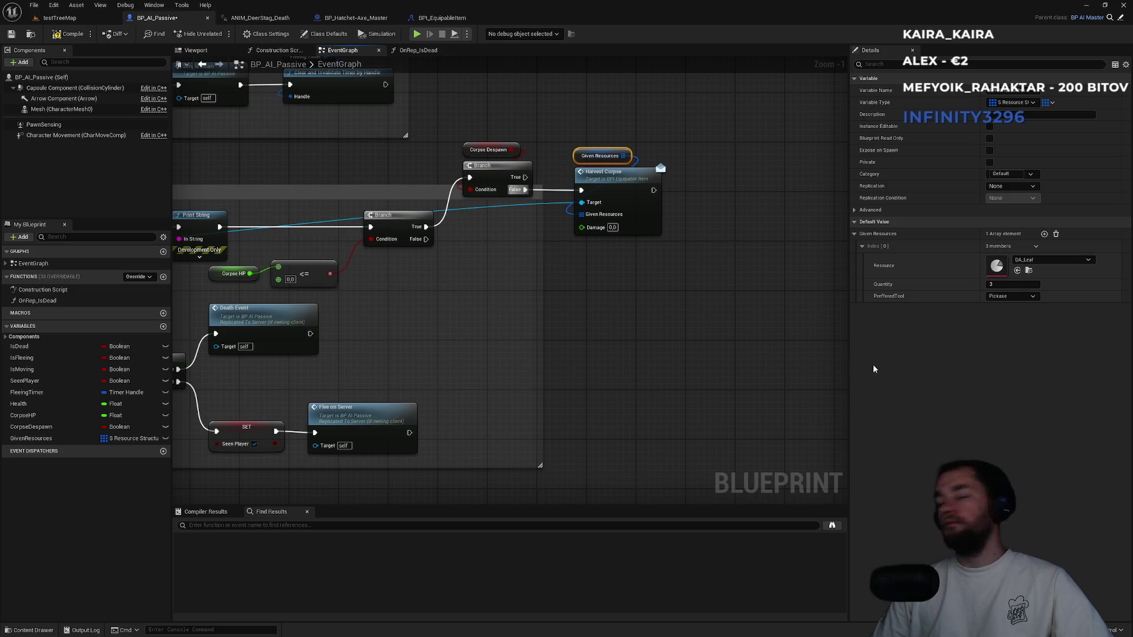
Wire Event AnyDamage's Damage into Harvest Corpse's Damage input and compile BP_AI_Passive.
scroll(631, 346, down, 3)
mouse_move(289, 332)
mouse_down()
mouse_move(746, 309)
mouse_move(792, 282)
mouse_up()
scroll(800, 292, up, 3)
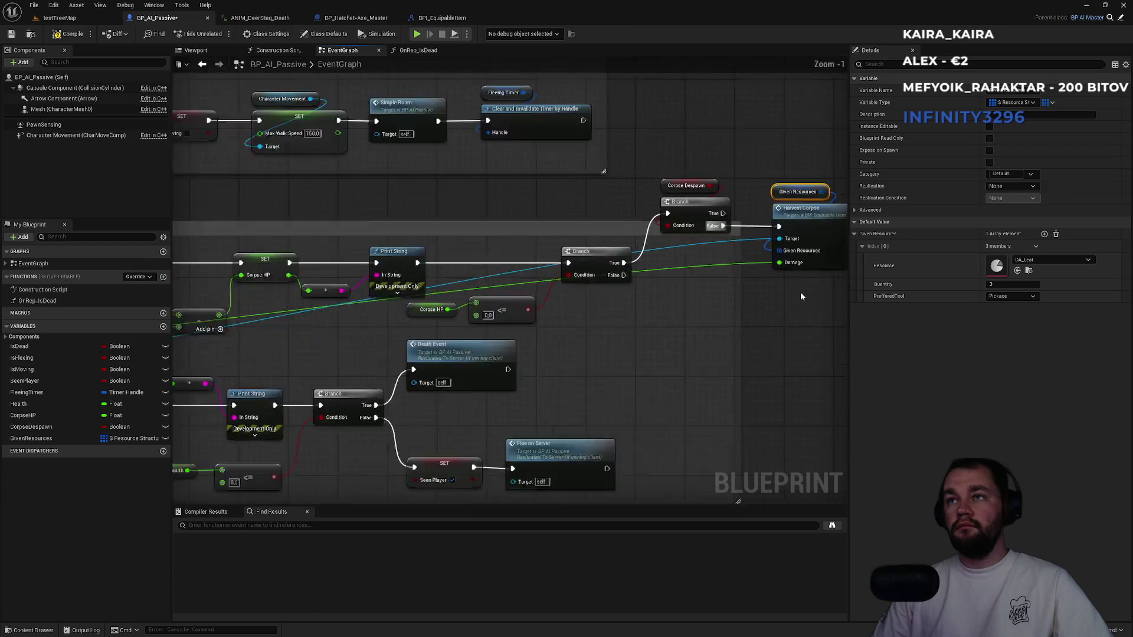
scroll(801, 295, up, 1)
click(711, 374)
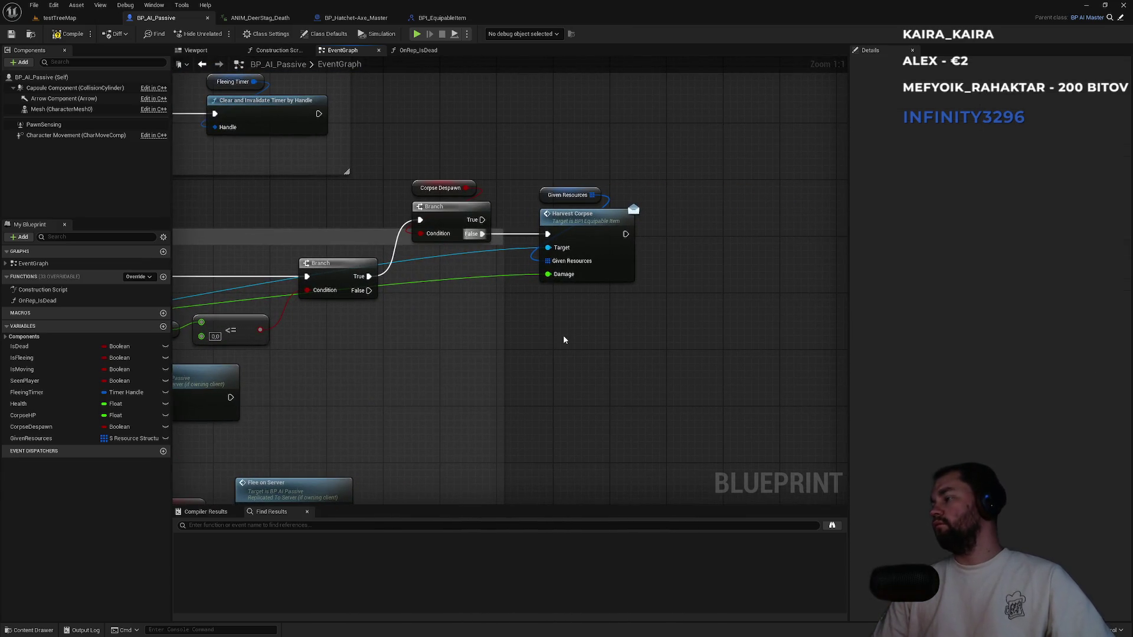
click(75, 36)
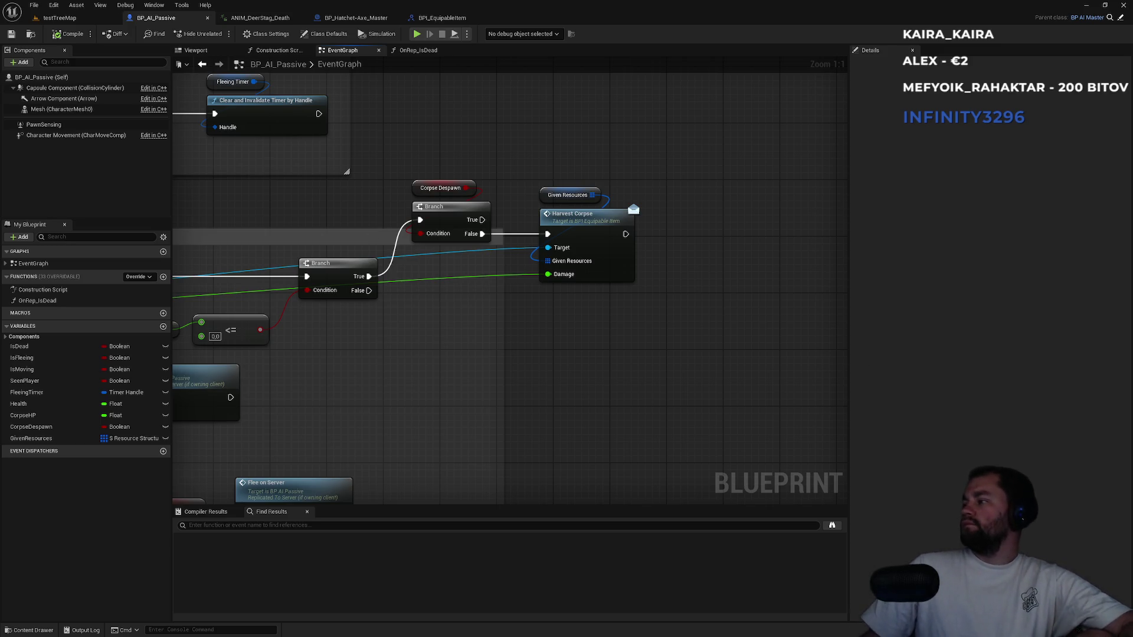
Copy the Given Resources and Harvest Corpse nodes.
mouse_move(429, 343)
mouse_down()
mouse_move(476, 329)
mouse_move(466, 328)
mouse_up()
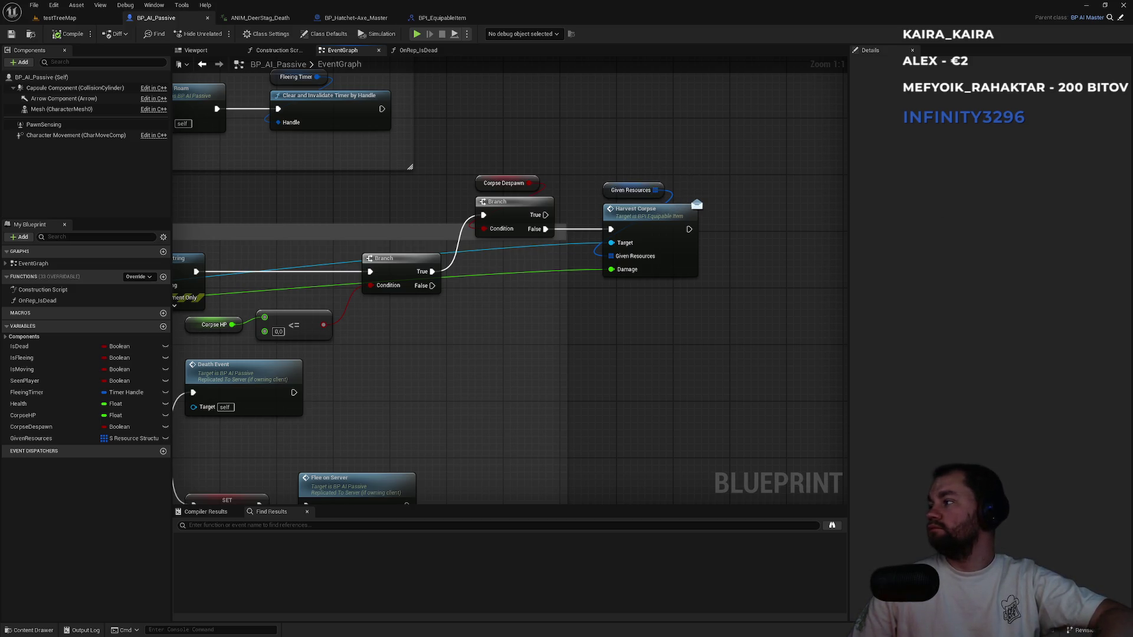
drag(683, 170, 625, 284)
key(ctrl+c)
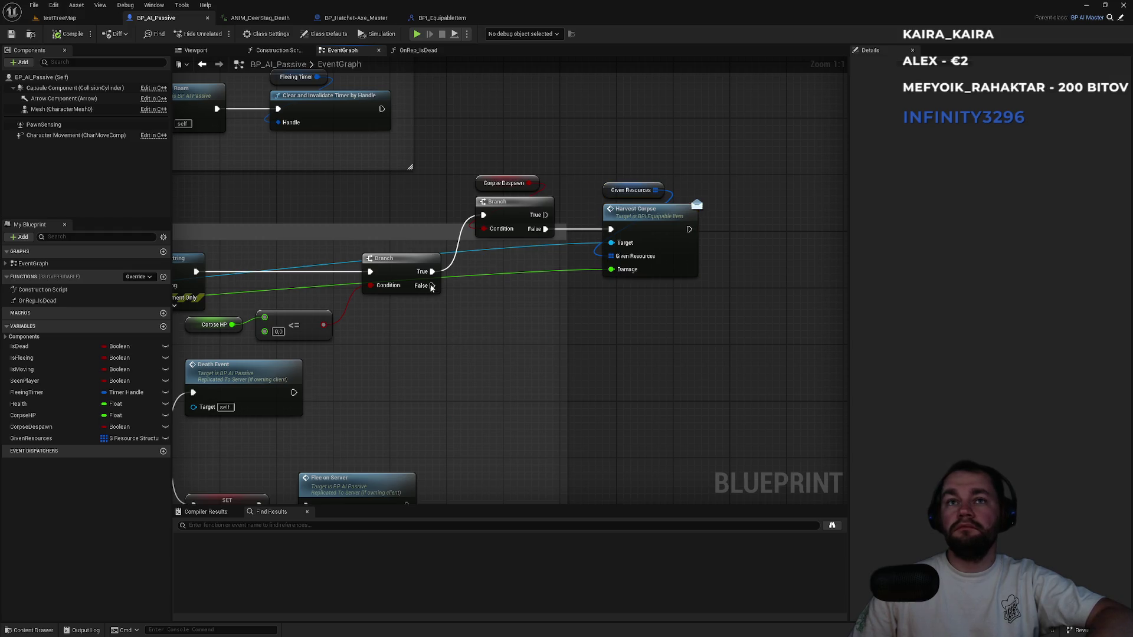
Paste the copied nodes and run them from the Corpse HP Branch's False output.
key(ctrl+v)
drag(432, 286, 455, 365)
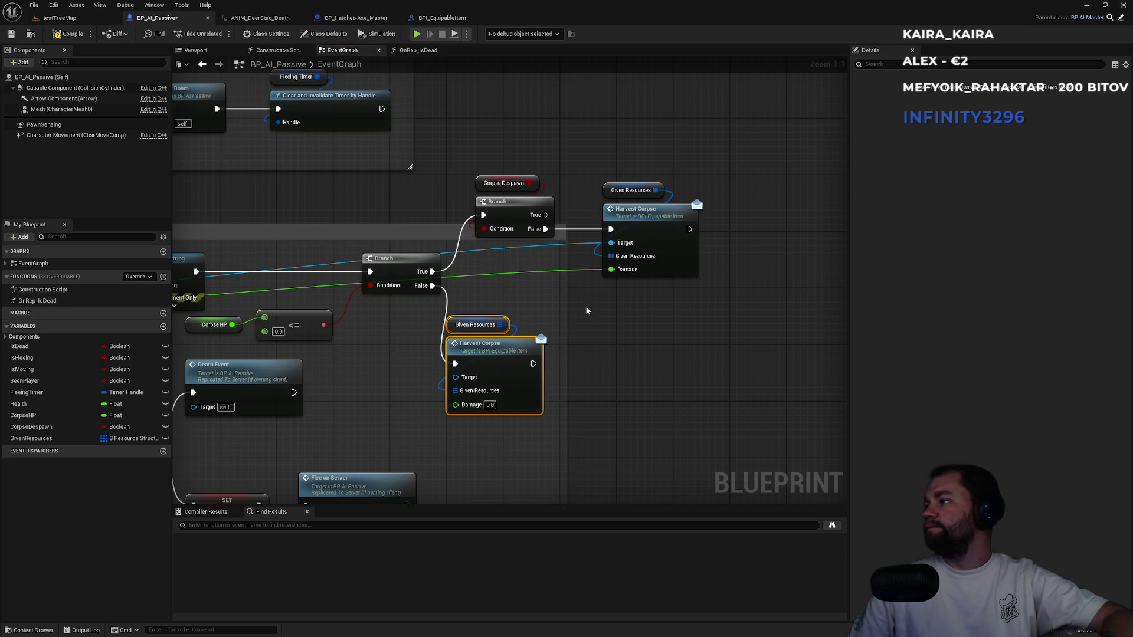
mouse_move(562, 354)
mouse_down()
mouse_move(658, 317)
mouse_move(604, 314)
mouse_up()
click(754, 323)
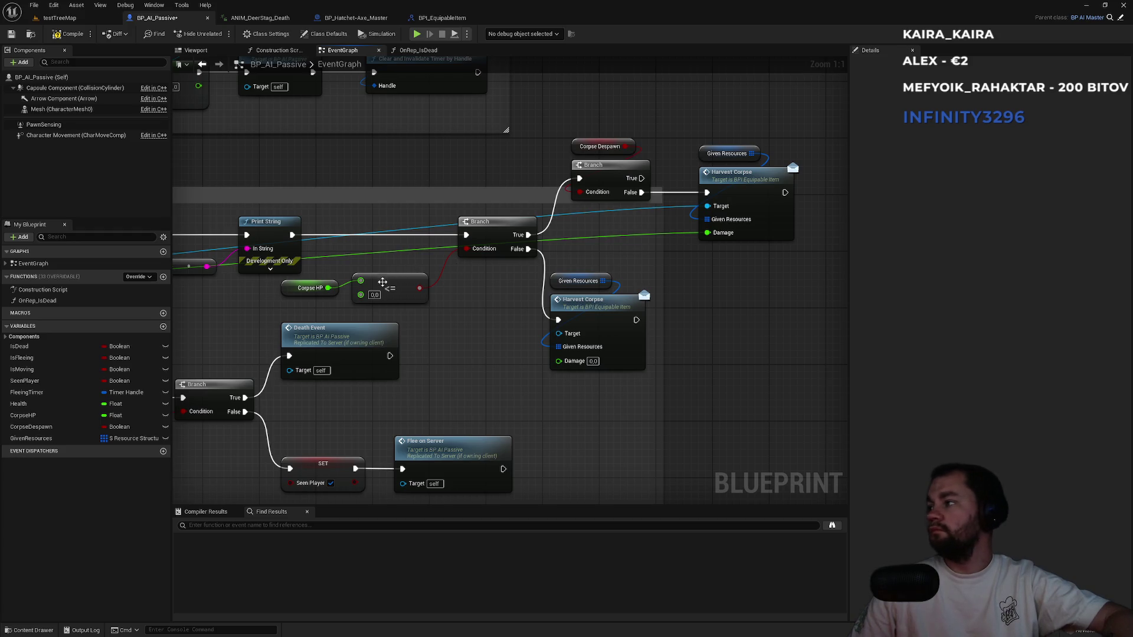
Connect the AnyDamage Damage value to the pasted Harvest Corpse's Damage input.
scroll(487, 304, down, 3)
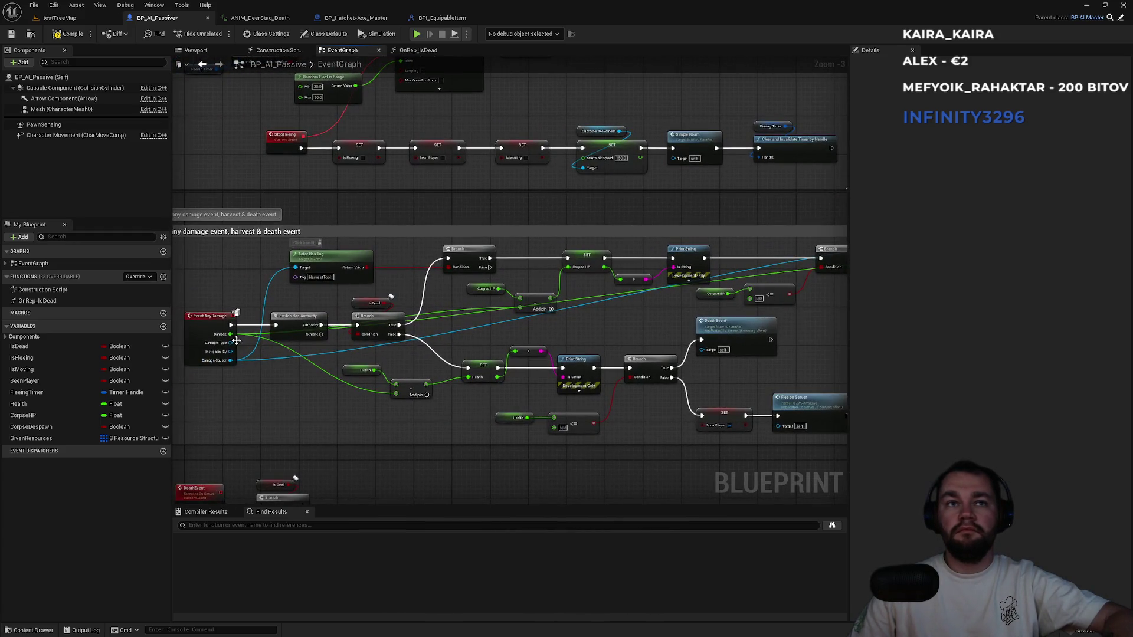
mouse_move(227, 339)
mouse_down()
mouse_move(730, 319)
mouse_move(283, 312)
mouse_move(257, 345)
mouse_move(478, 338)
mouse_up()
scroll(283, 312, up, 1)
scroll(258, 345, up, 1)
scroll(258, 363, up, 1)
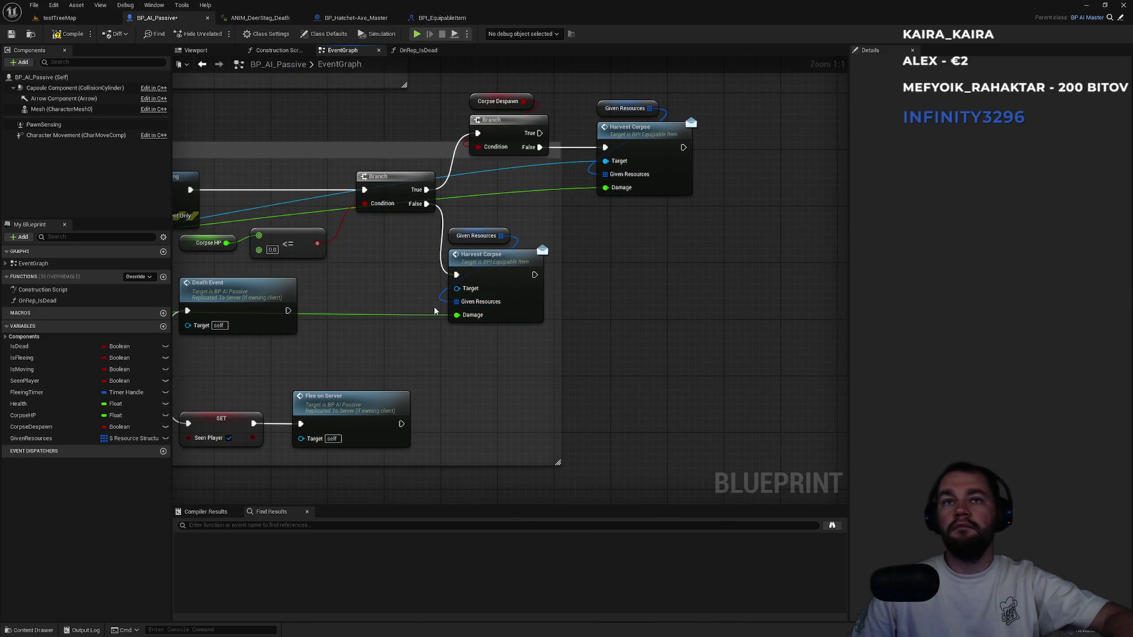
drag(363, 316, 446, 322)
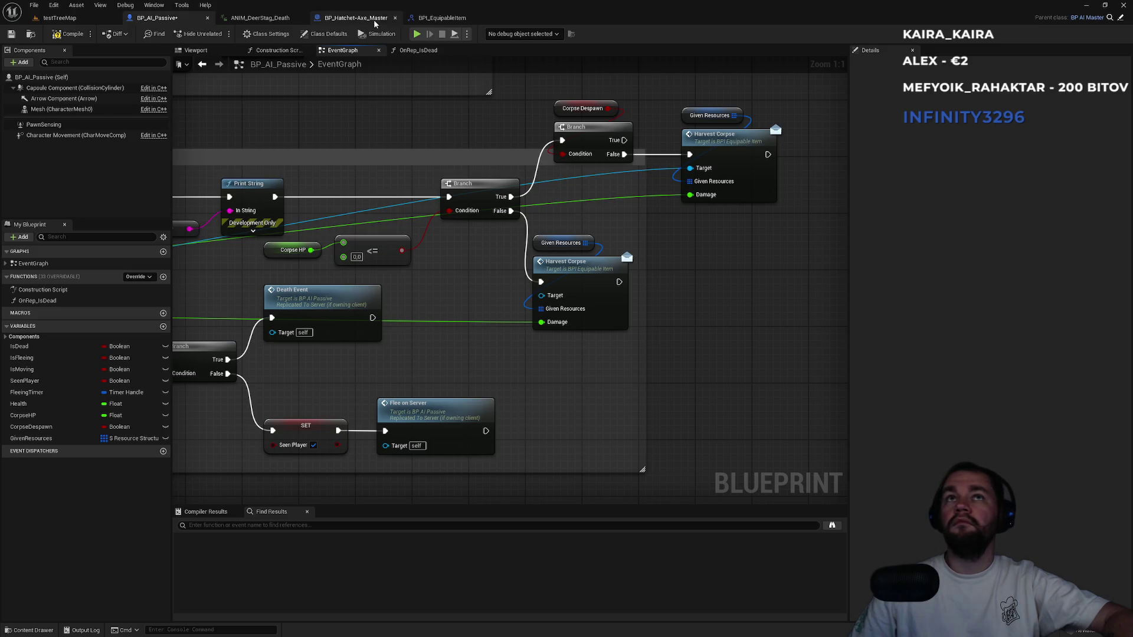
click(354, 18)
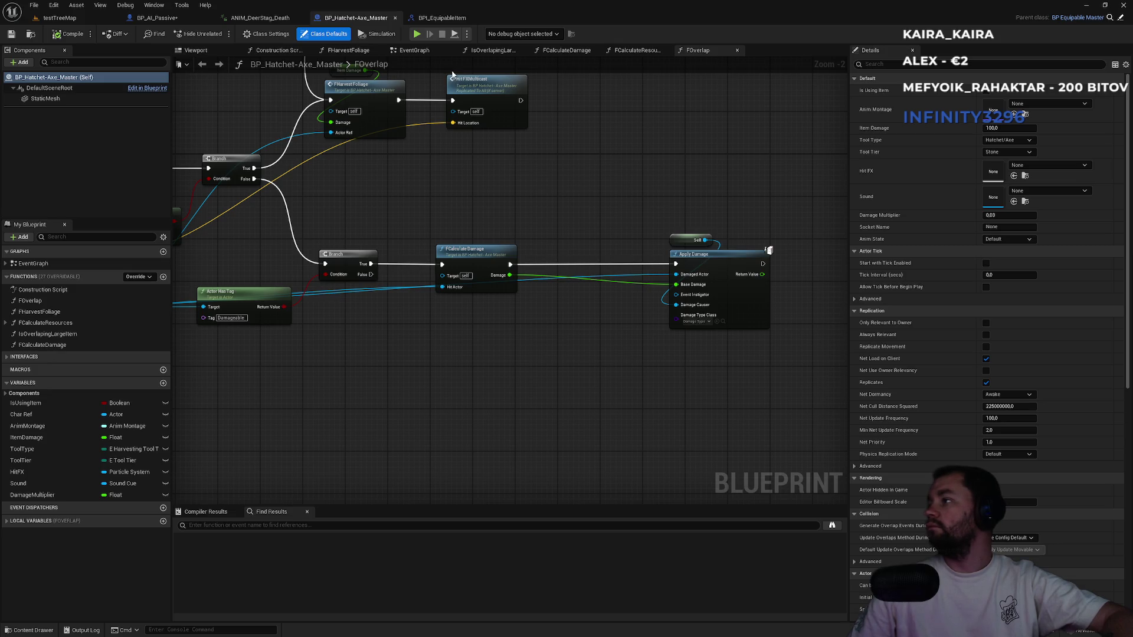
Open BP_Hatchet-Axe_Master's Event HarvestCorpse in the event graph.
click(23, 357)
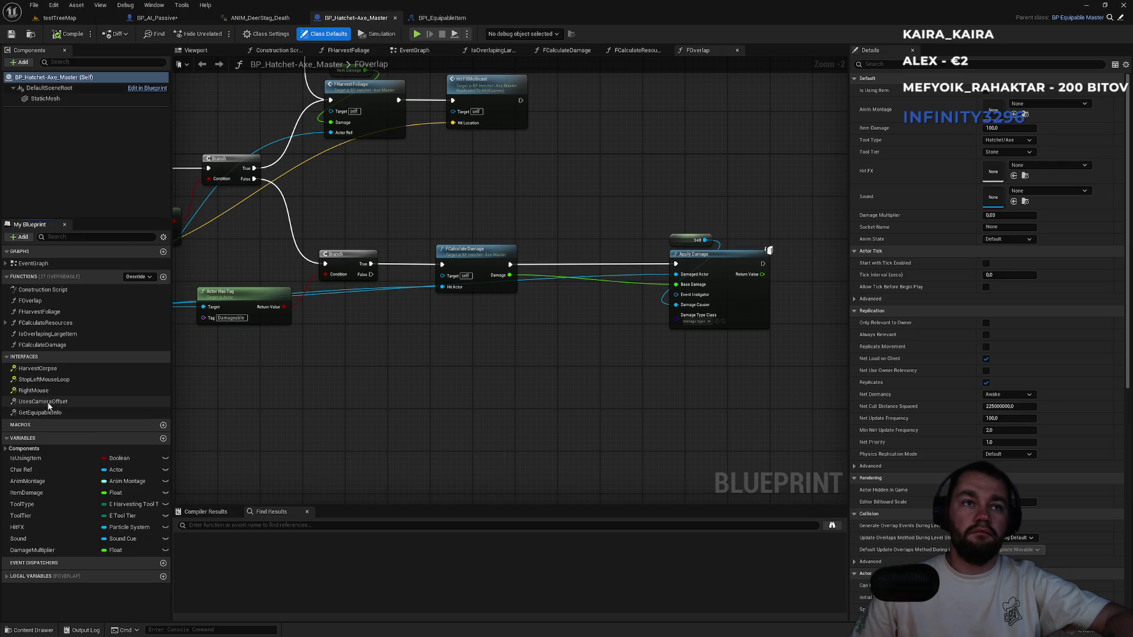
double_click(36, 368)
drag(508, 263, 528, 425)
drag(525, 371, 419, 252)
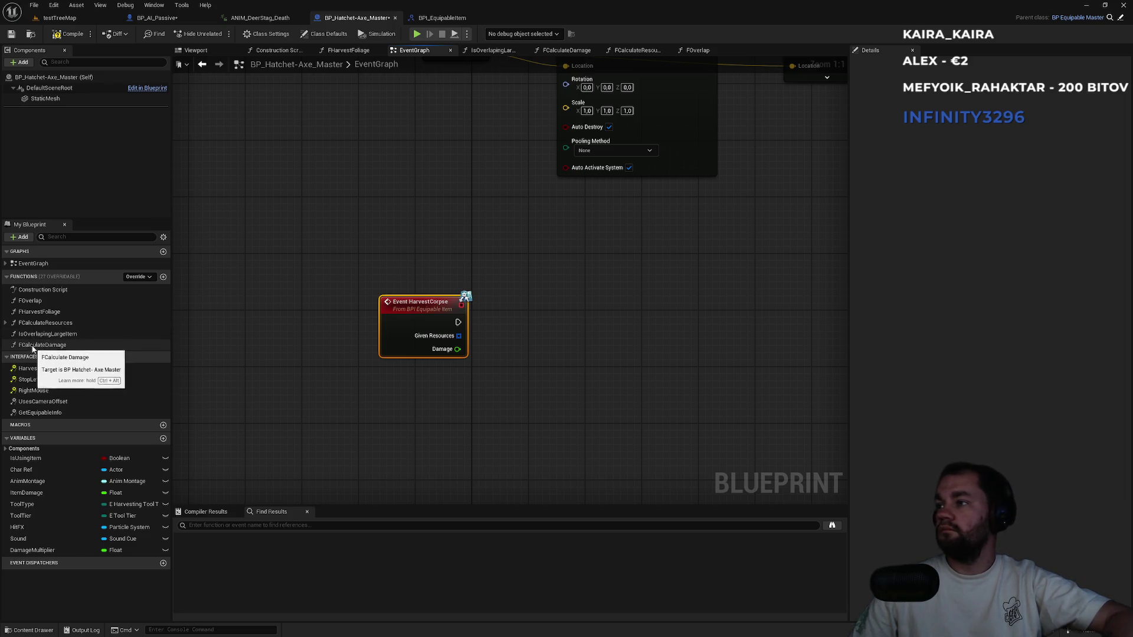
Feed Given Resources into FCalculate Resources' Give Resources input, then open FCalculateResources.
mouse_move(32, 334)
mouse_down()
mouse_move(564, 371)
mouse_move(567, 349)
mouse_up()
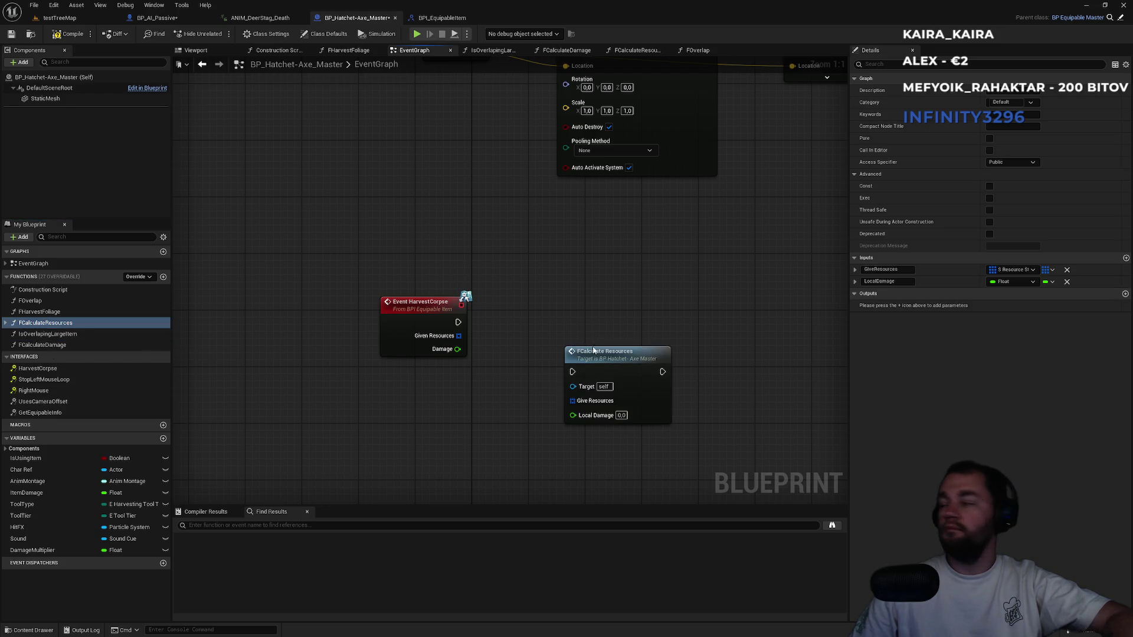
mouse_move(572, 401)
mouse_down()
mouse_move(454, 342)
mouse_move(572, 416)
mouse_move(490, 339)
mouse_move(488, 322)
mouse_move(553, 311)
mouse_move(481, 288)
mouse_up()
click(548, 284)
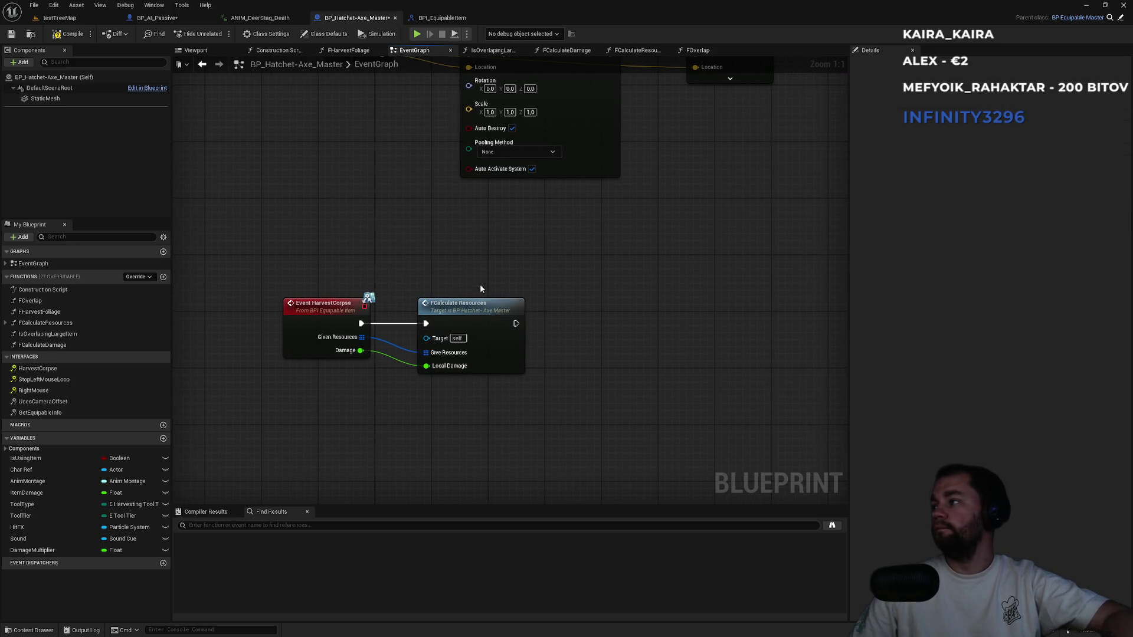
double_click(481, 308)
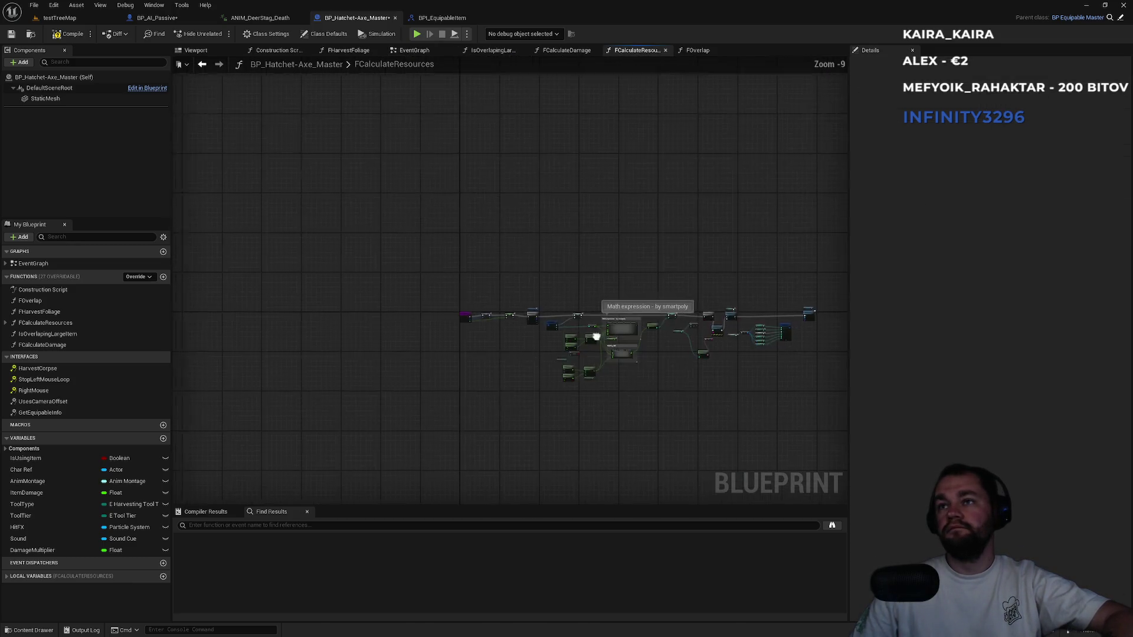
scroll(631, 313, up, 7)
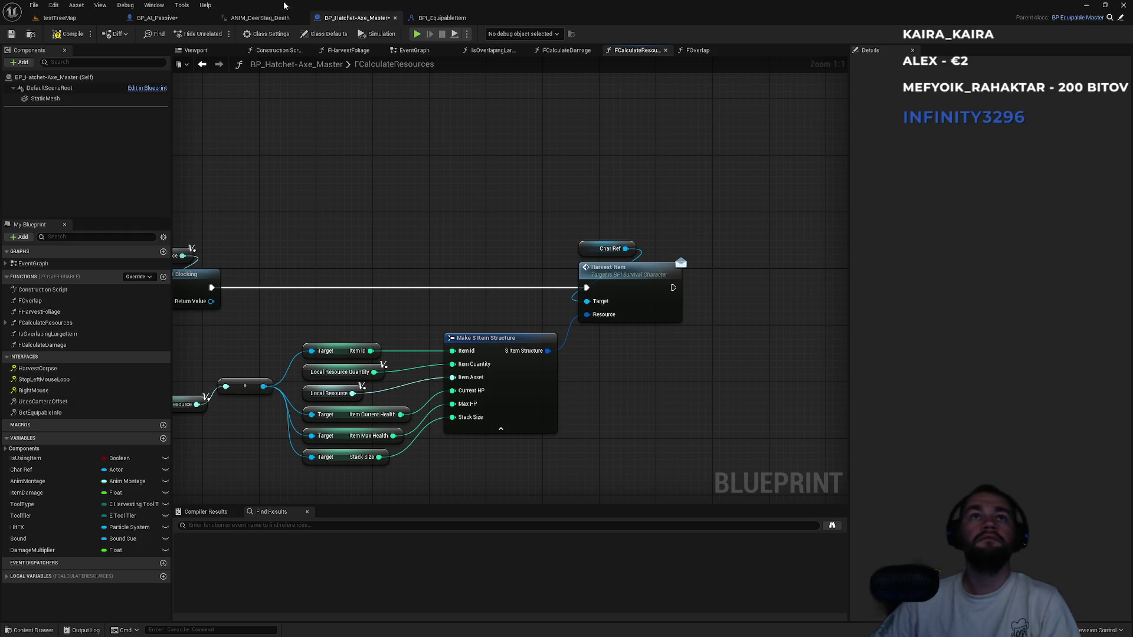
click(175, 22)
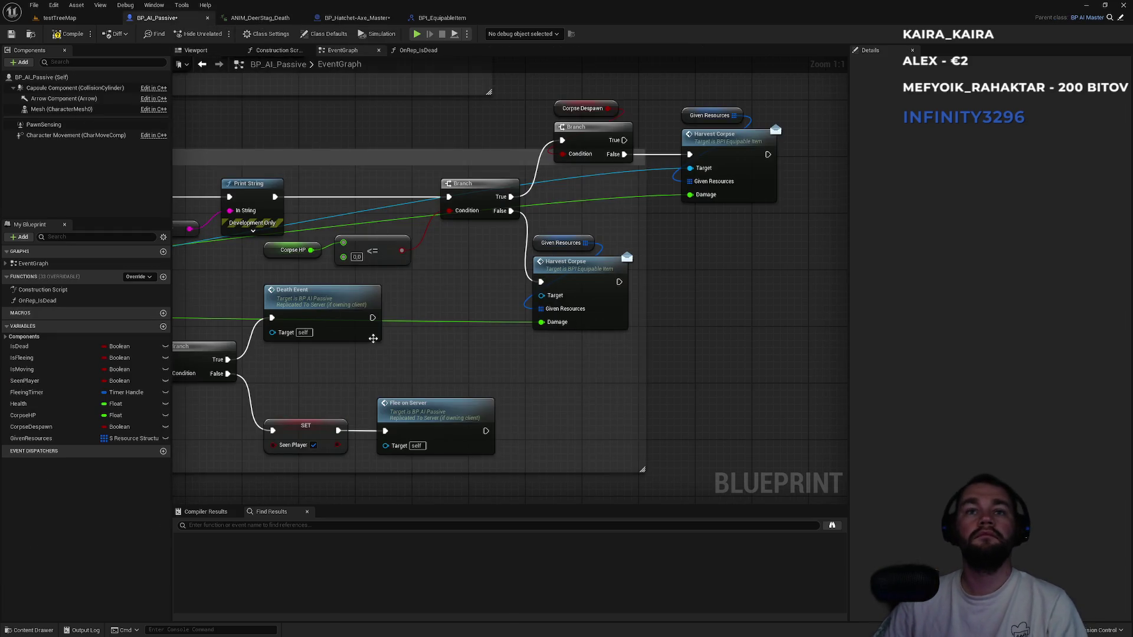
Add a DespawnCorpse custom event set to Run on Server.
scroll(571, 312, down, 5)
drag(361, 413, 564, 303)
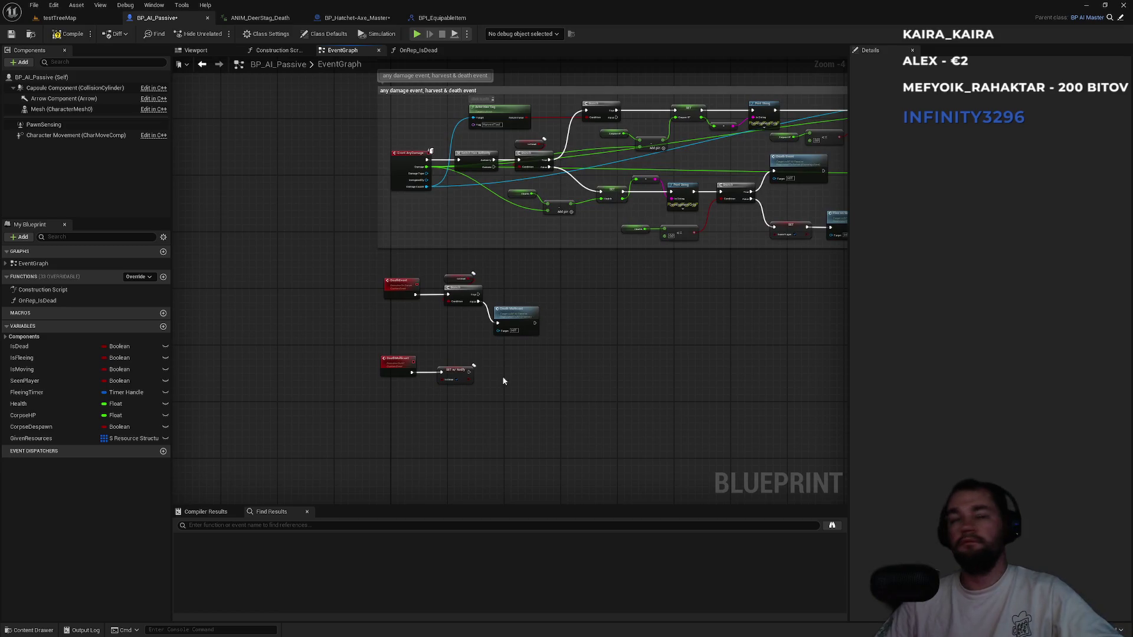
drag(502, 376, 573, 323)
right_click(452, 388)
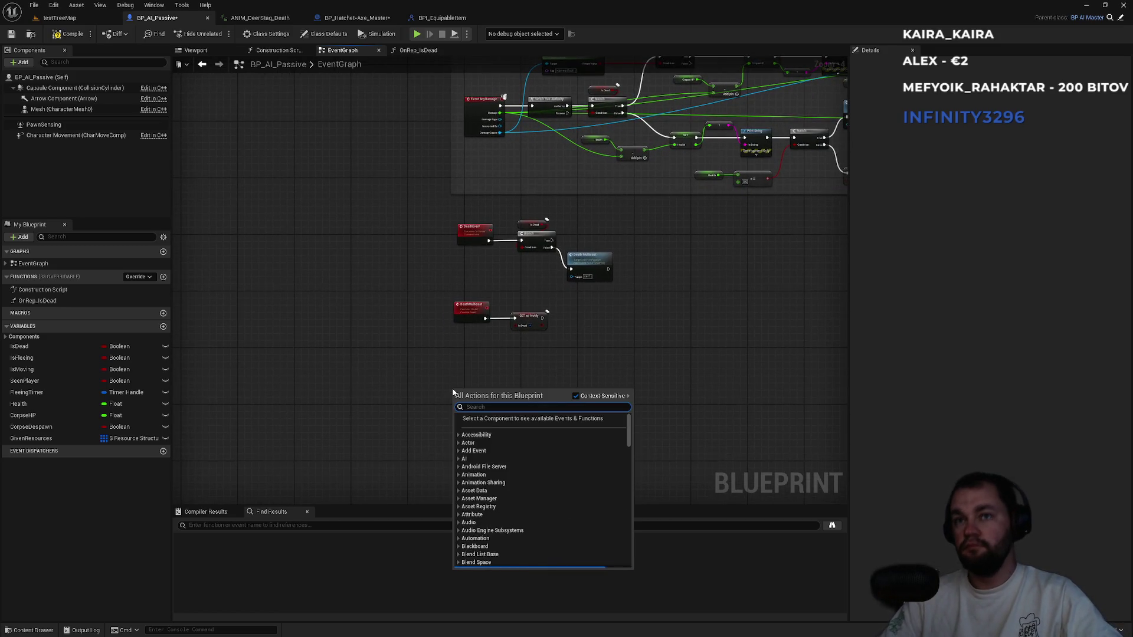
text(custom event)
key(Return)
text(Del)
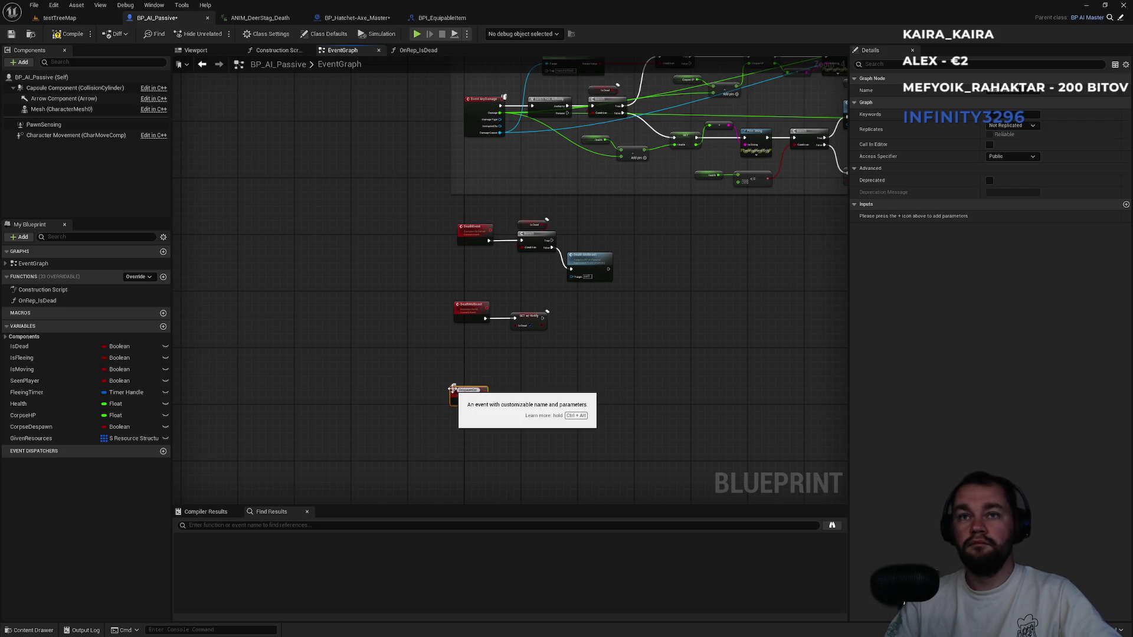
key(Return)
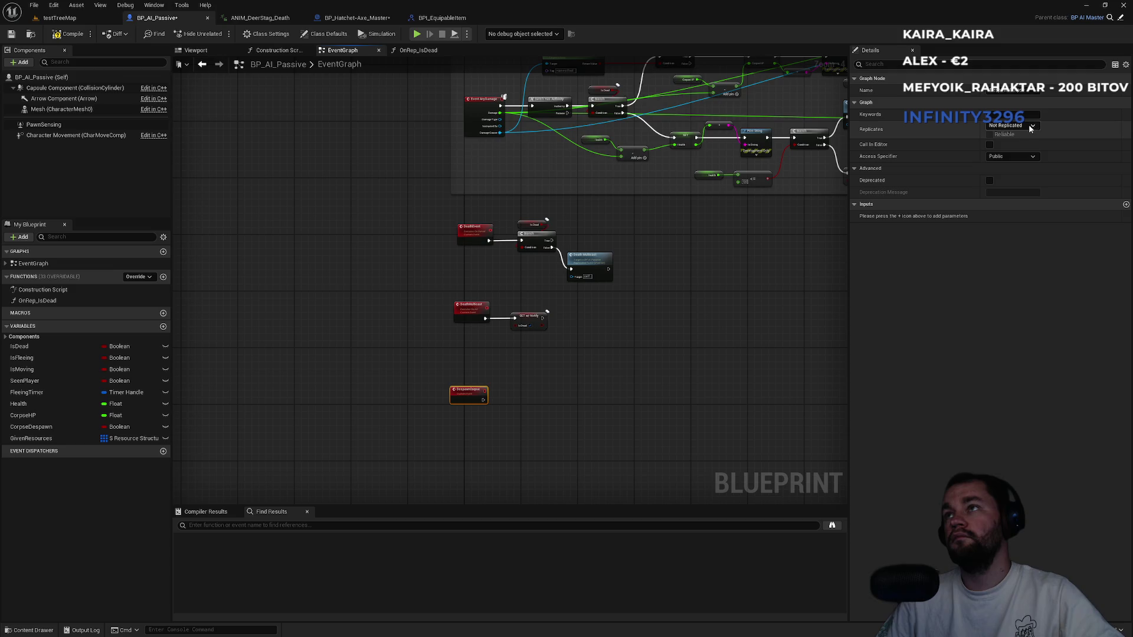
click(1011, 126)
click(1014, 157)
Connect DespawnCorpse to a SET Corpse Despawn node.
drag(441, 443, 554, 316)
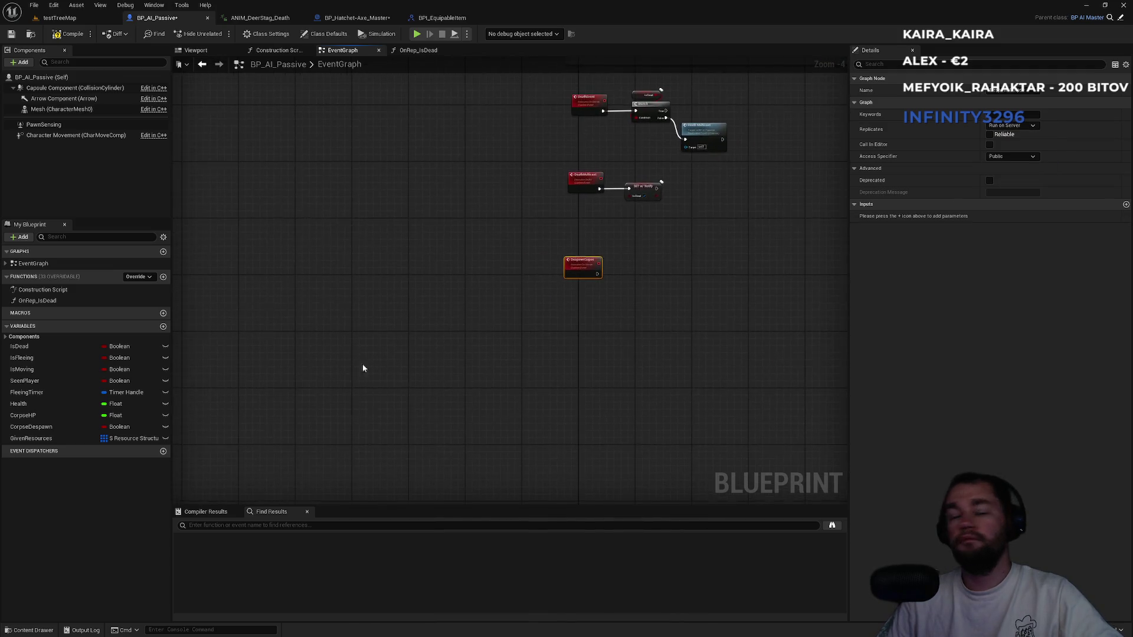
click(163, 326)
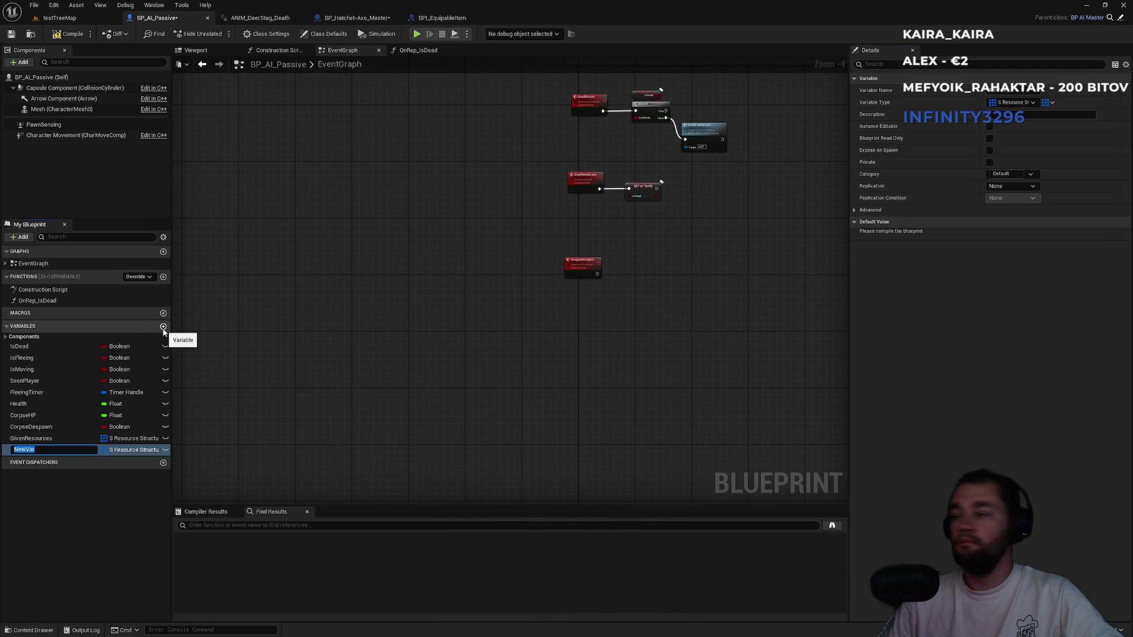
key(BackSpace)
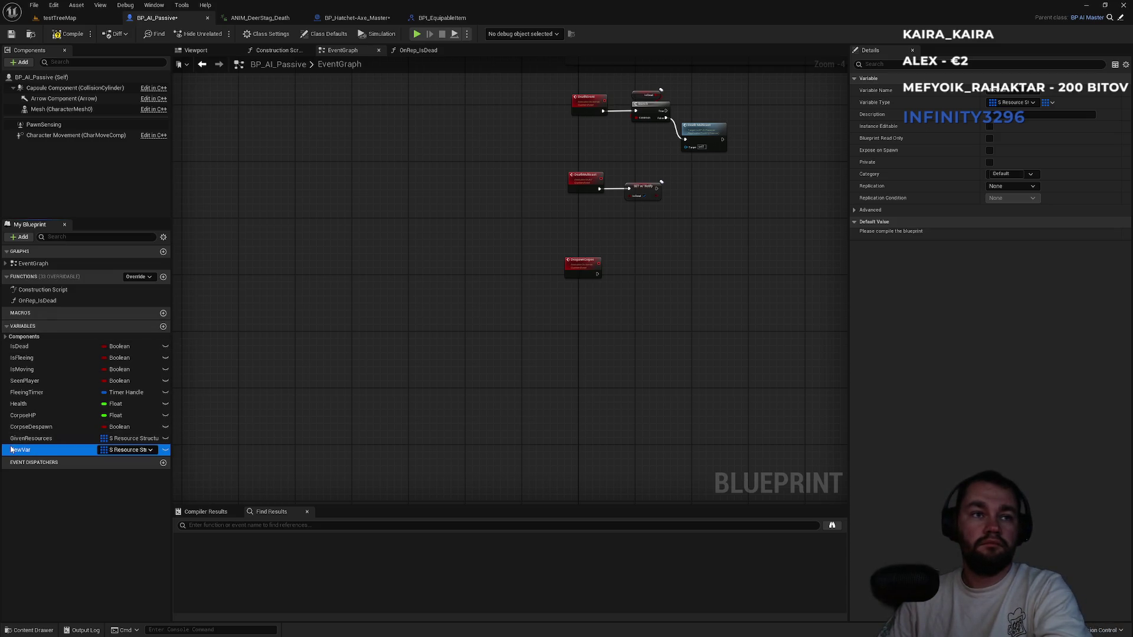
click(6, 452)
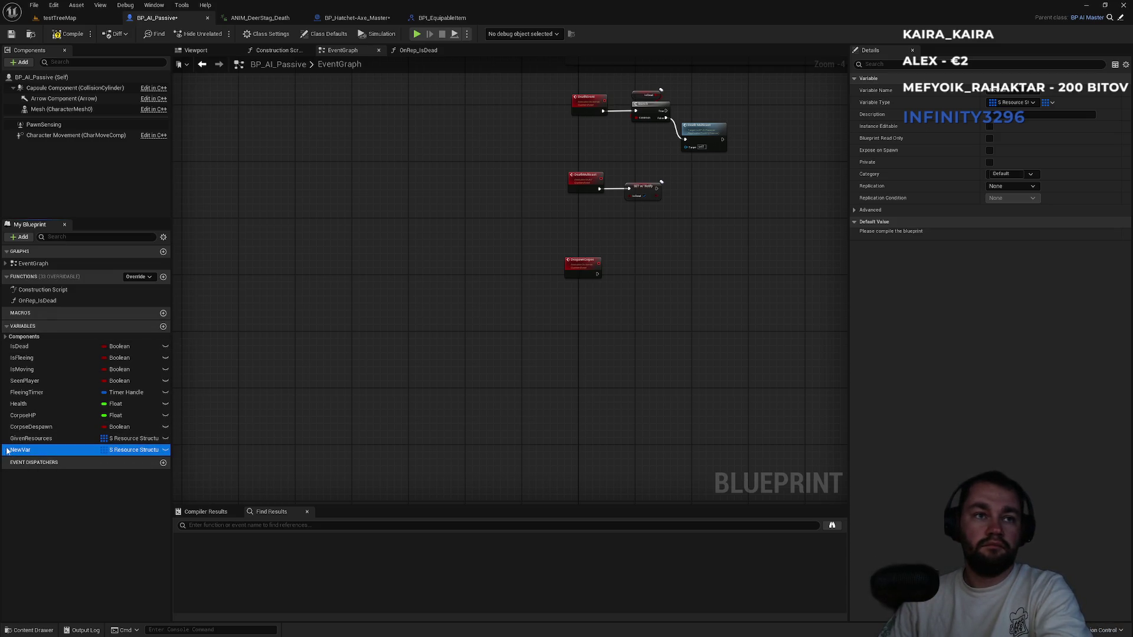
key(Delete)
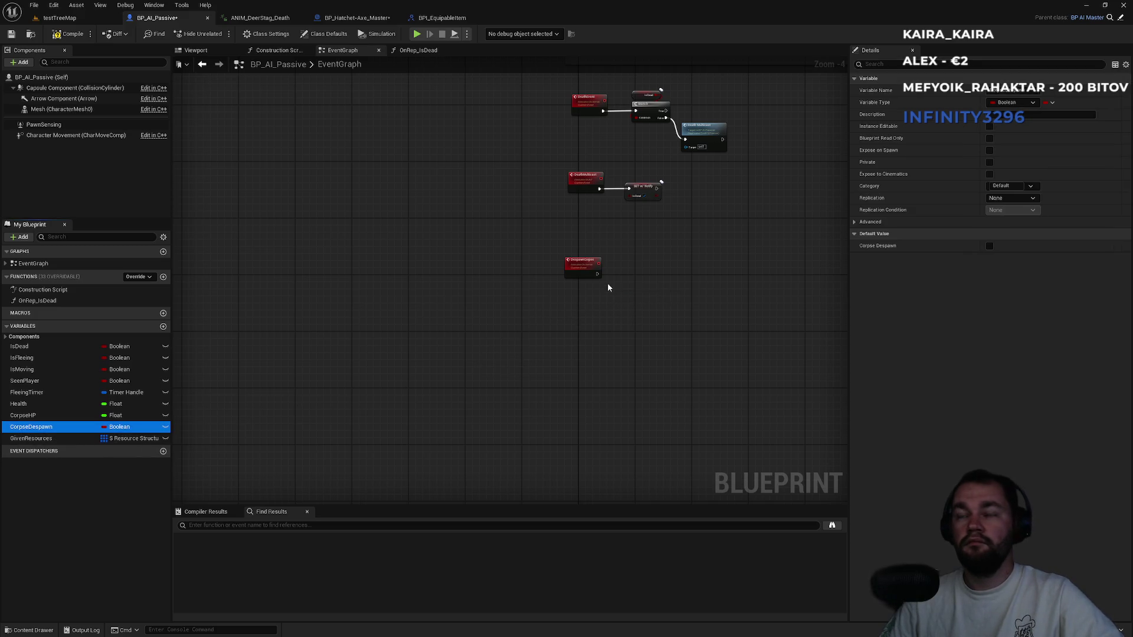
drag(608, 287, 609, 287)
click(626, 307)
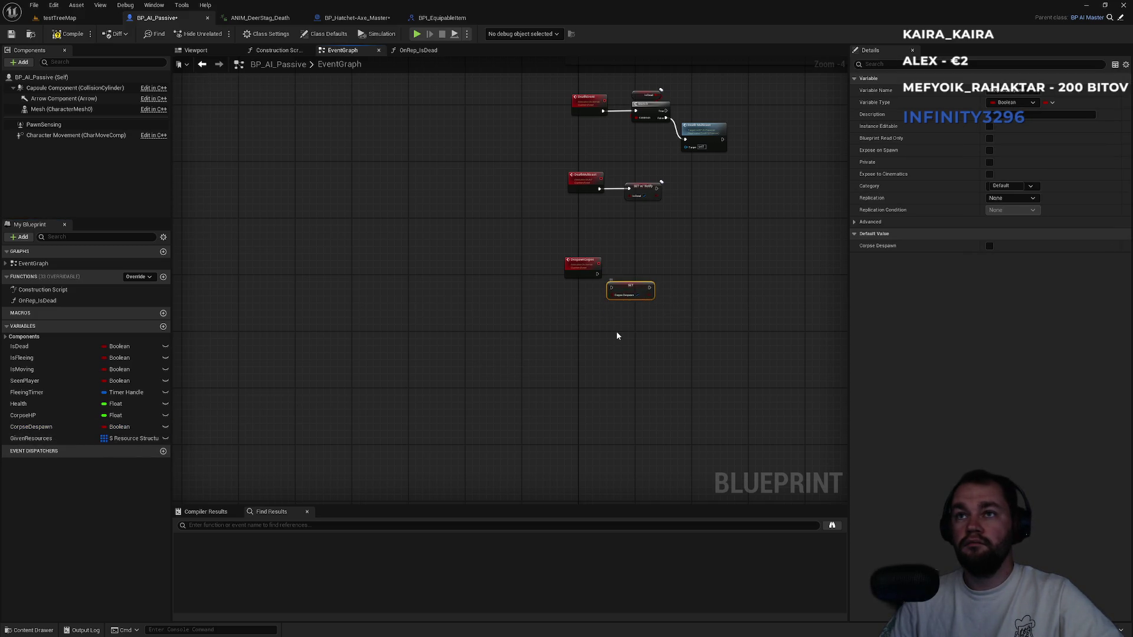
scroll(618, 336, up, 4)
mouse_move(607, 244)
mouse_down()
mouse_move(571, 212)
mouse_move(654, 214)
mouse_move(521, 193)
mouse_move(475, 200)
mouse_move(555, 225)
mouse_up()
Follow the setter with a 4-second Delay and then Destroy Actor.
text(delay)
key(Return)
text(4)
key(Return)
drag(645, 239, 698, 250)
text(destory a)
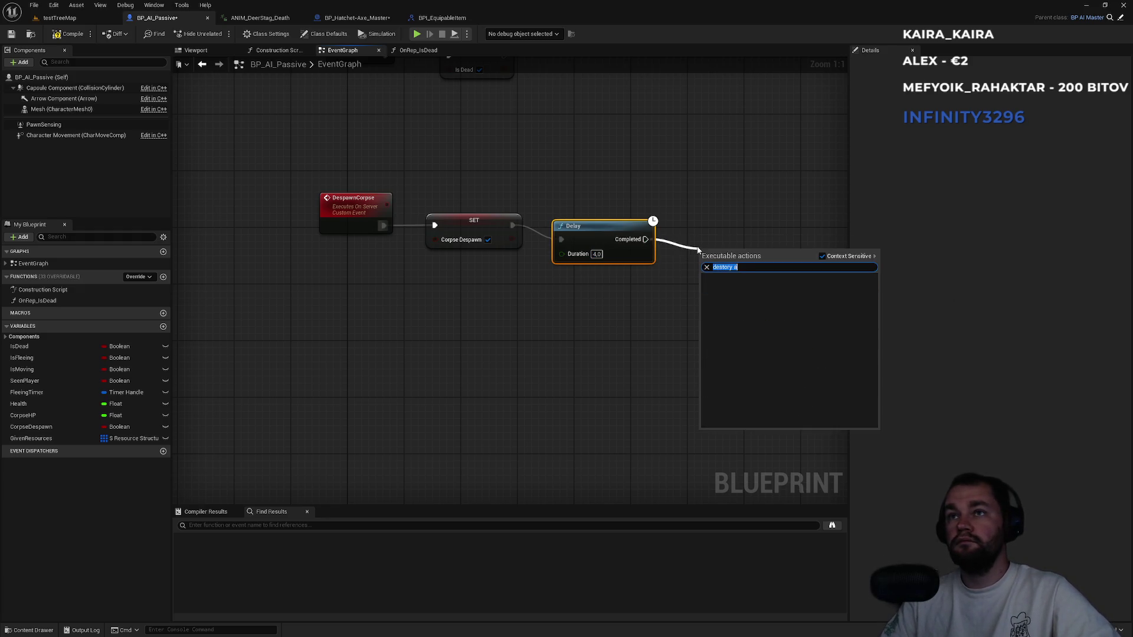
text(dest)
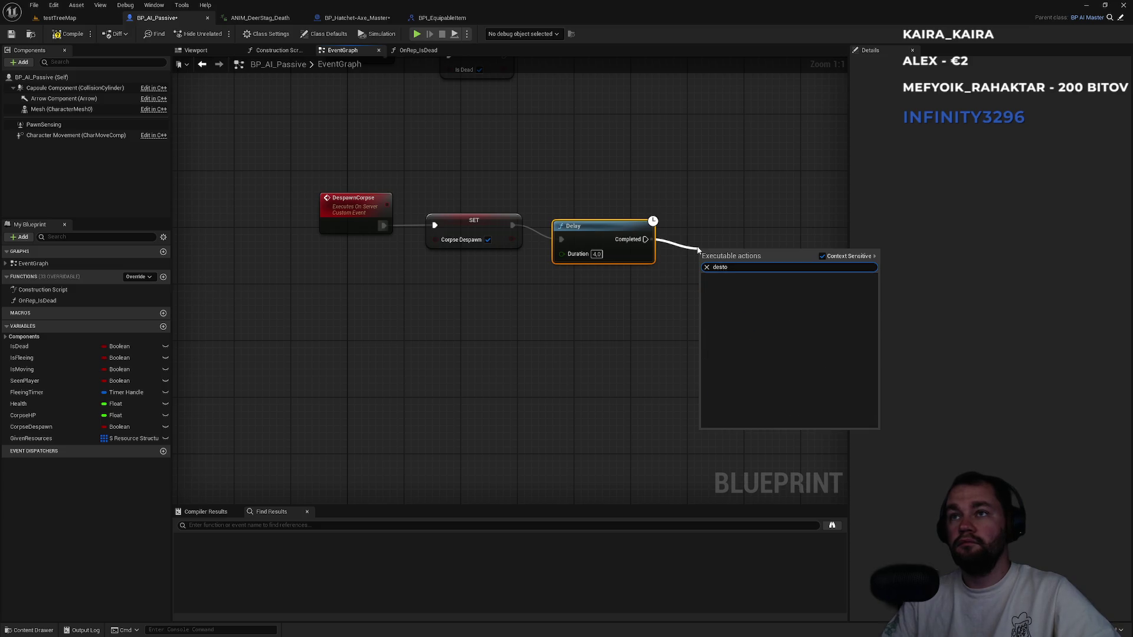
key(Return)
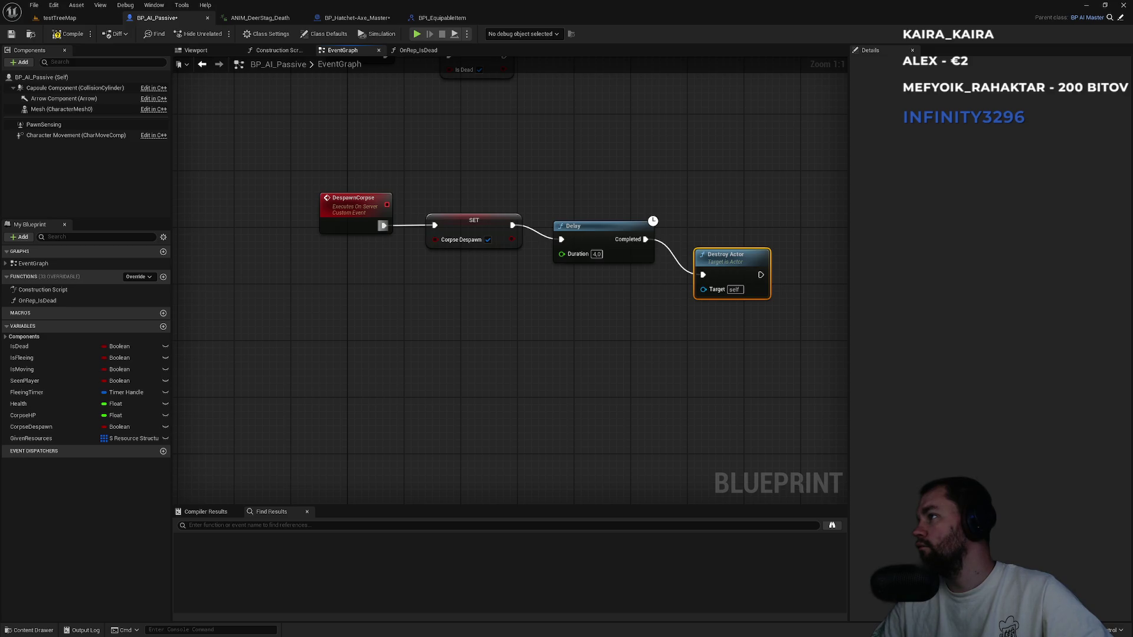
scroll(575, 311, down, 3)
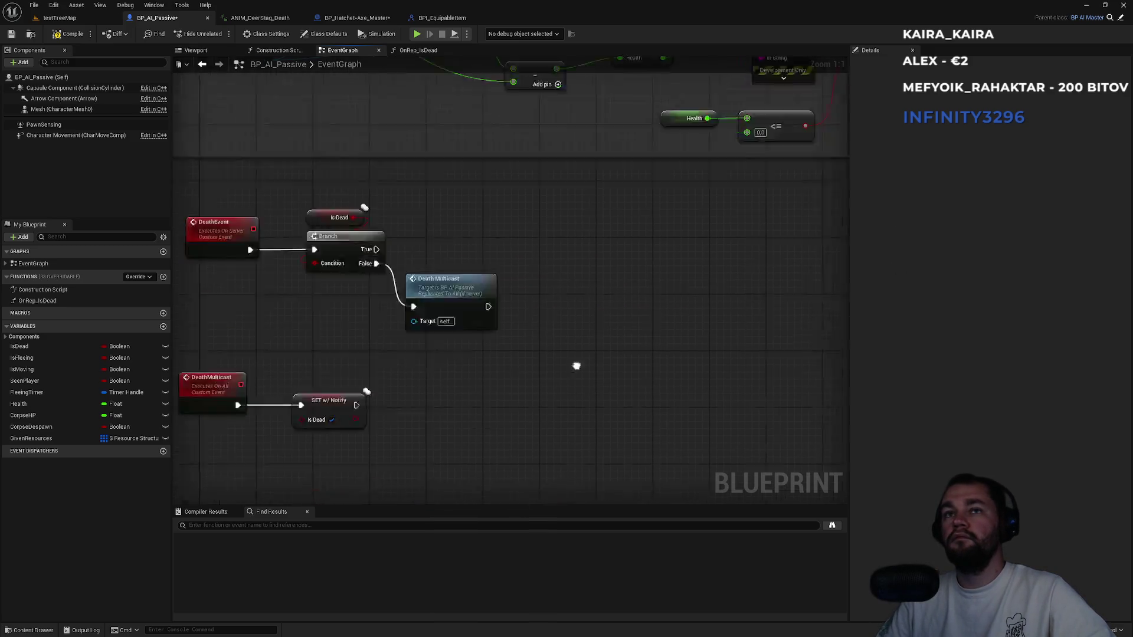
Add a Despawn Corpse call after Harvest Corpse and align it level with that node.
scroll(503, 308, up, 3)
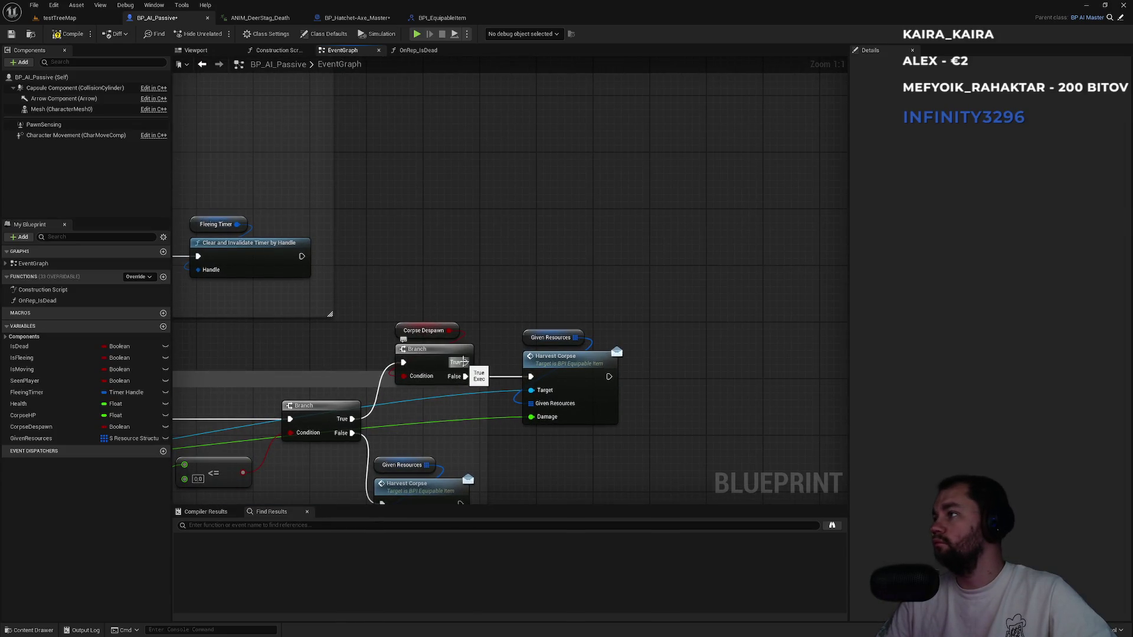
mouse_move(609, 376)
mouse_down()
mouse_move(690, 380)
mouse_move(649, 378)
mouse_up()
text(des)
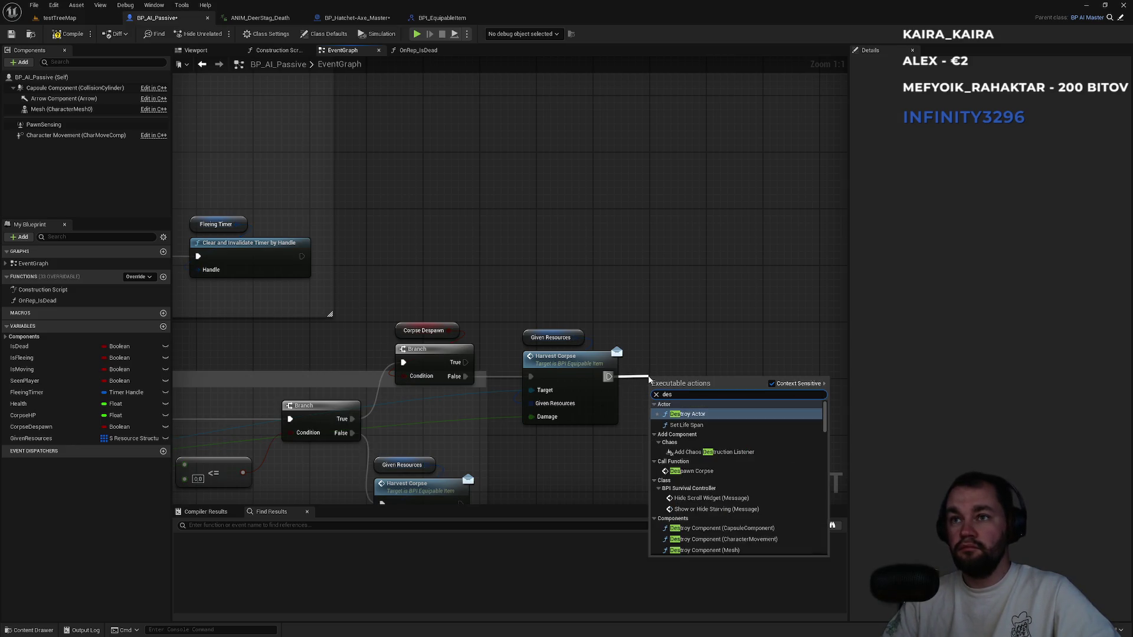
text(pawn)
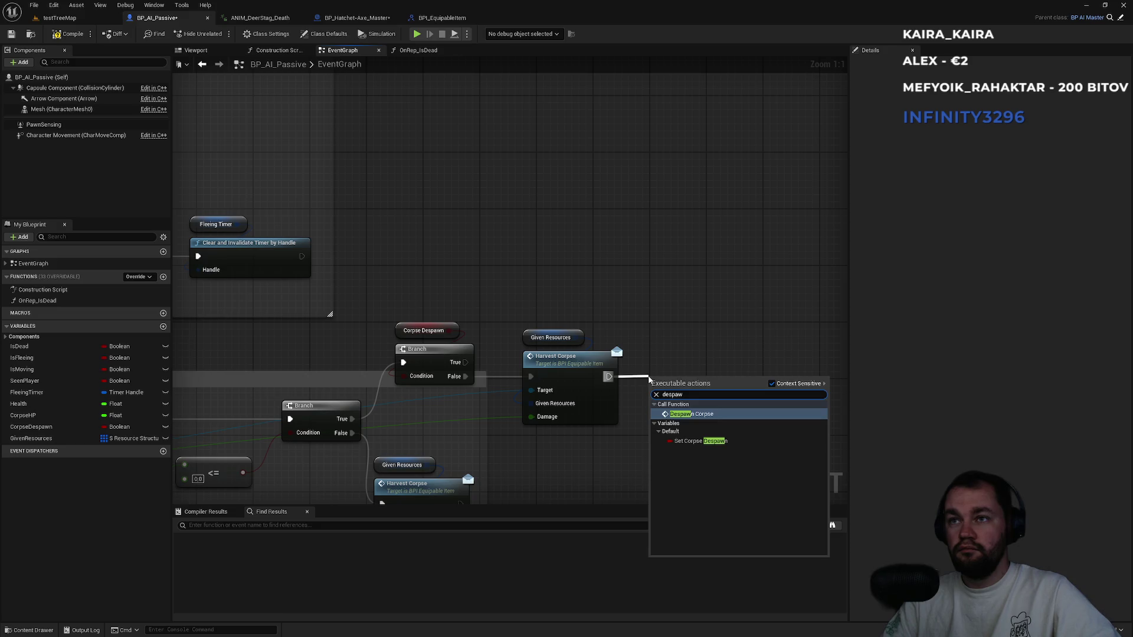
key(Return)
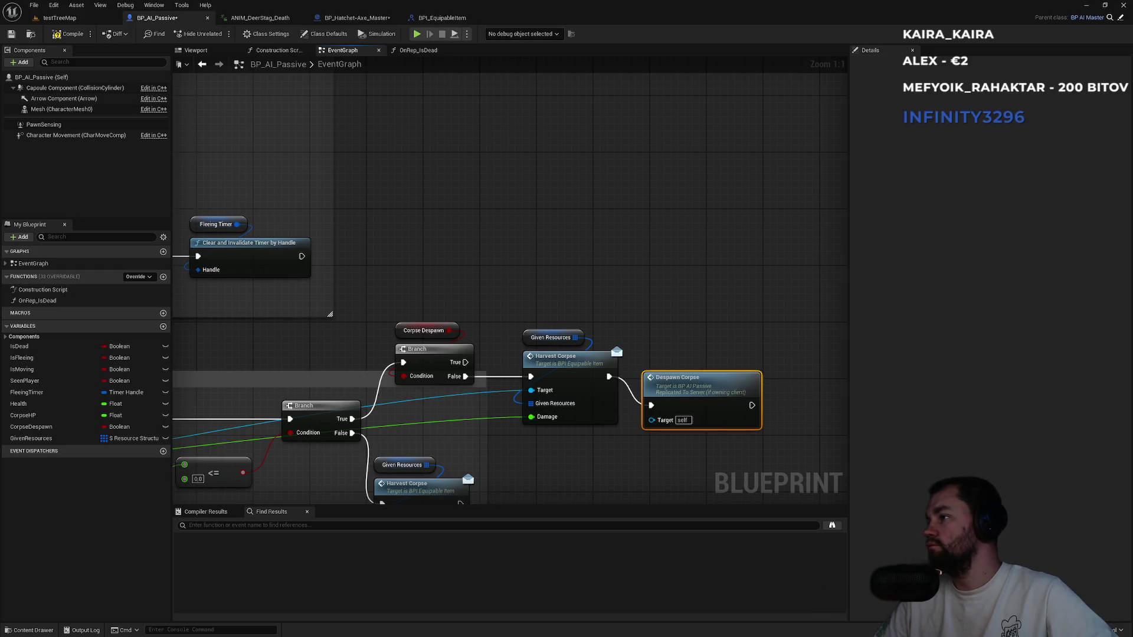
drag(691, 390, 713, 363)
click(494, 314)
scroll(495, 319, down, 5)
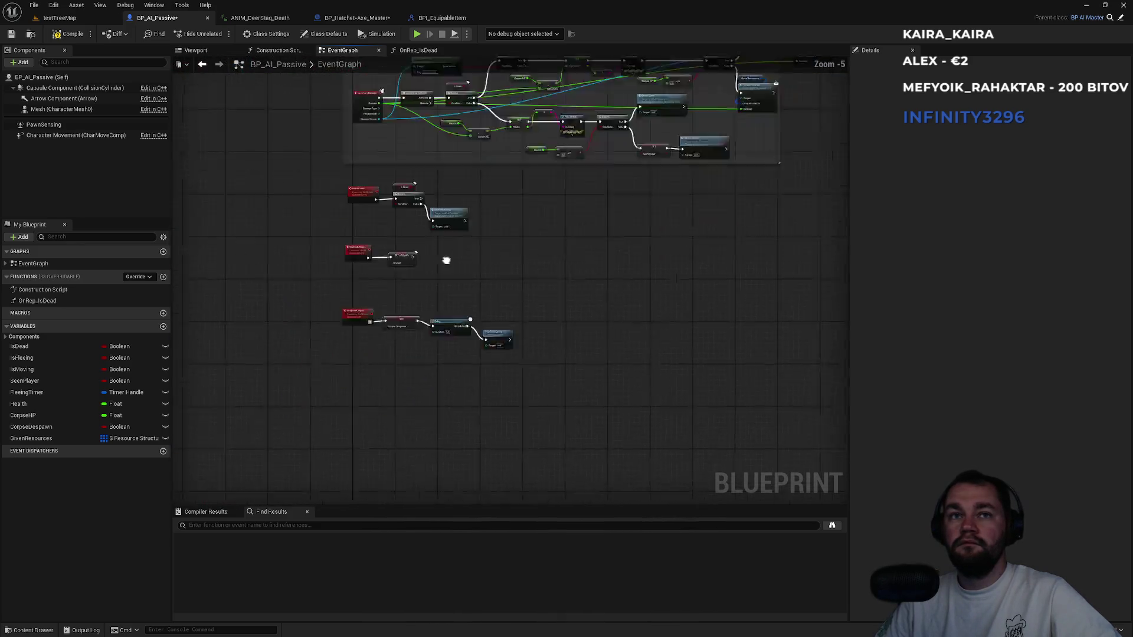
Align the Delay and Destroy Actor chain, then compile and save BP_AI_Passive.
scroll(499, 287, up, 5)
drag(481, 306, 488, 292)
drag(590, 333, 597, 282)
mouse_move(681, 244)
mouse_down()
mouse_move(242, 282)
mouse_move(236, 259)
mouse_up()
click(231, 236)
click(68, 33)
key(ctrl+s)
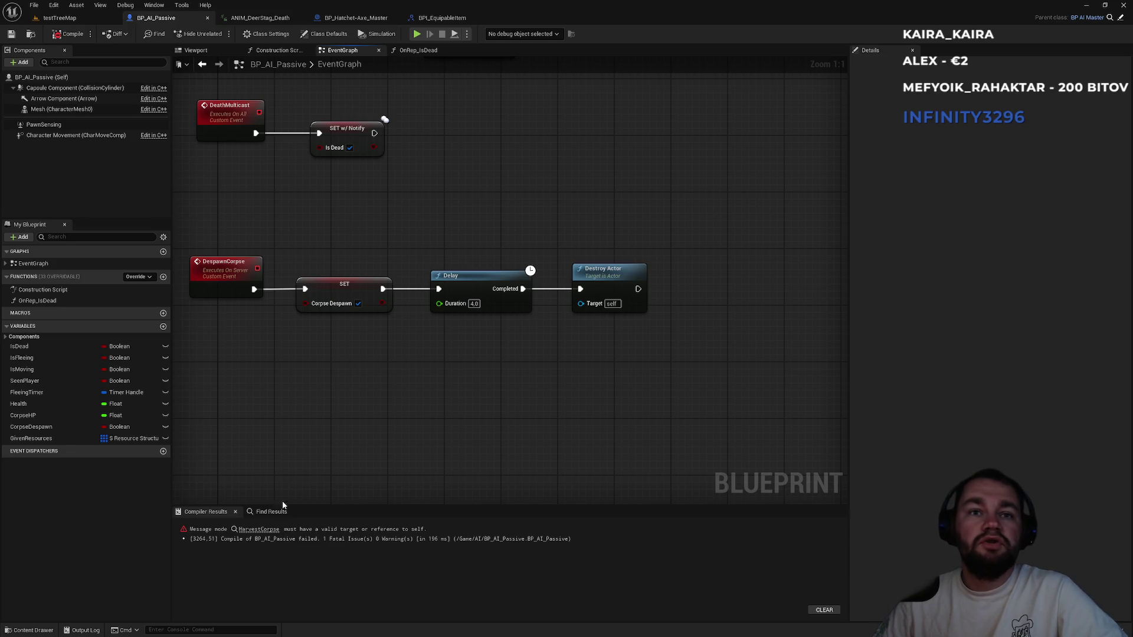
Wire a target into the erroring Harvest Corpse's Target pin and recompile successfully.
click(258, 529)
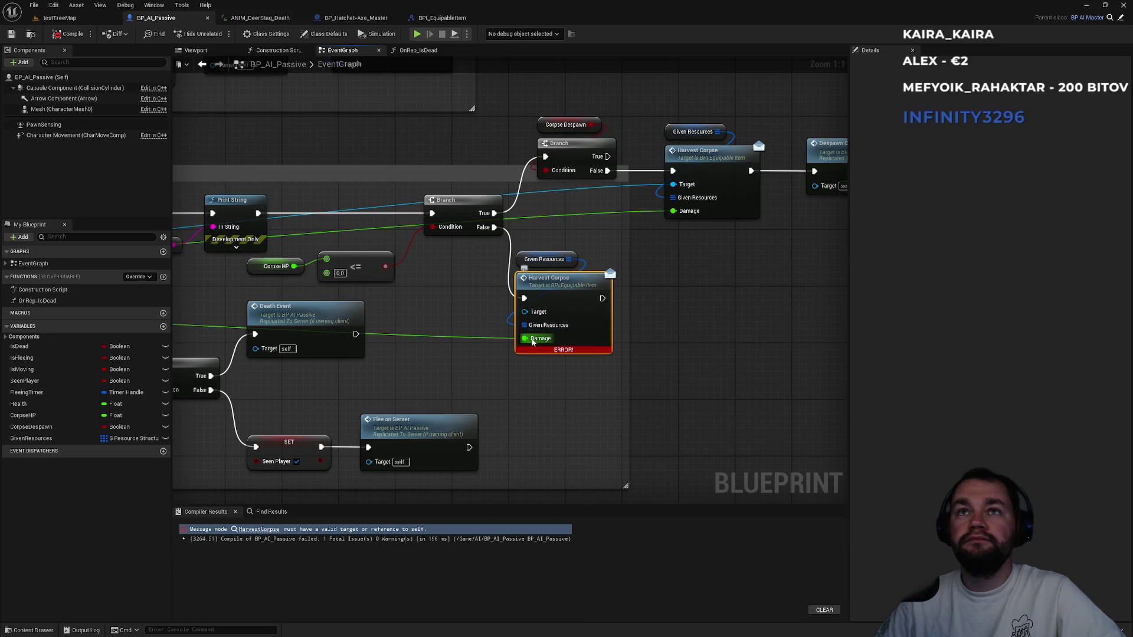
mouse_move(541, 315)
mouse_down()
mouse_move(189, 360)
mouse_move(361, 368)
mouse_up()
click(259, 529)
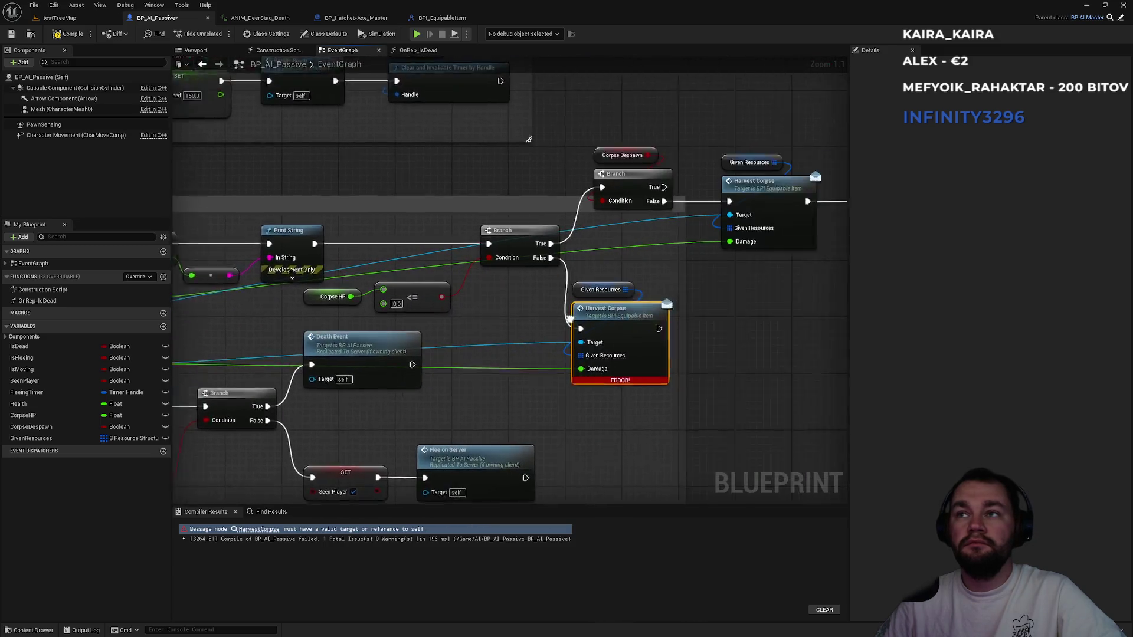
click(70, 34)
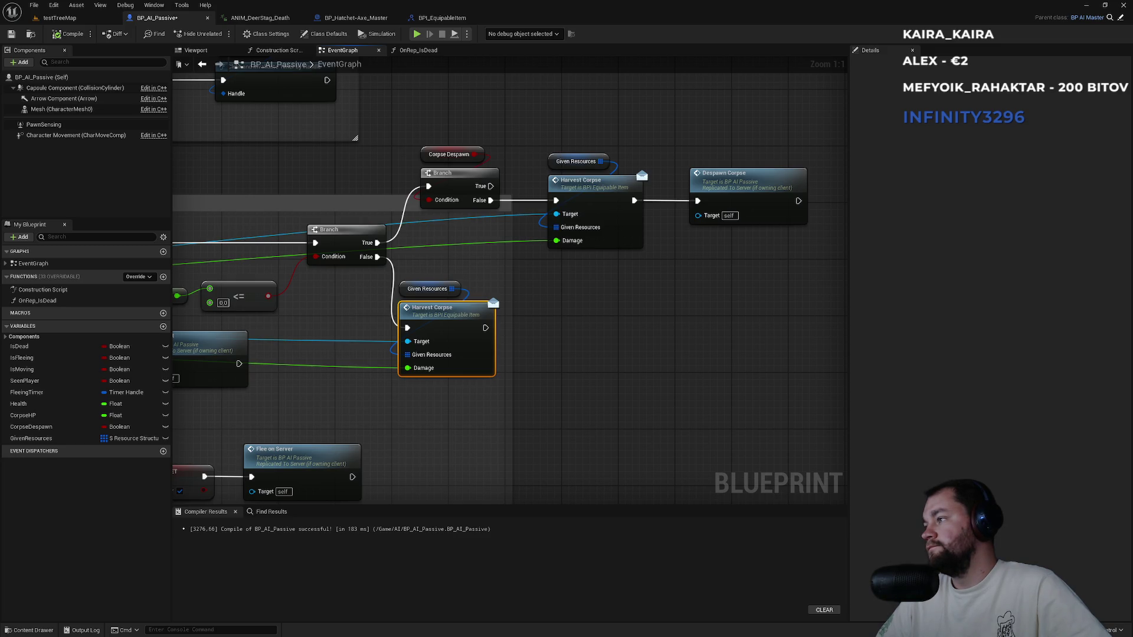
click(633, 406)
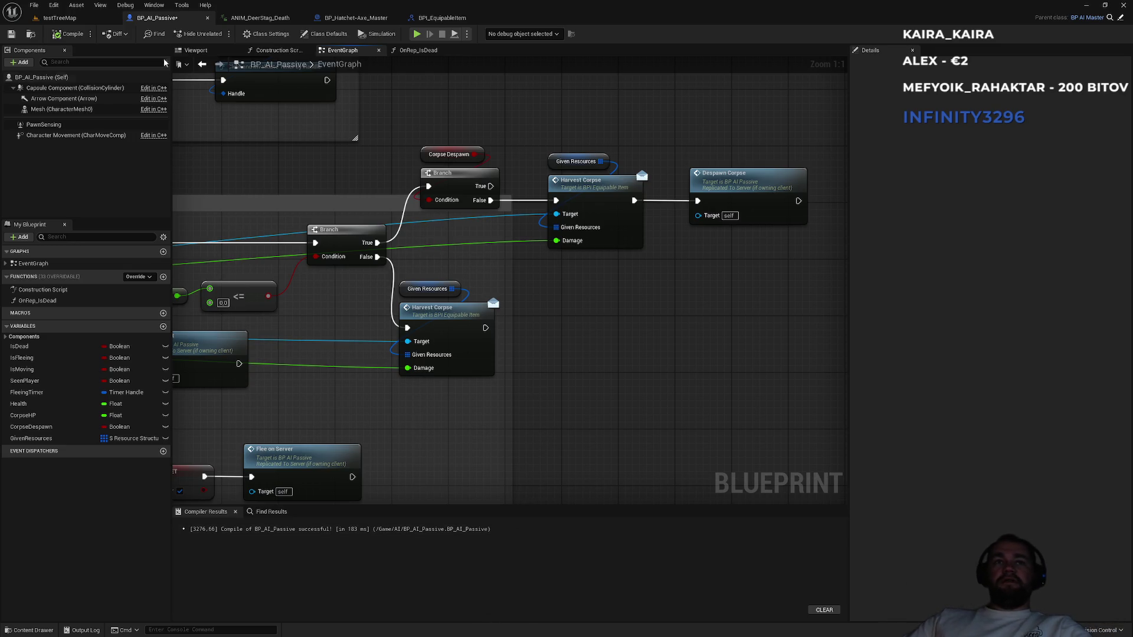
click(65, 18)
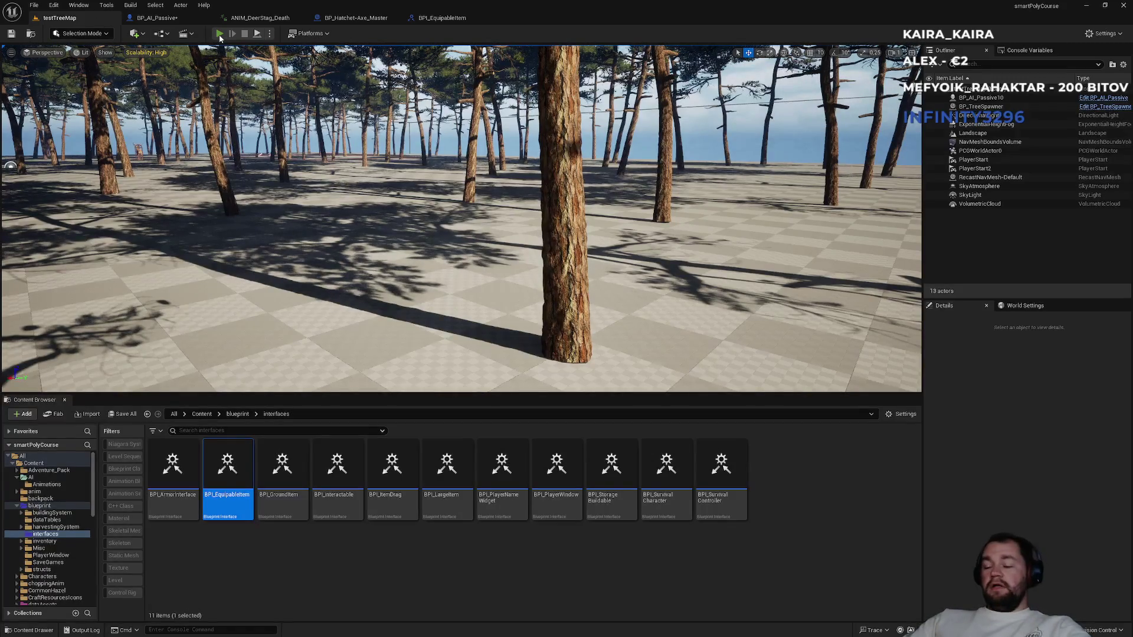
Start and stop a couple of play-in-editor sessions of testTreeMap.
click(219, 34)
key(F11)
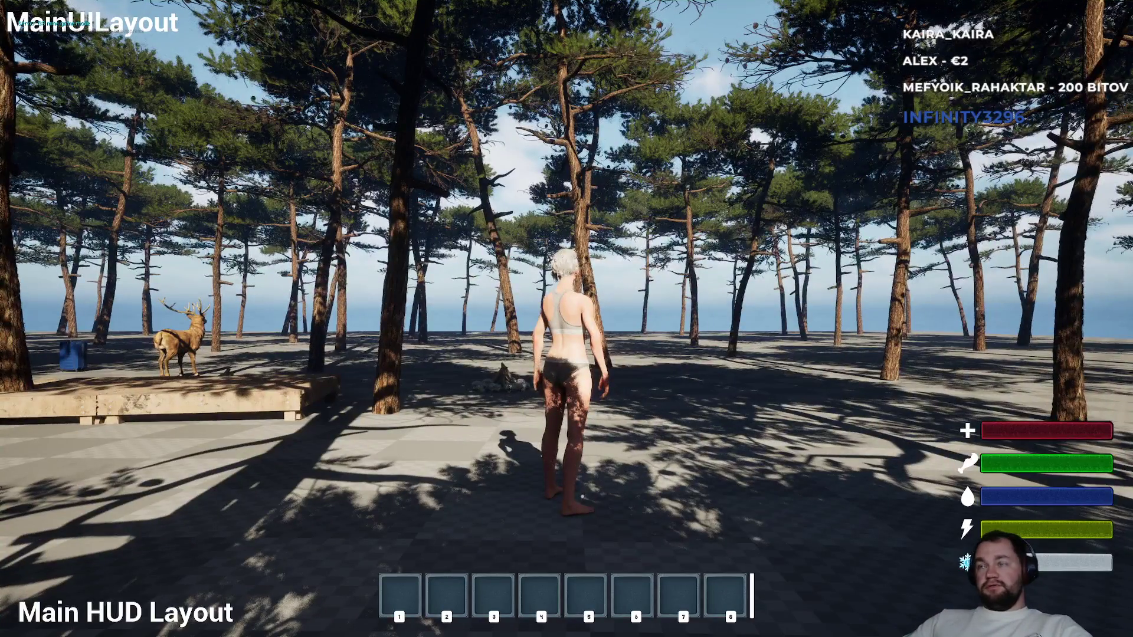
key(F11)
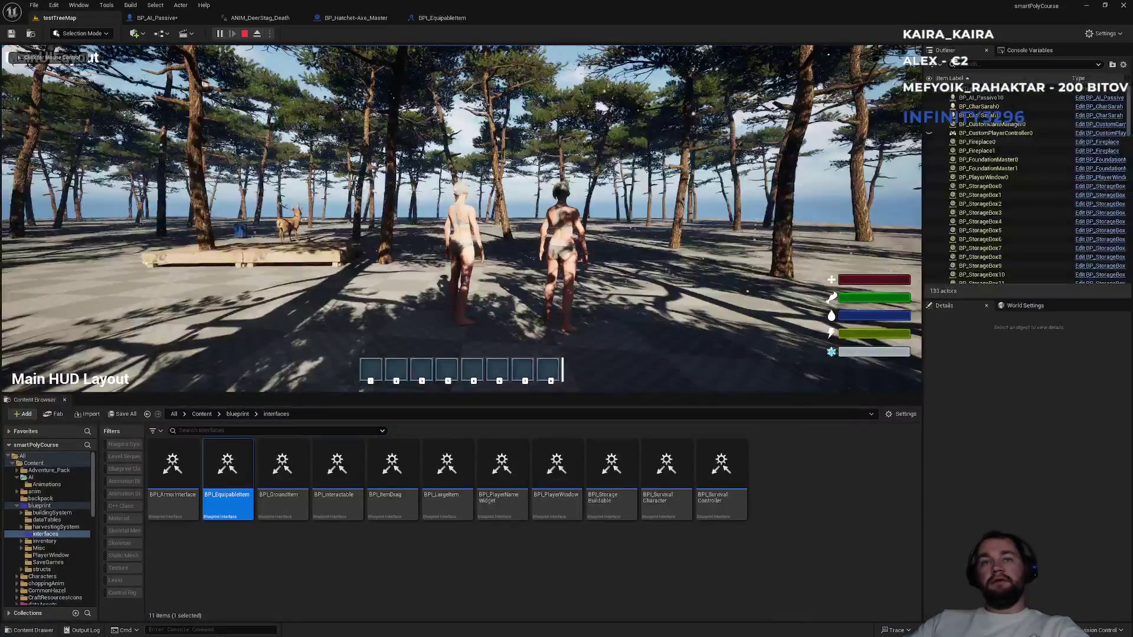
key(Escape)
click(270, 34)
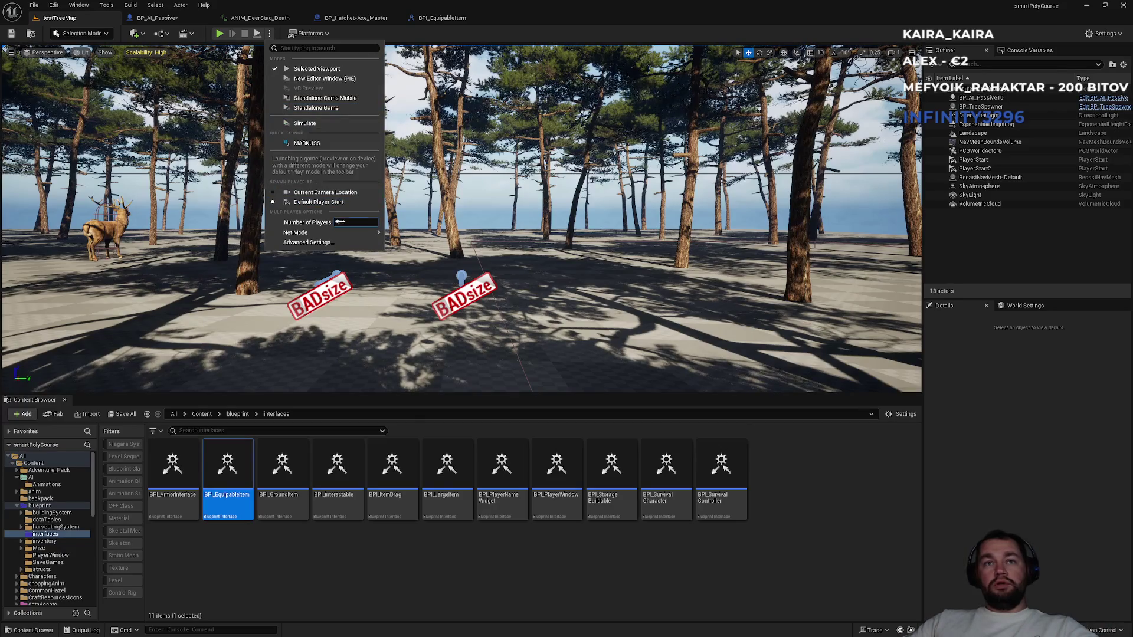
click(218, 34)
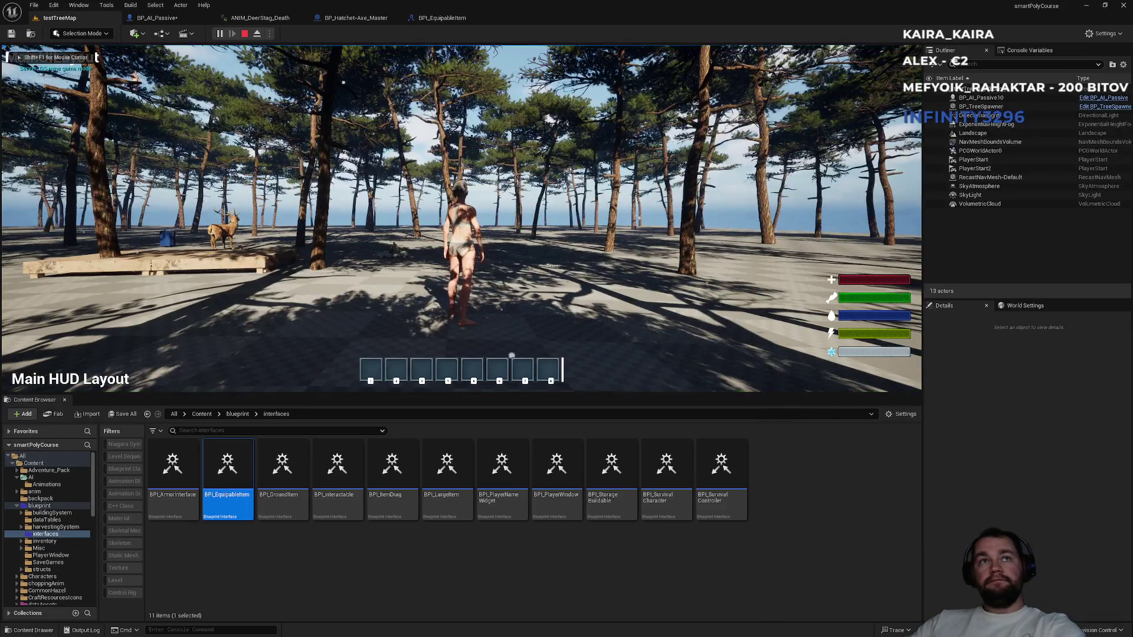
key(Escape)
Set scalability to Medium and replay the level in full screen.
click(157, 52)
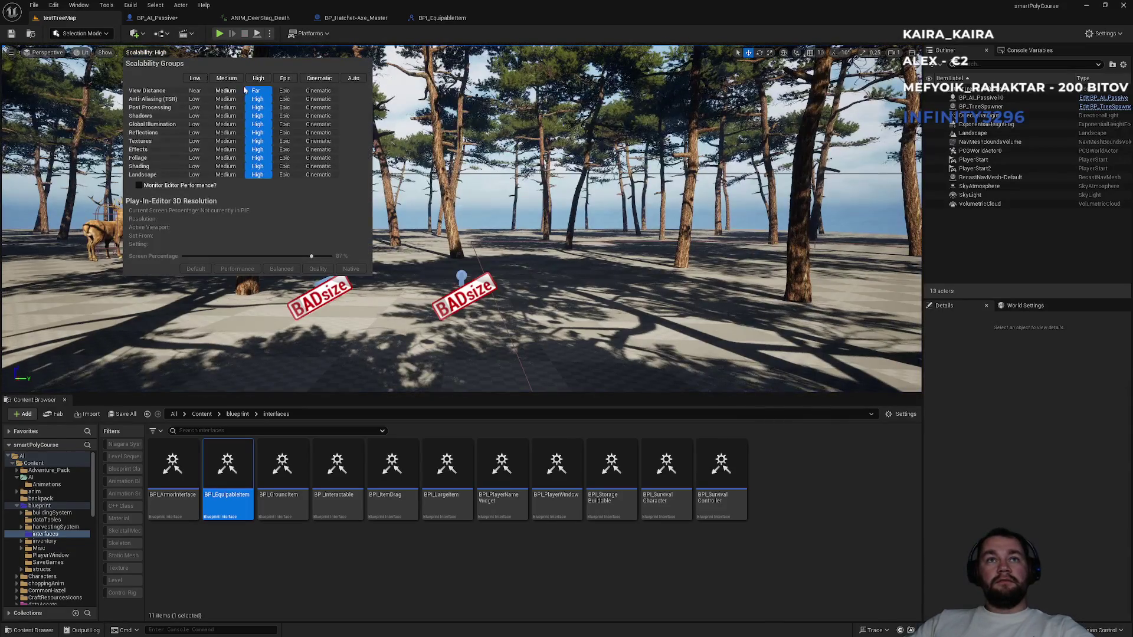
click(219, 33)
click(219, 33)
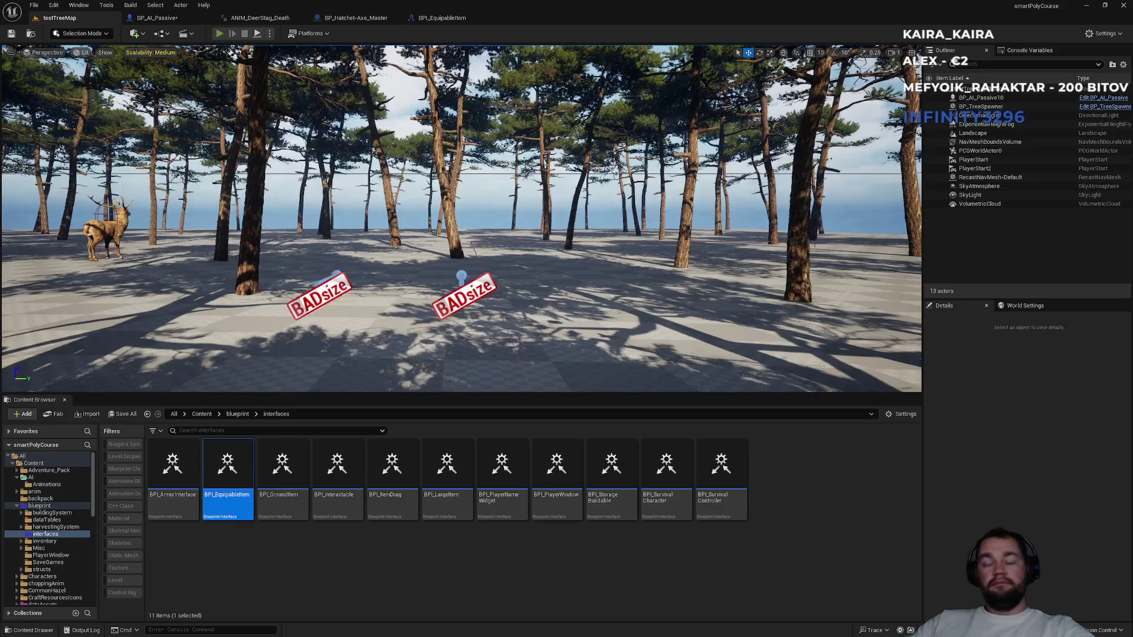
key(F11)
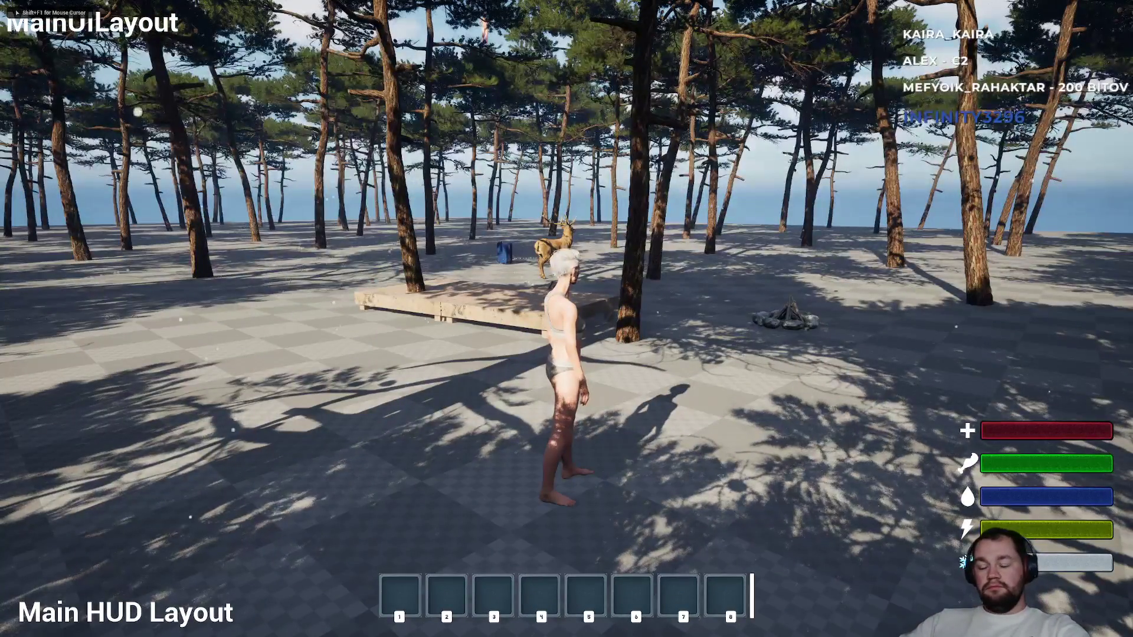
Shoot the deer with the slot-1 bow, harvest it with E, and view one Leaf in the inventory.
key(1)
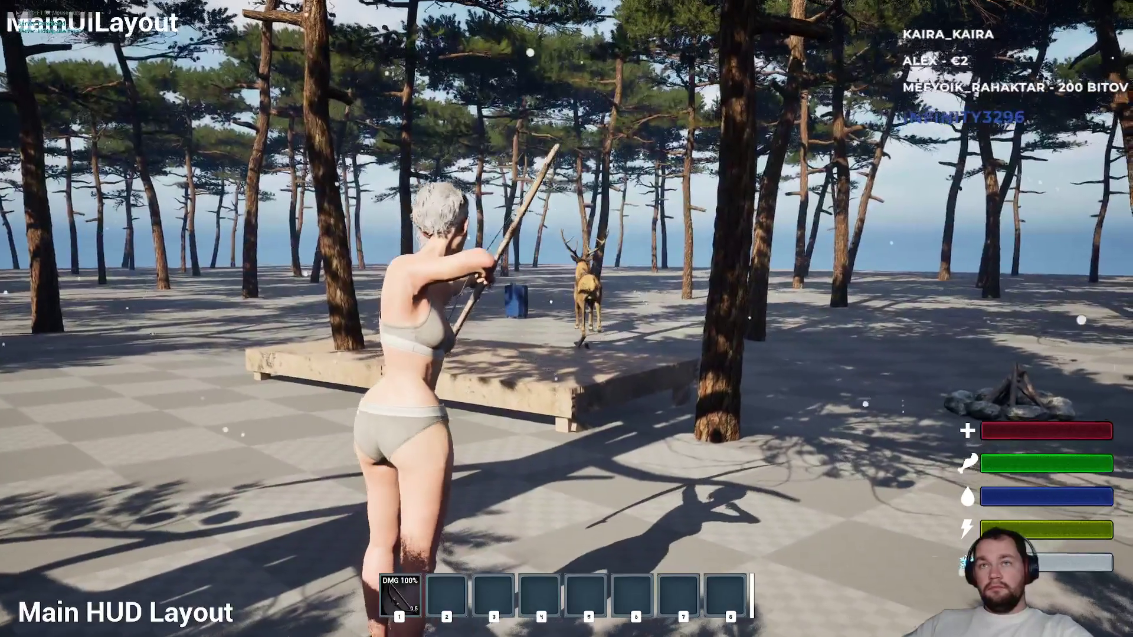
click(567, 319)
key(w)
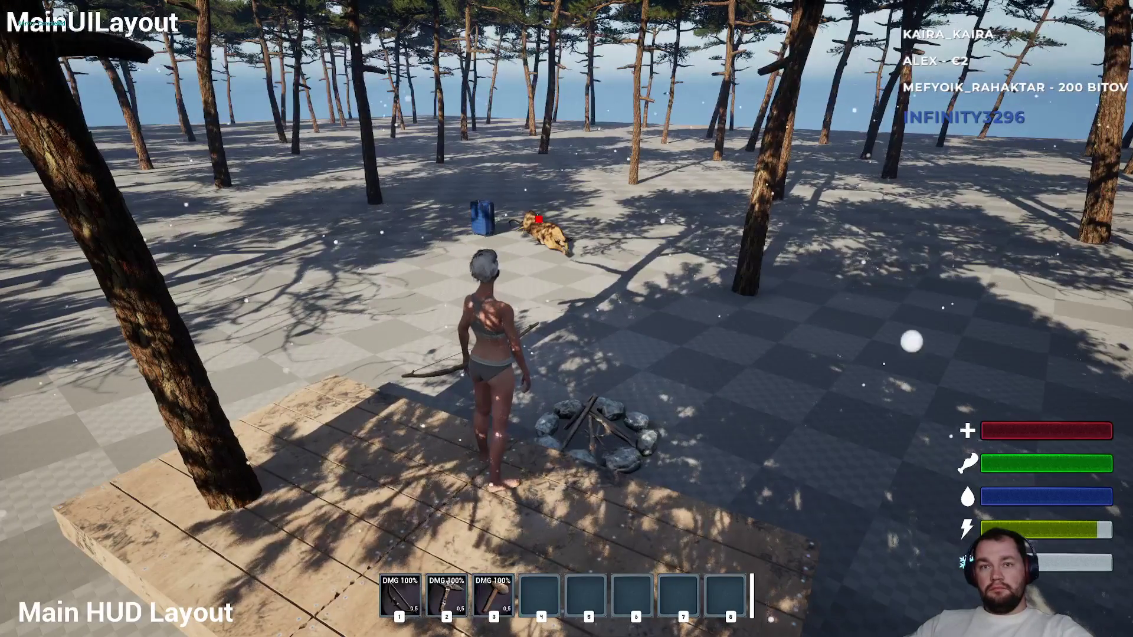
key(w)
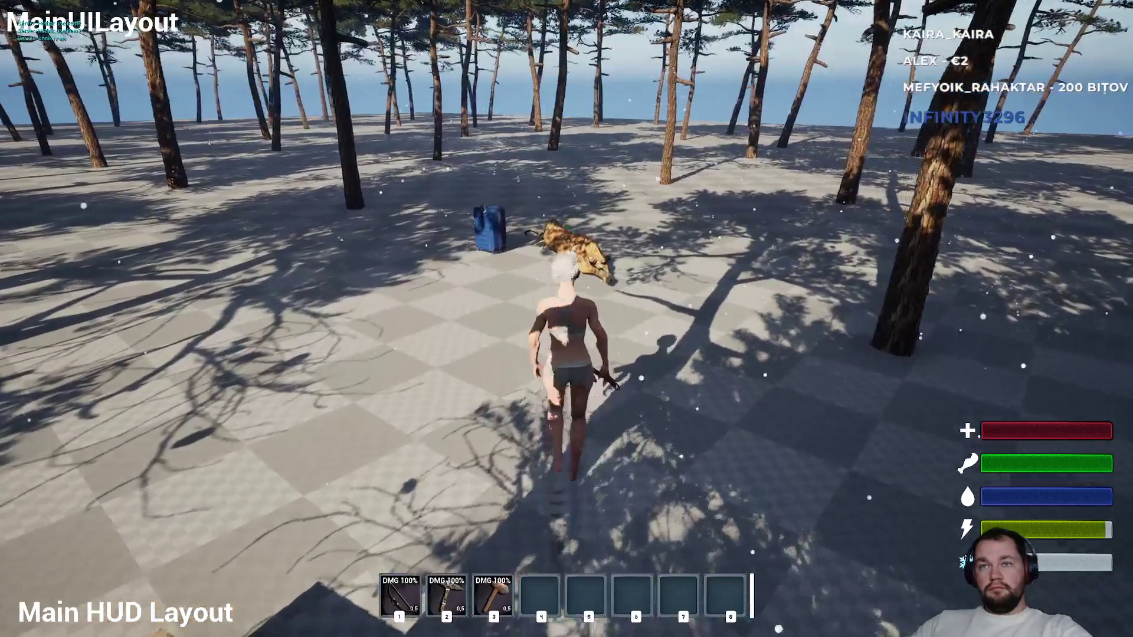
key(e)
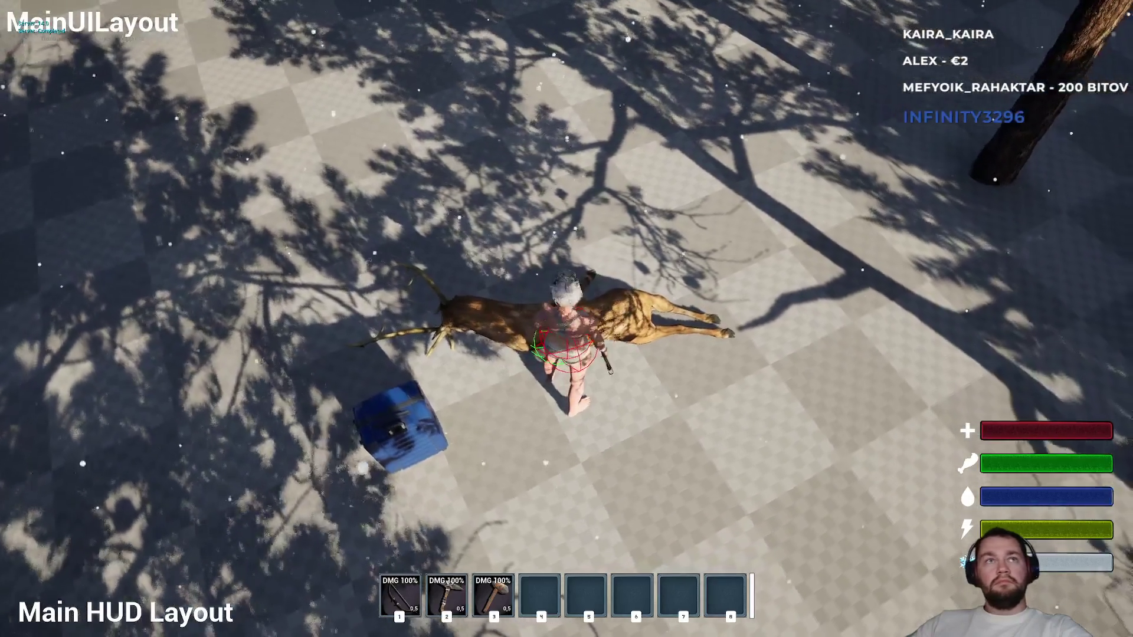
key(e)
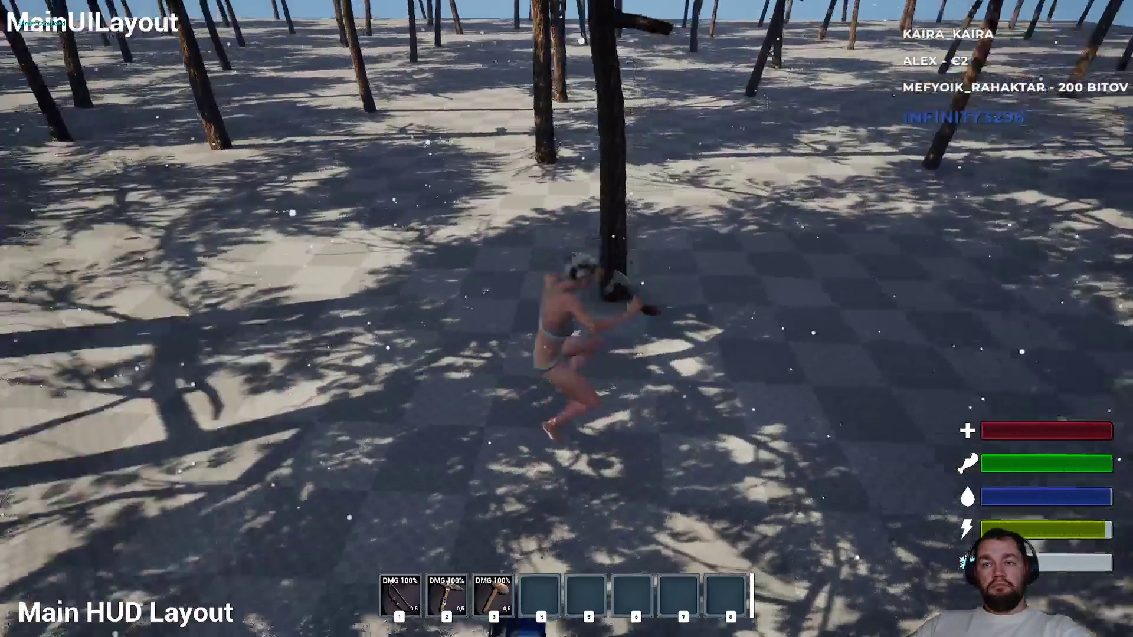
key(i)
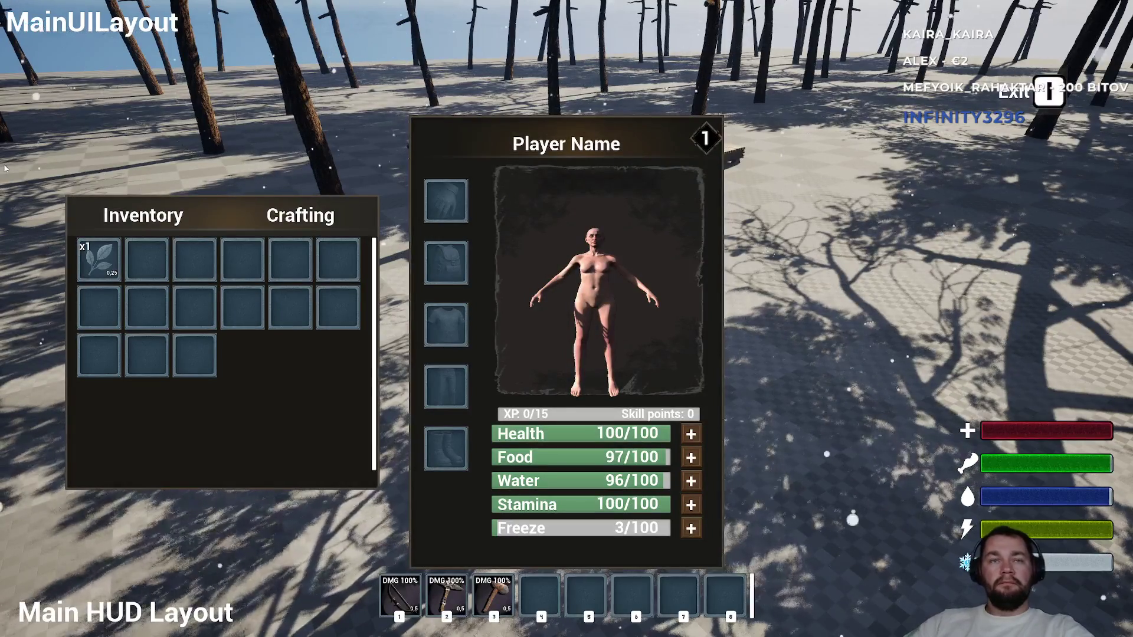
Place the leaf into hotbar slot 4, then remove it again.
drag(98, 259, 99, 307)
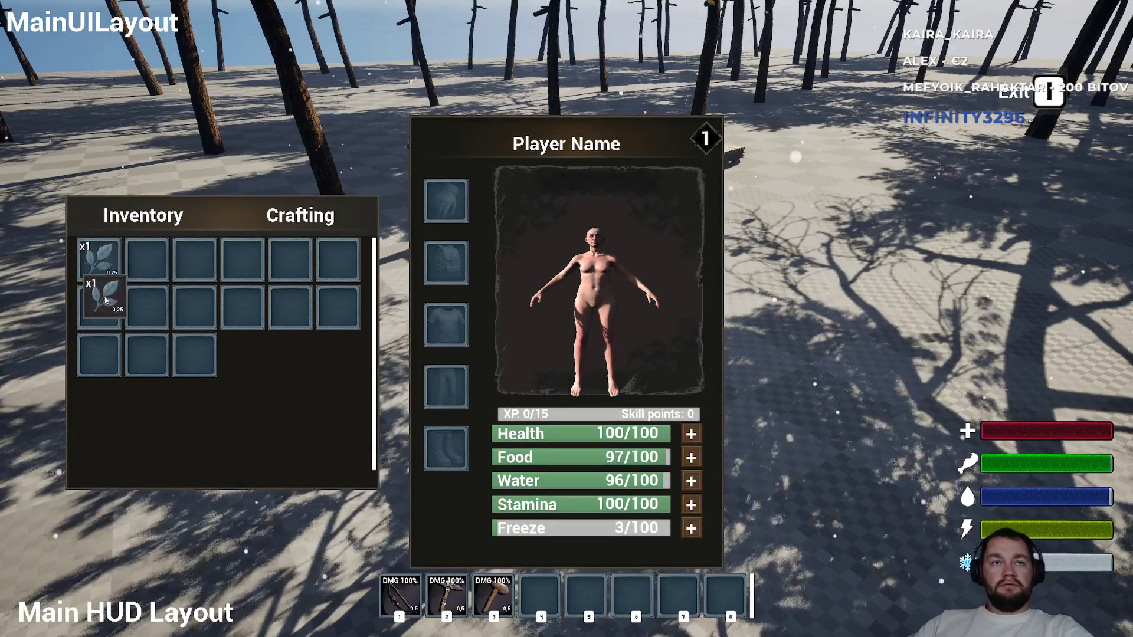
mouse_move(367, 476)
mouse_down()
mouse_move(472, 560)
mouse_move(544, 594)
mouse_up()
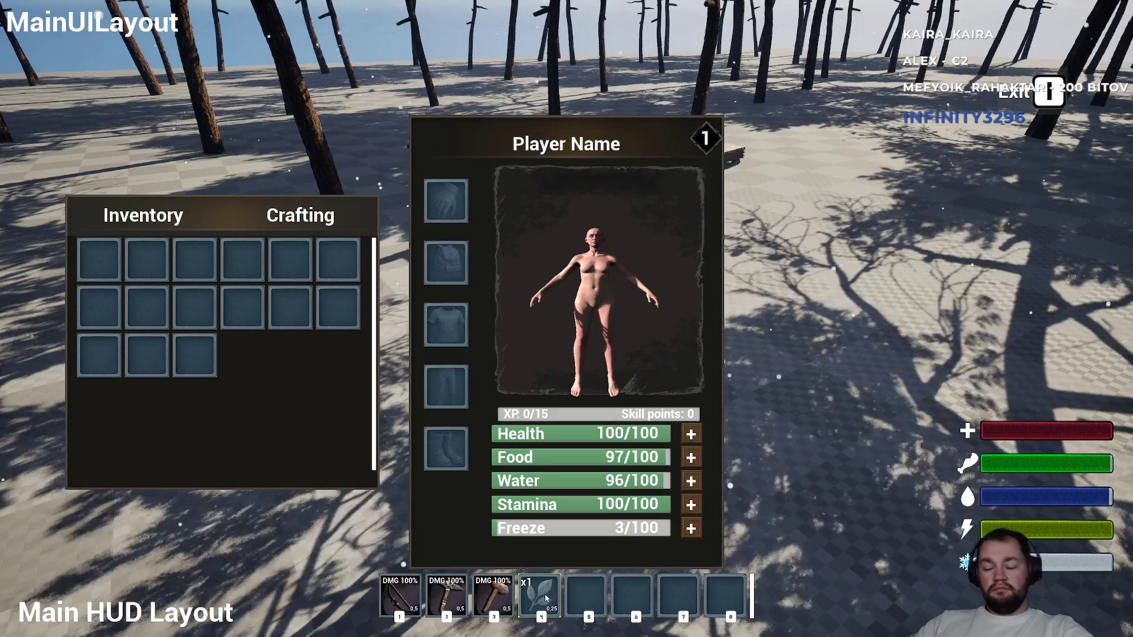
key(i)
key(w)
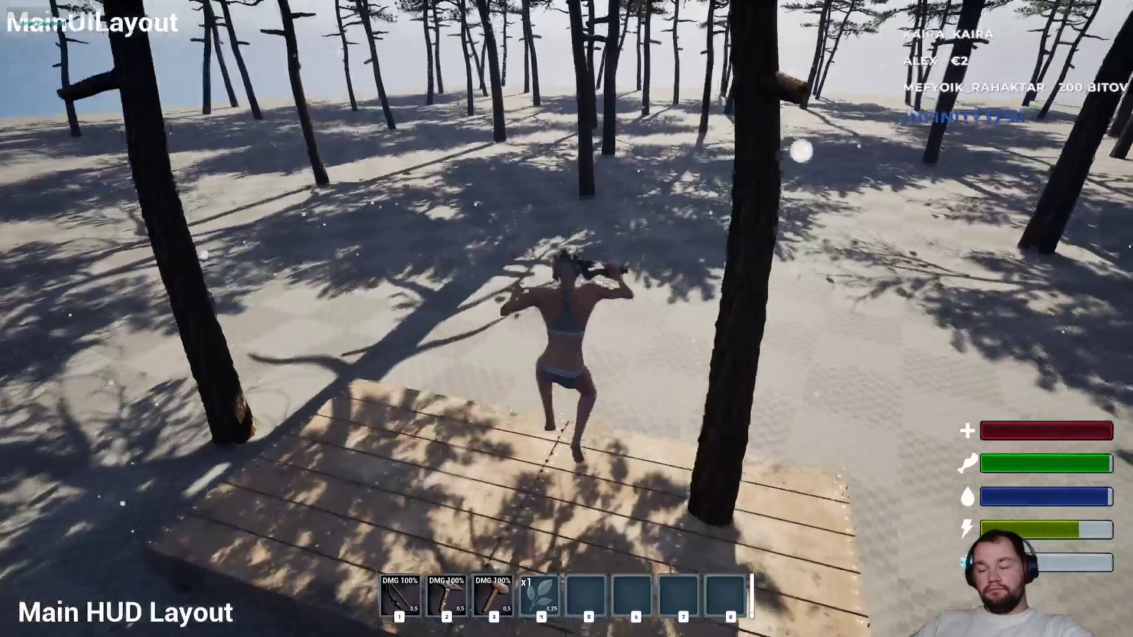
key(i)
click(540, 596)
key(i)
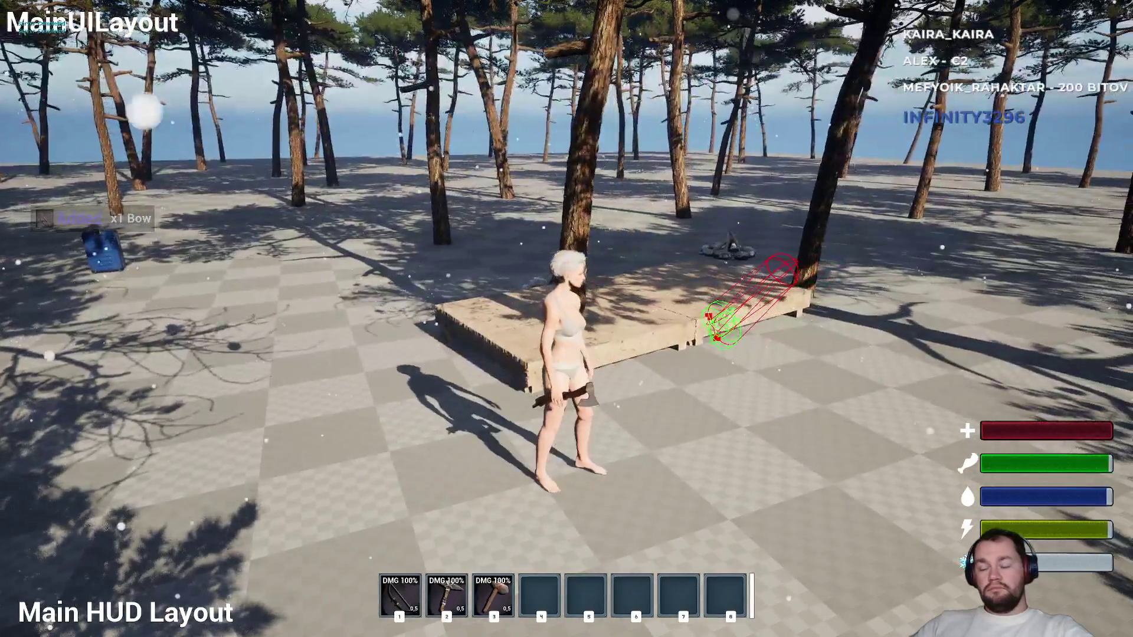
Run into the forest, check the inventory for the second bow, and end the playtest.
key(i)
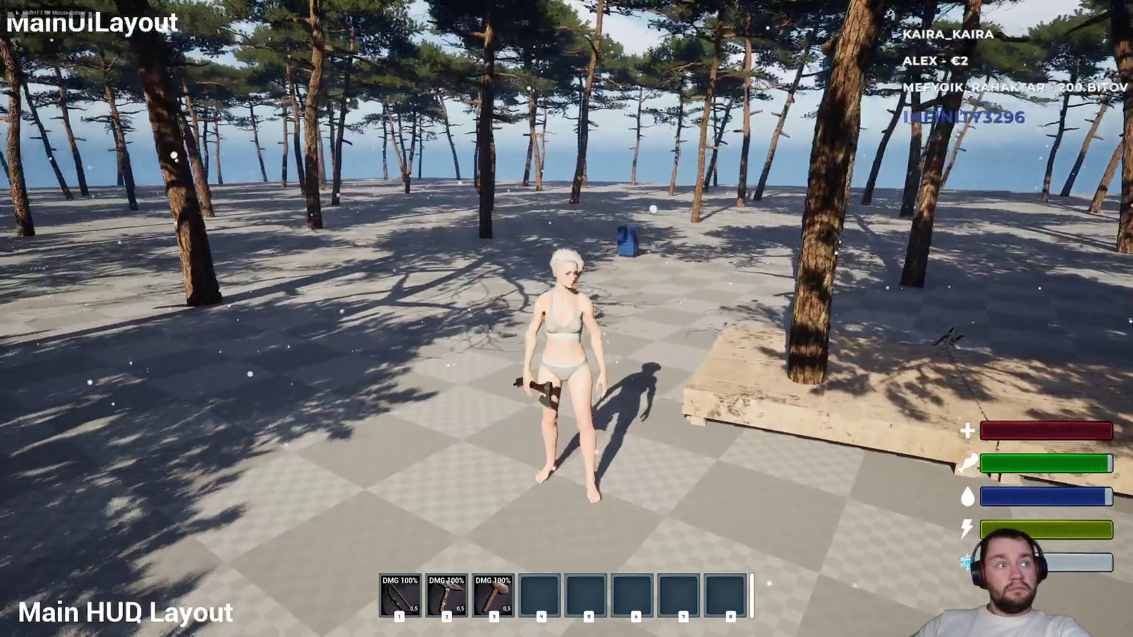
key(w)
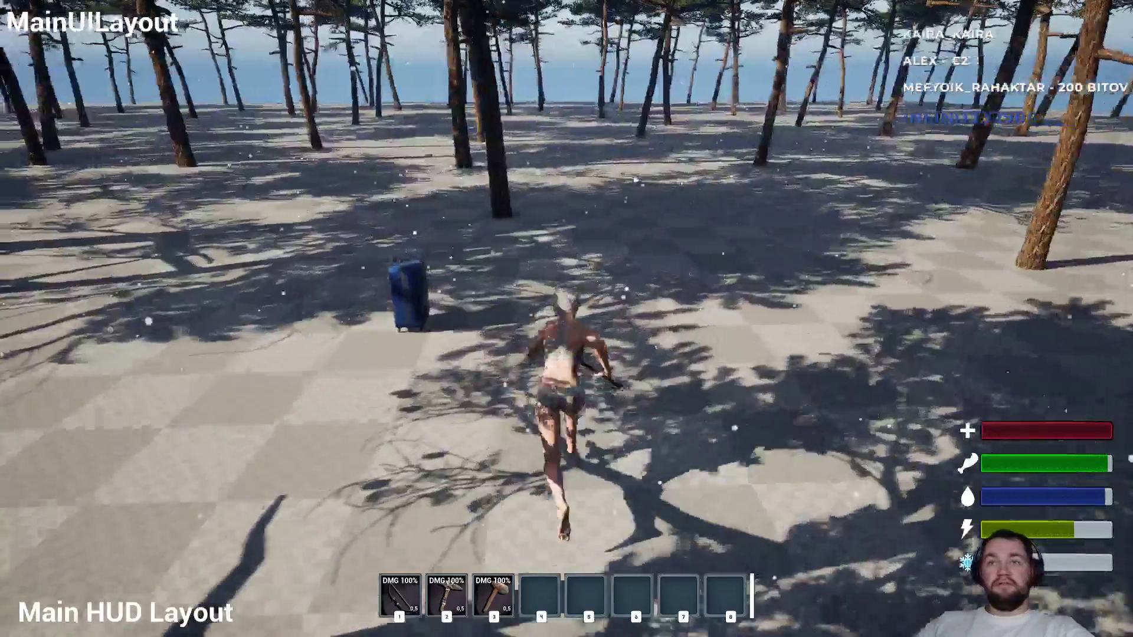
key(space)
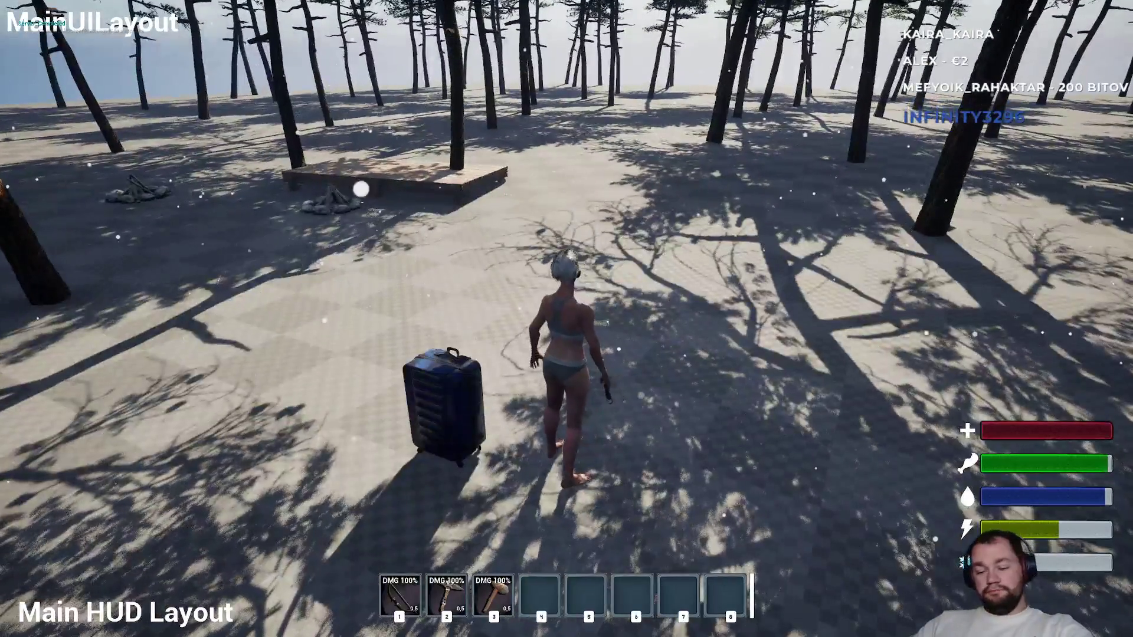
key(i)
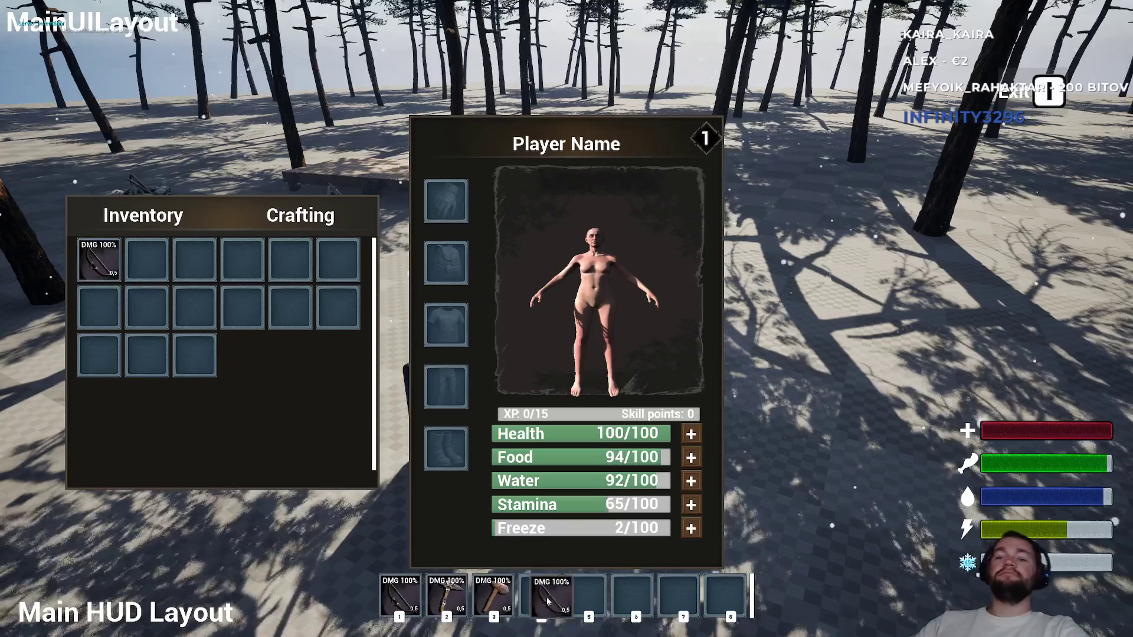
key(i)
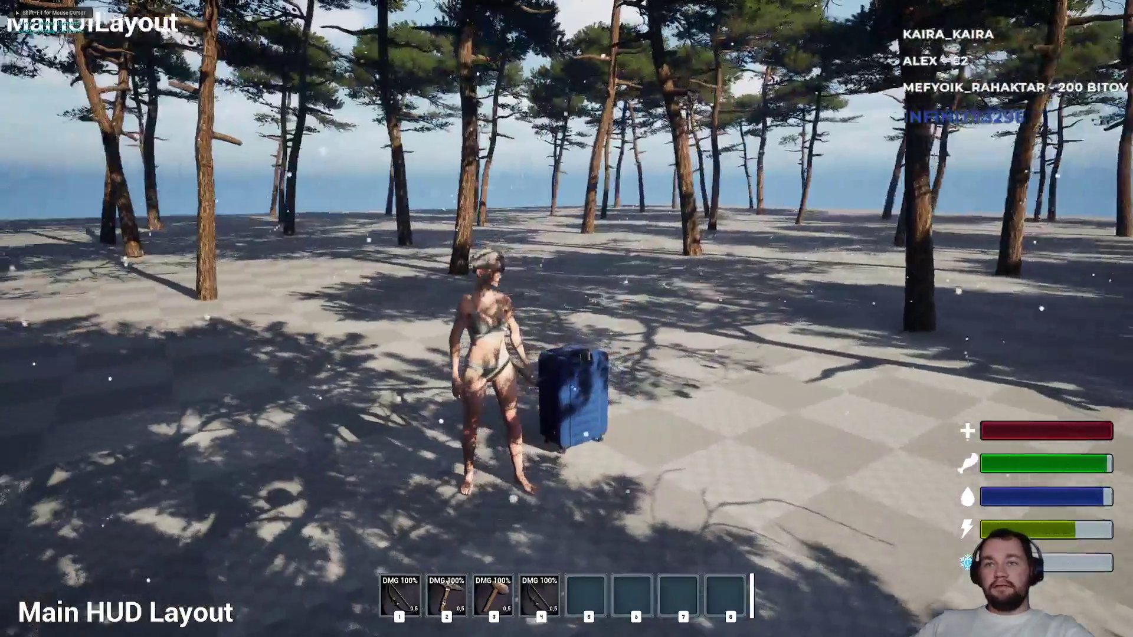
key(w)
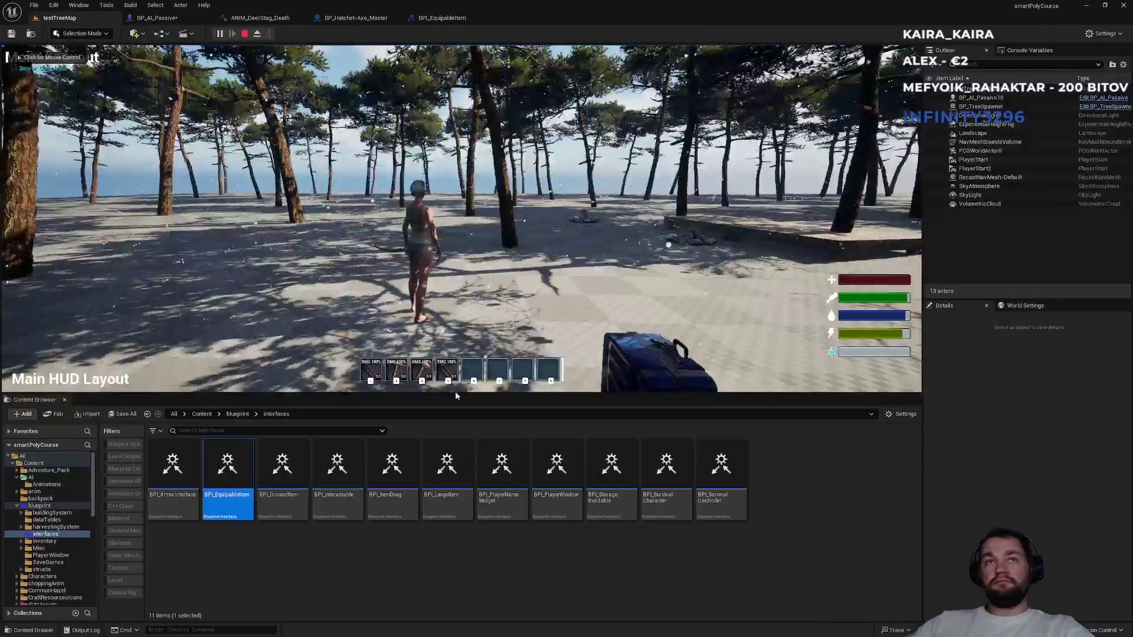
key(Escape)
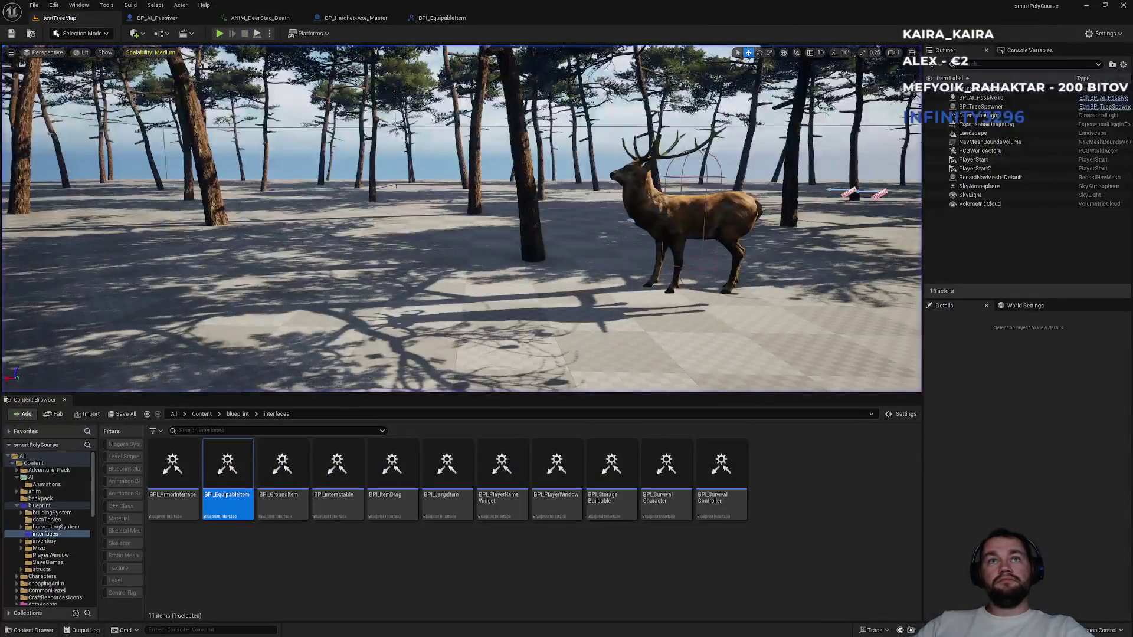
Cycle through the BP_Hatchet-Axe_Master and ANIM_DeerStag_Death tabs, ending on BP_AI_Passive's event graph.
click(356, 17)
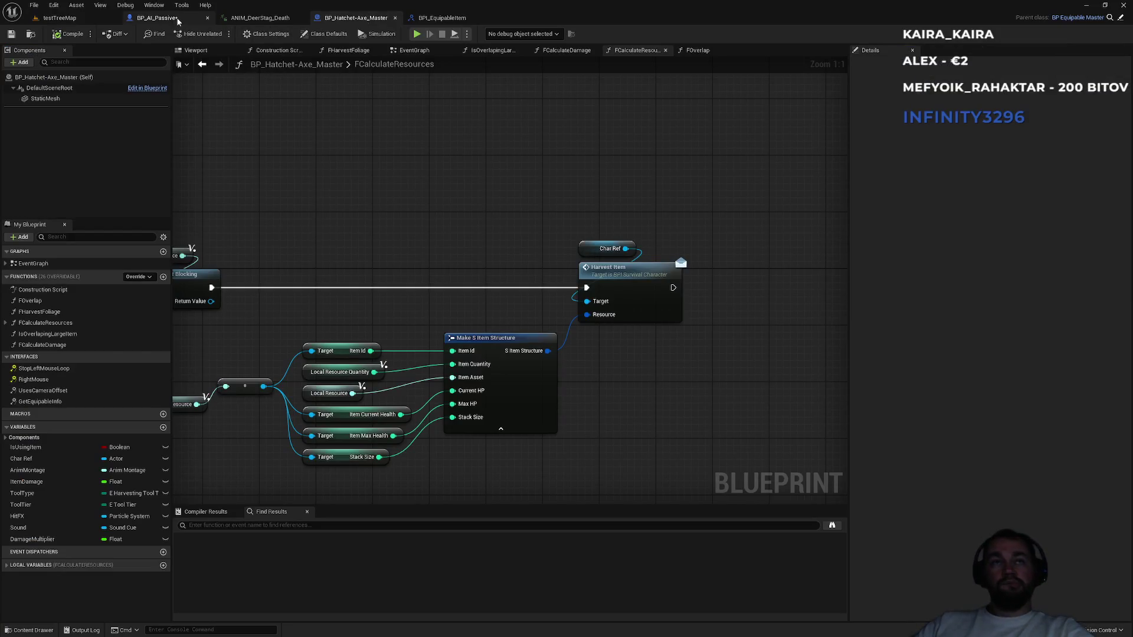
click(157, 17)
click(265, 19)
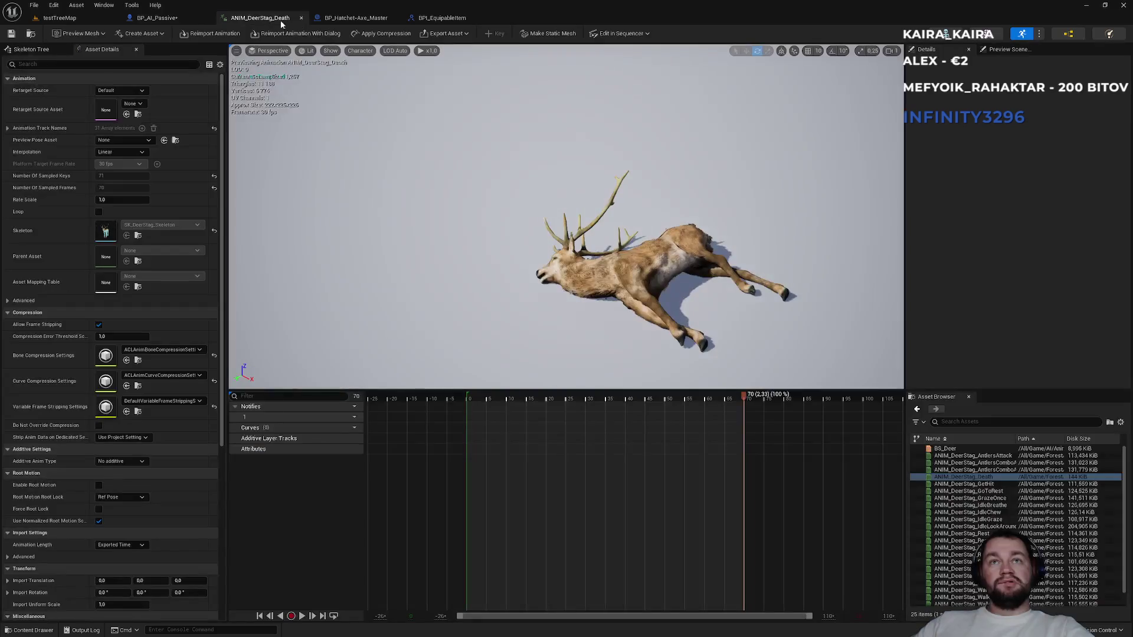
click(356, 18)
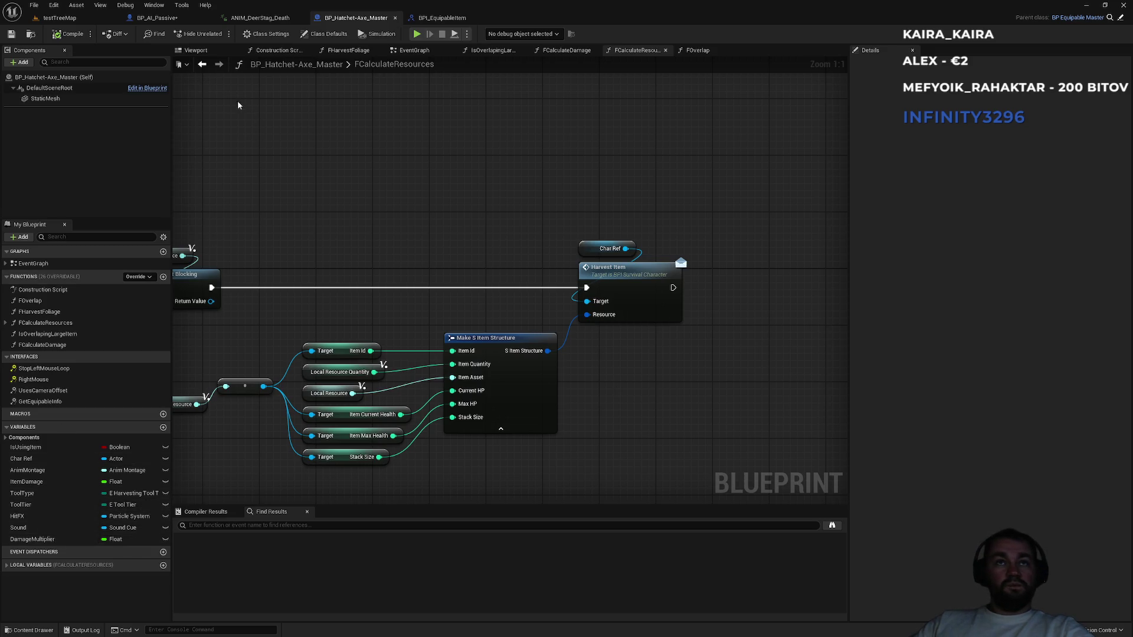
click(175, 19)
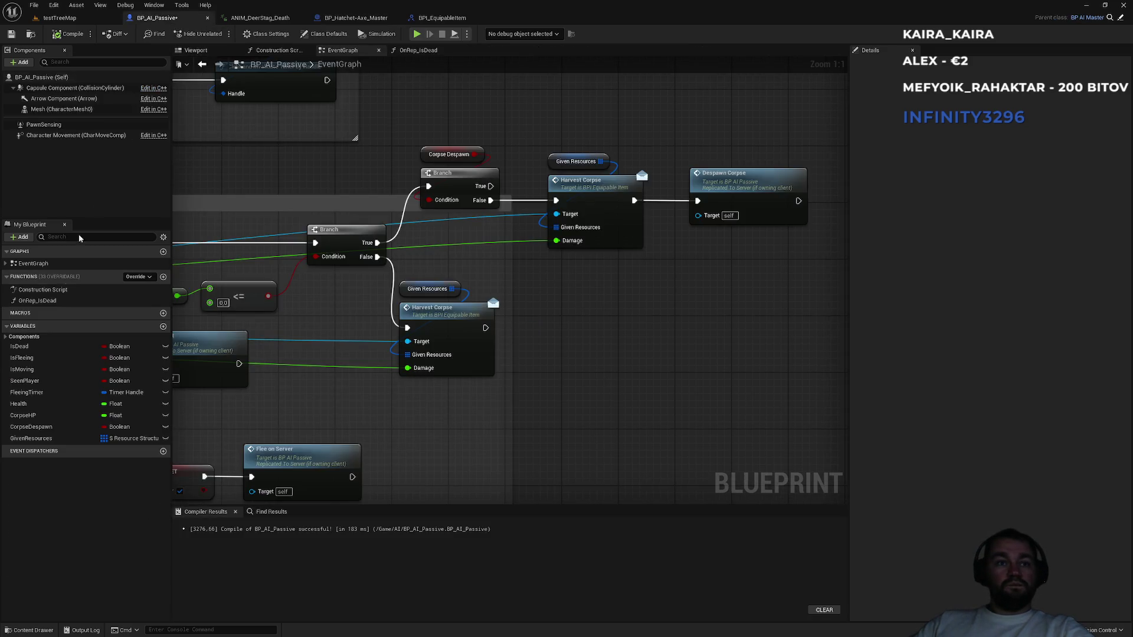
Inspect the CorpseHP variable and bring the damage event and Death Event nodes into view.
click(49, 416)
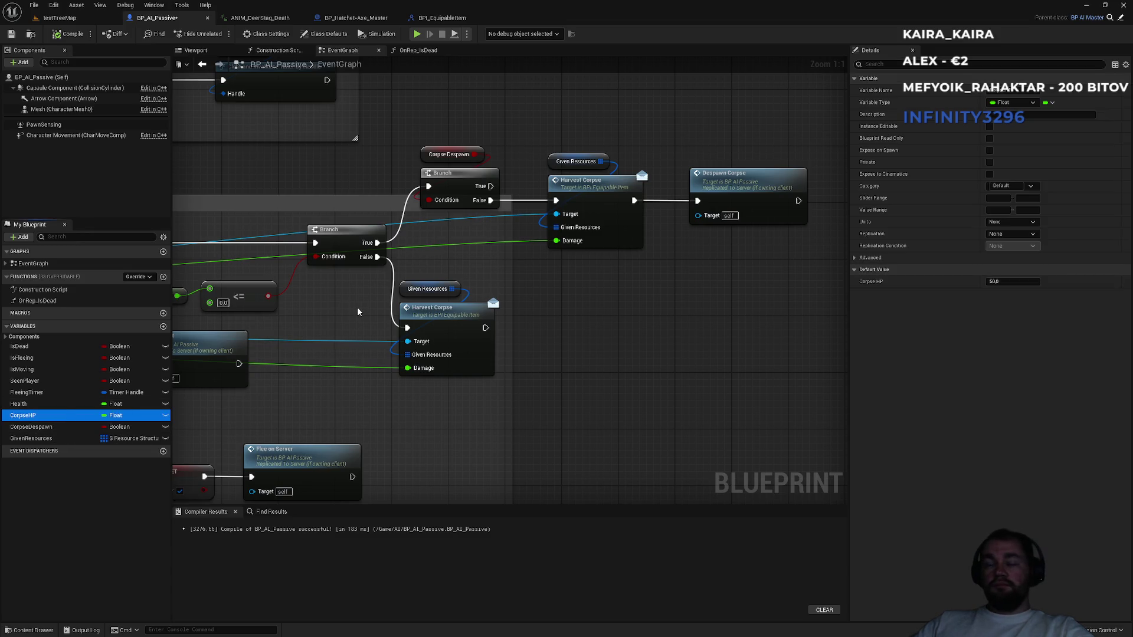
scroll(352, 332, down, 4)
scroll(352, 332, up, 6)
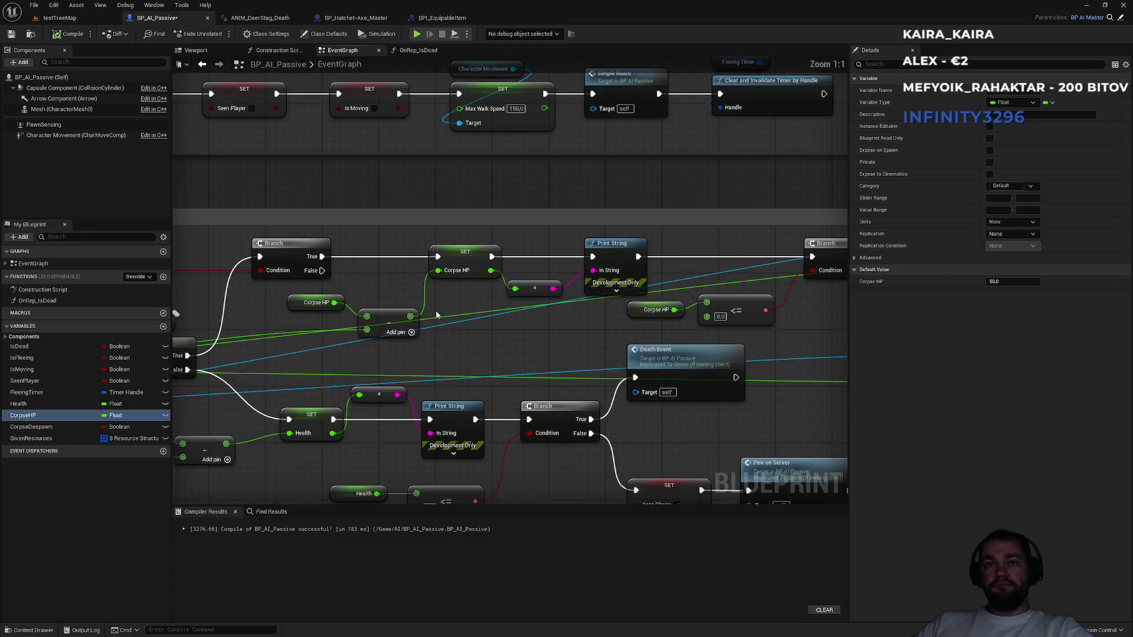
mouse_move(413, 261)
mouse_down()
mouse_move(738, 260)
mouse_move(542, 279)
mouse_up()
drag(678, 303, 484, 284)
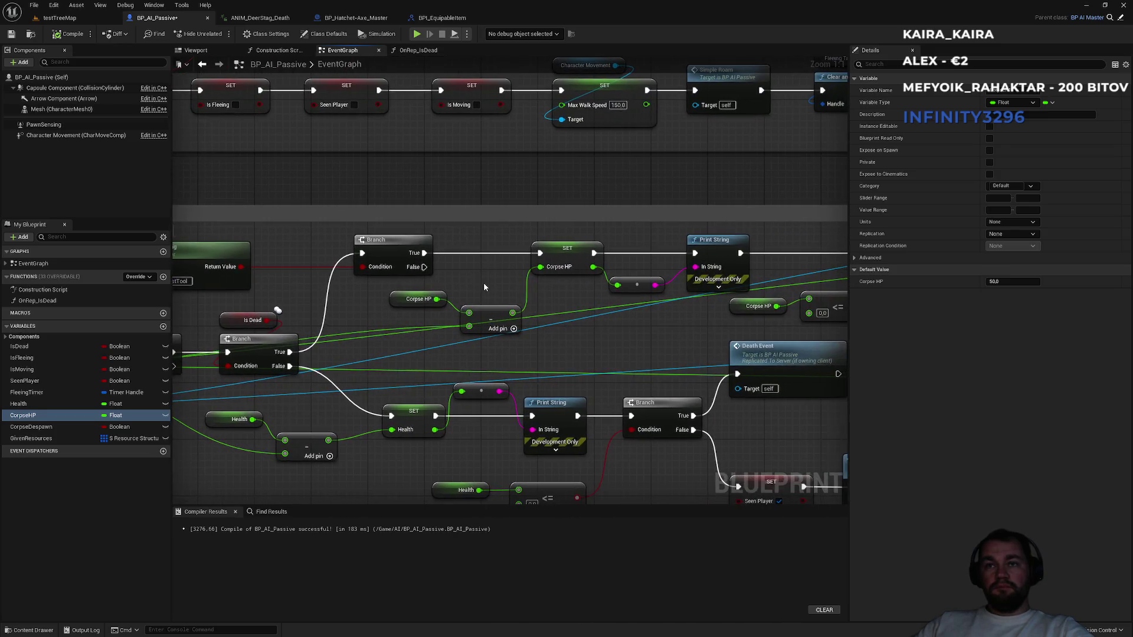
Move the subtract node feeding Corpse HP down and left, then recenter on Despawn Corpse.
click(490, 322)
mouse_move(393, 350)
mouse_down()
mouse_move(566, 303)
mouse_move(559, 312)
mouse_up()
mouse_move(682, 267)
mouse_down()
mouse_move(660, 246)
mouse_move(653, 282)
mouse_move(435, 277)
mouse_move(413, 301)
mouse_move(326, 319)
mouse_move(220, 316)
mouse_move(446, 308)
mouse_up()
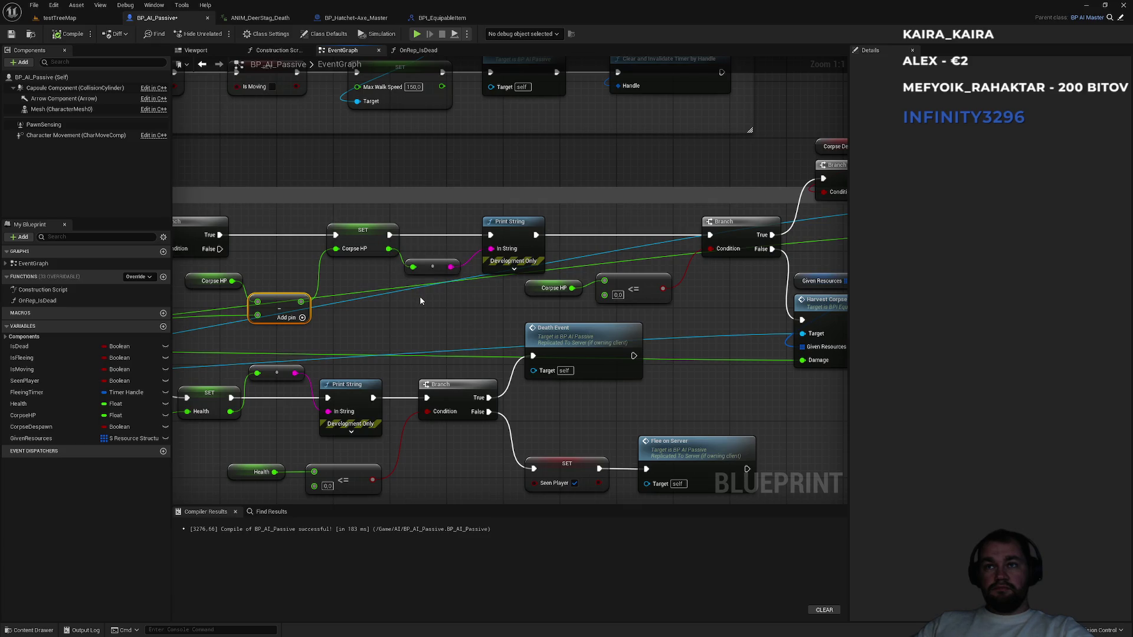
mouse_move(626, 319)
mouse_down()
mouse_move(470, 316)
mouse_move(565, 300)
mouse_move(374, 323)
mouse_move(429, 324)
mouse_up()
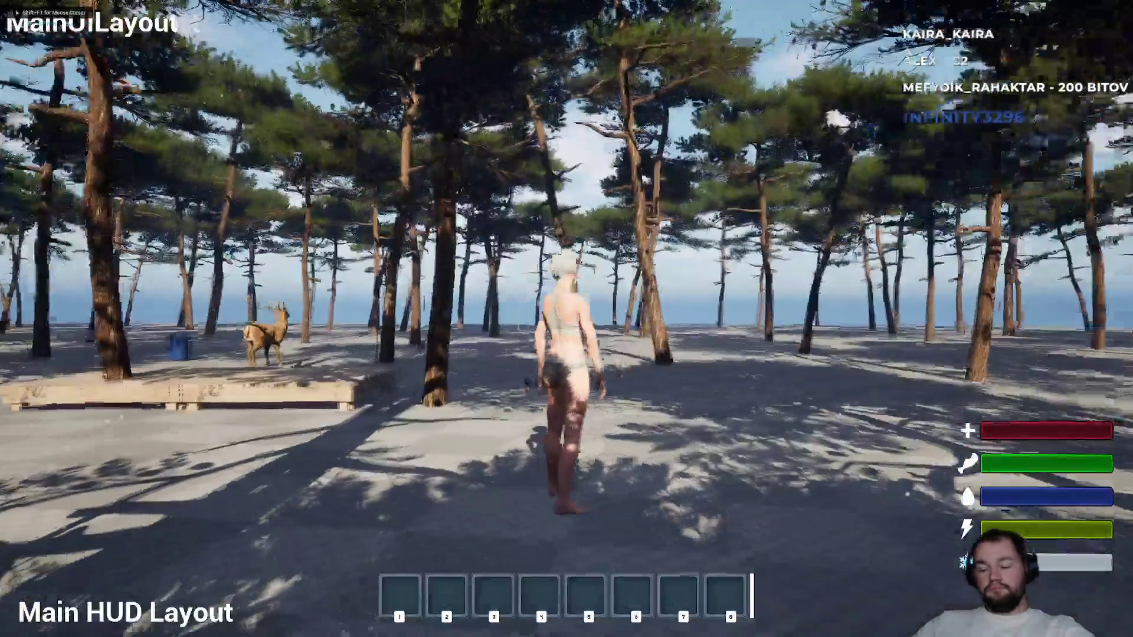
Shoot the deer with the bow, run to it, and equip the hatchet.
key(1)
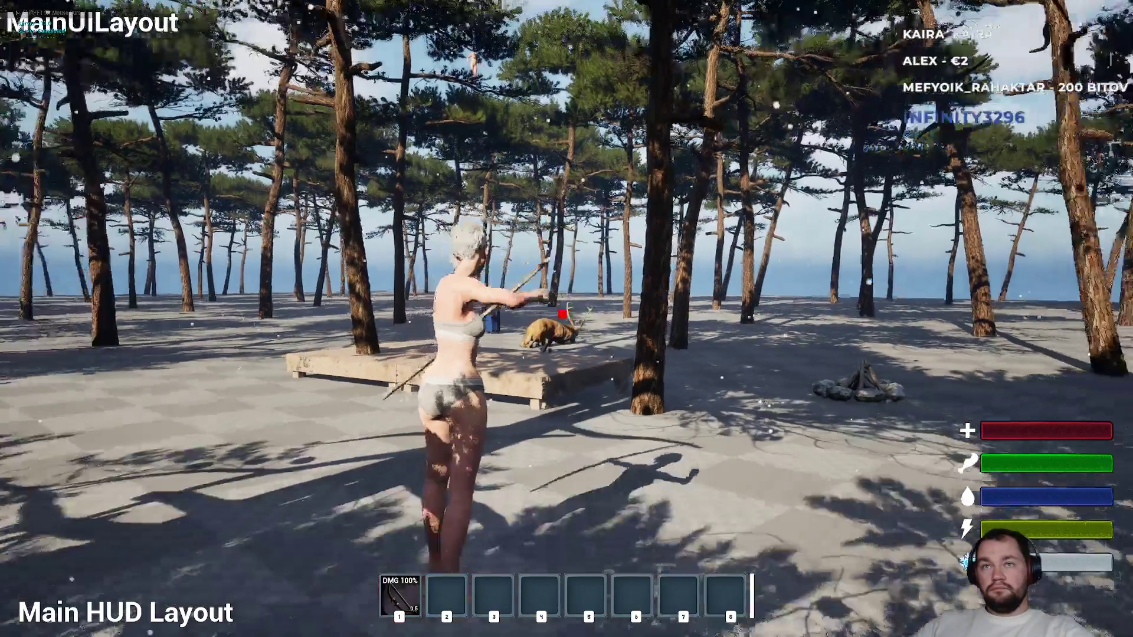
key(w)
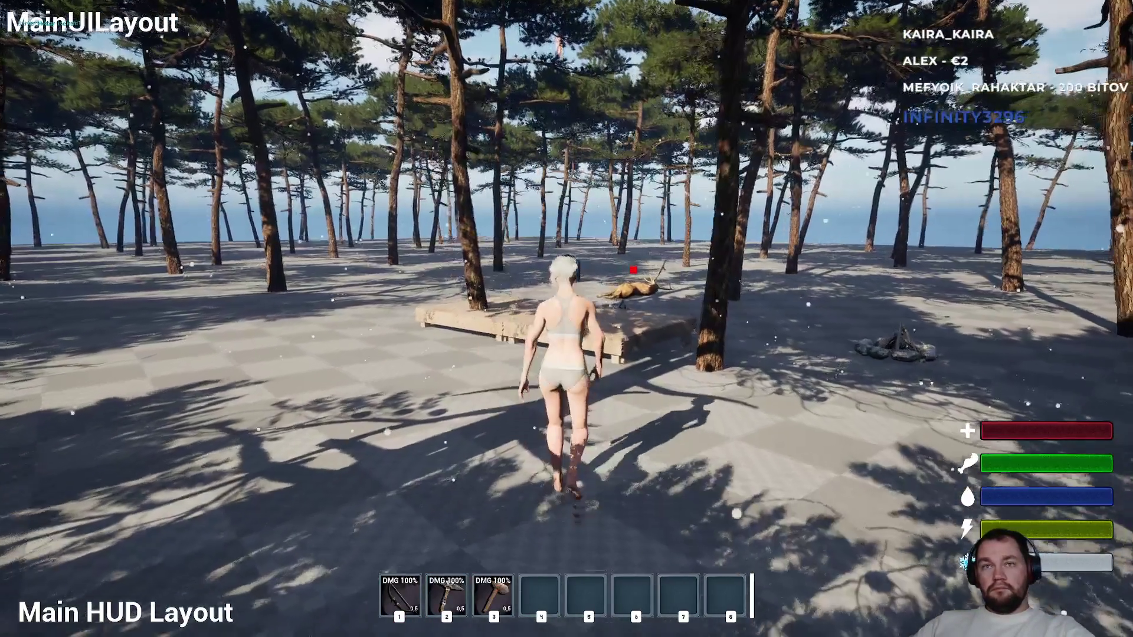
key(space)
key(w)
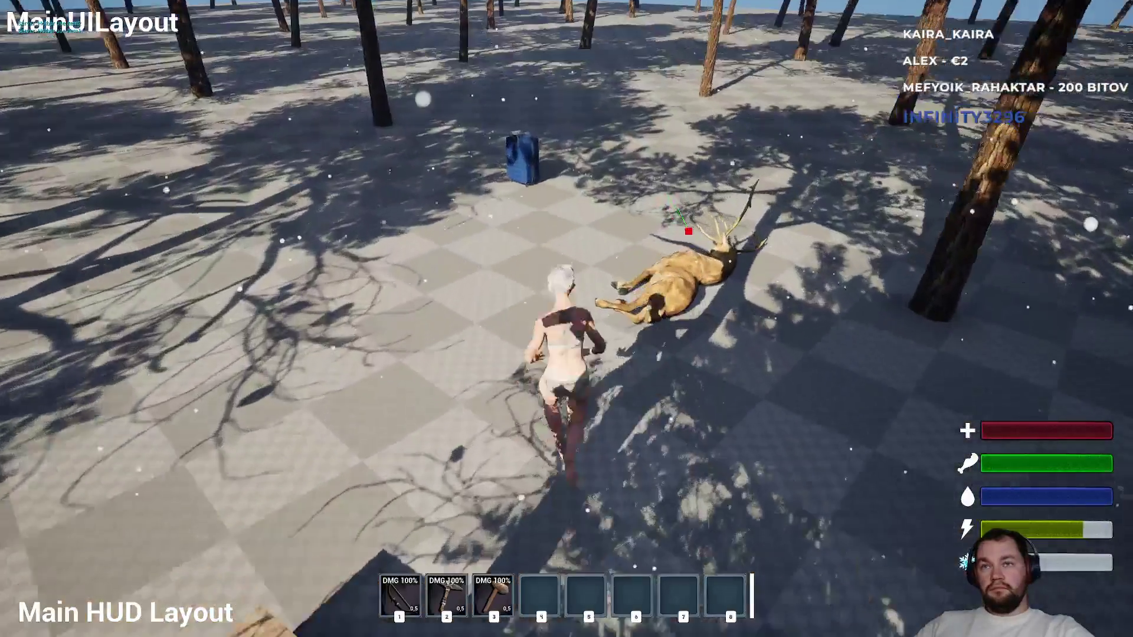
key(3)
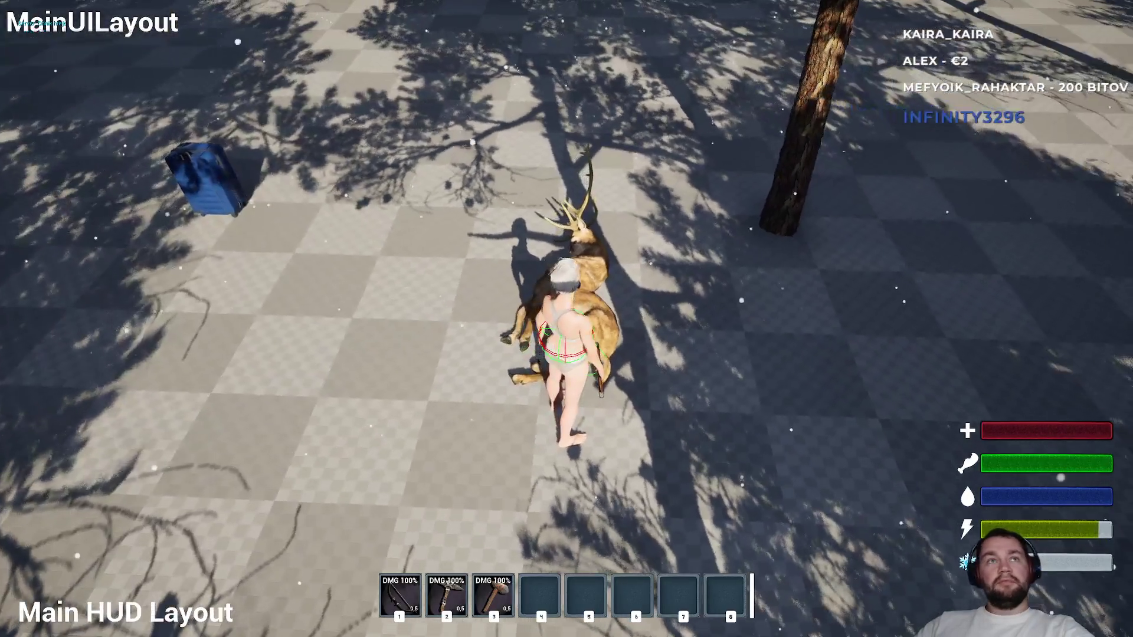
Chop the deer corpse seven times until it despawns, then open the inventory.
click(567, 318)
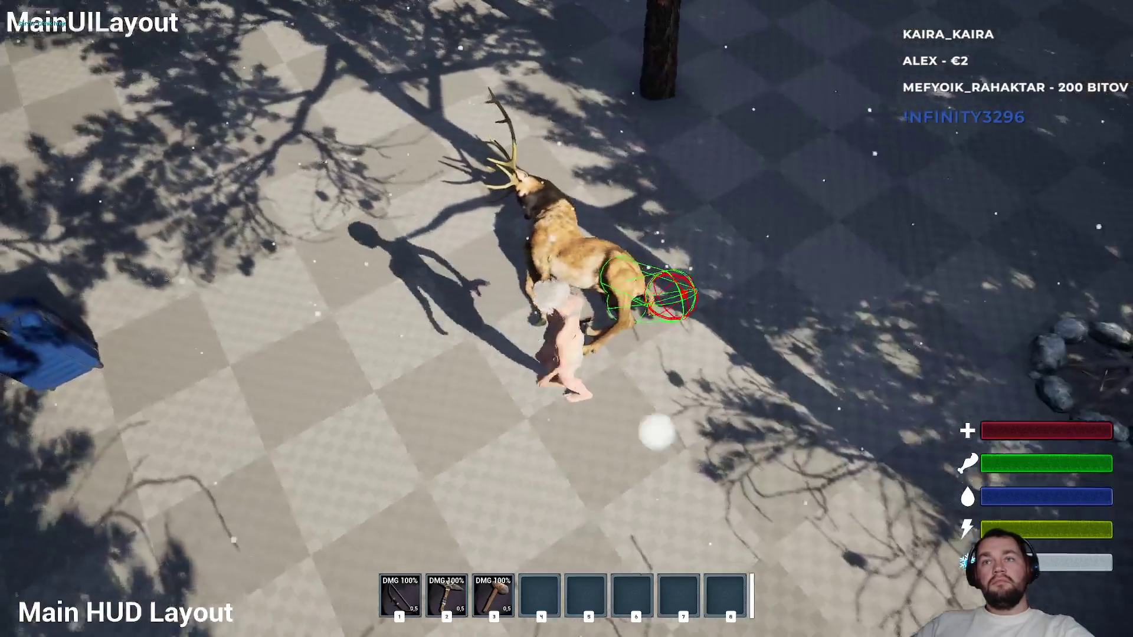
click(566, 319)
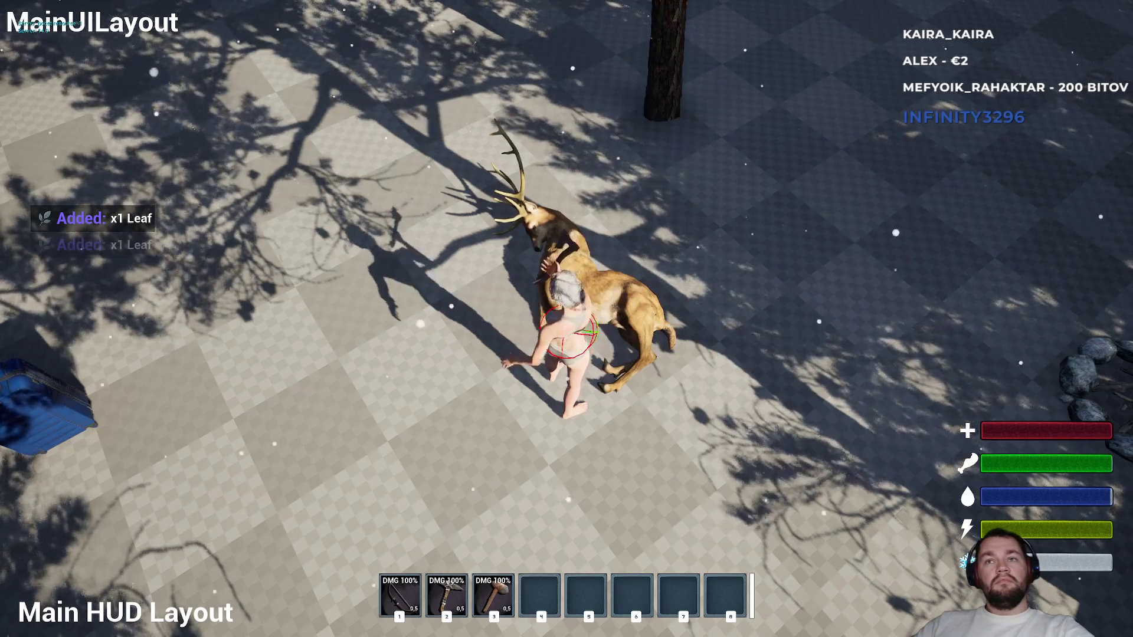
click(566, 319)
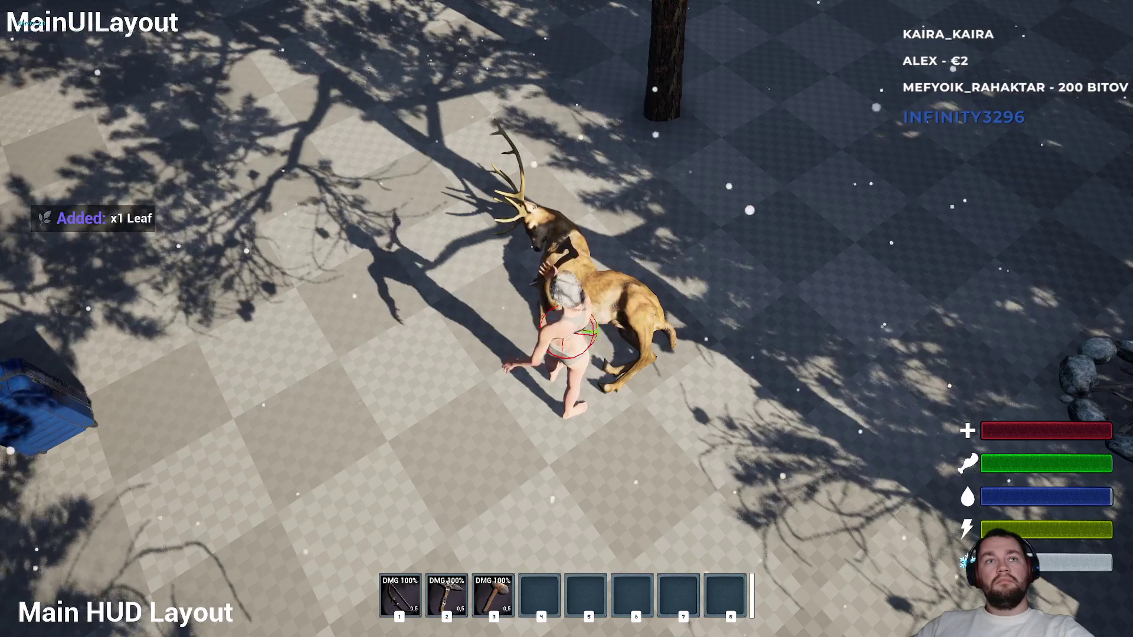
click(566, 319)
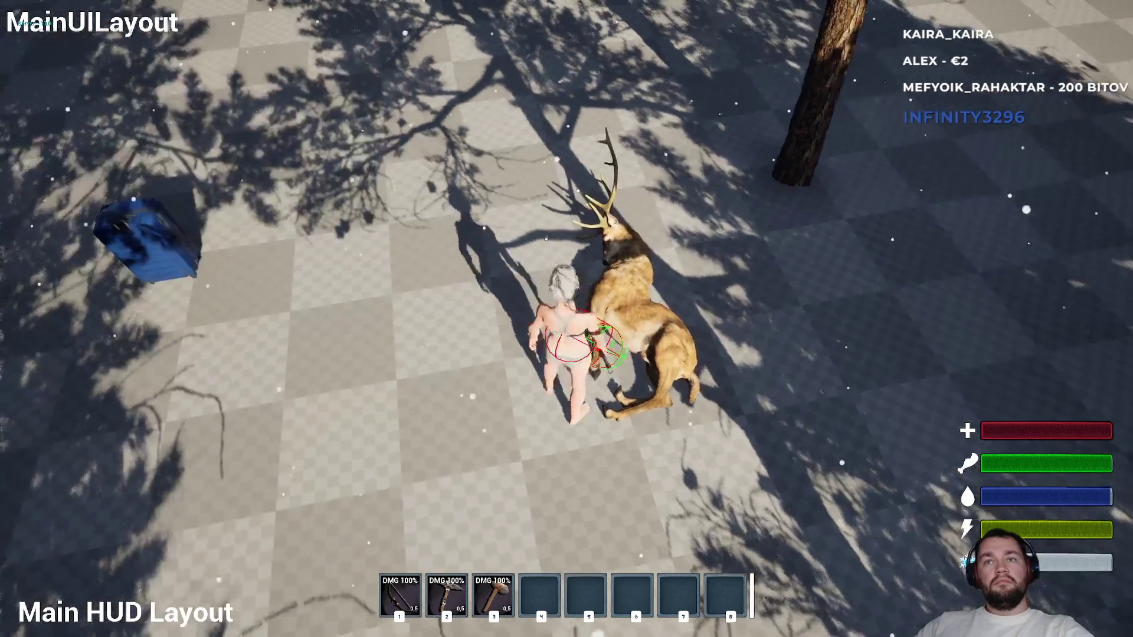
click(567, 319)
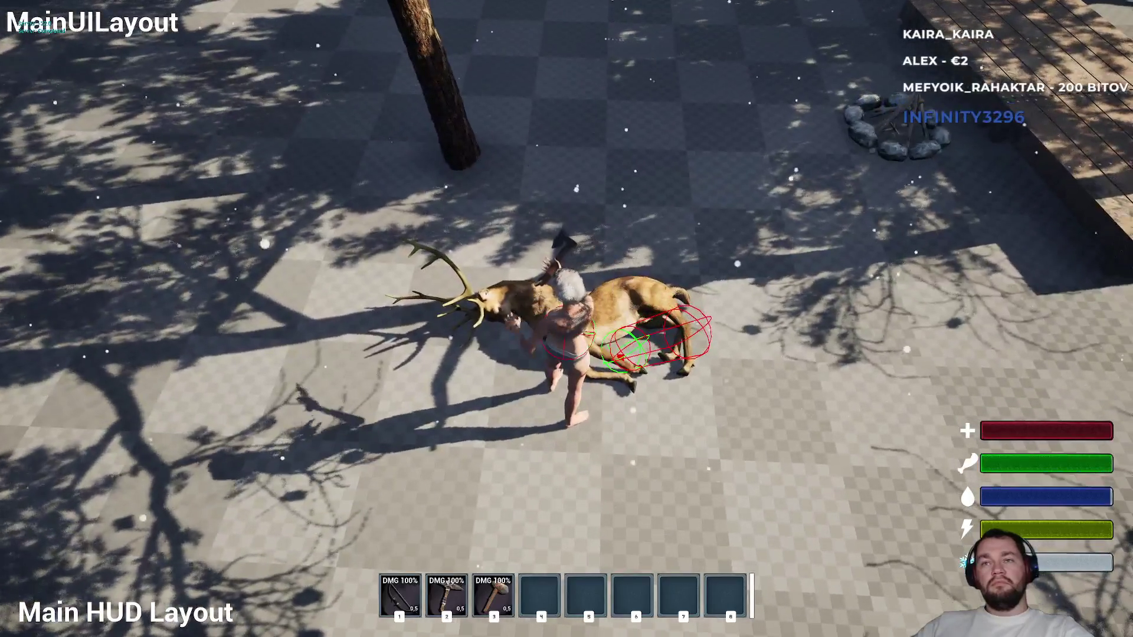
click(566, 319)
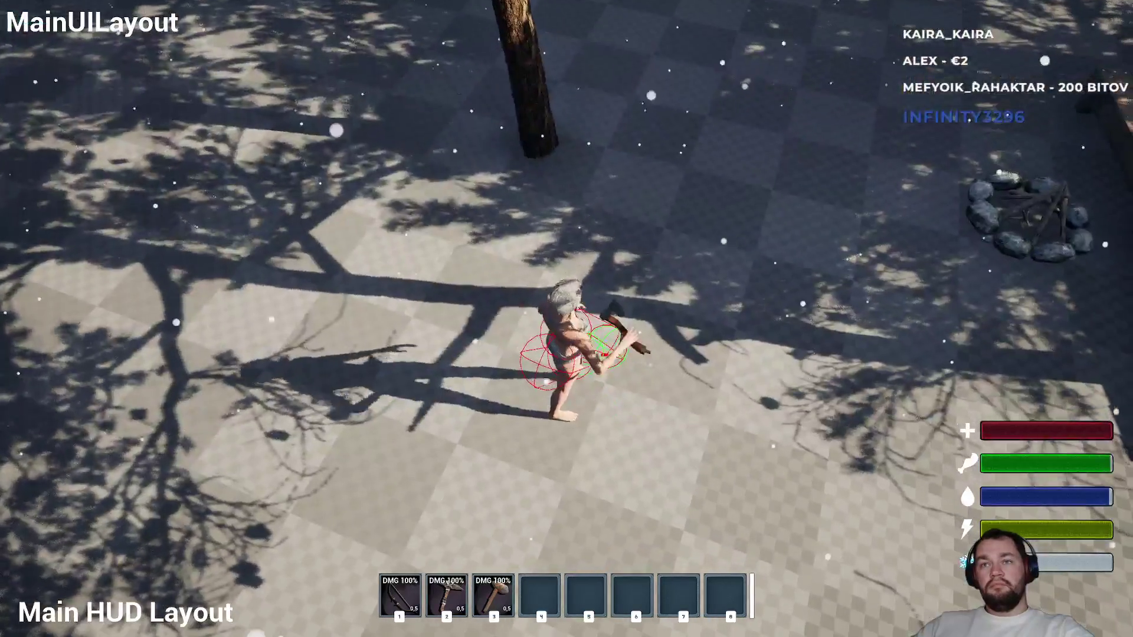
click(566, 319)
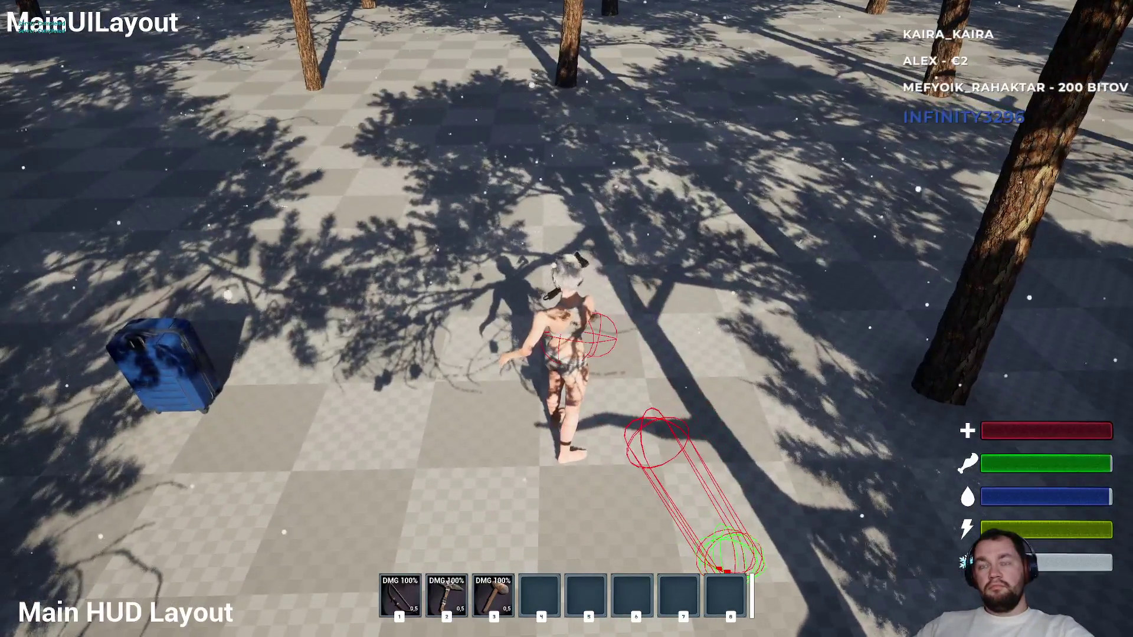
key(i)
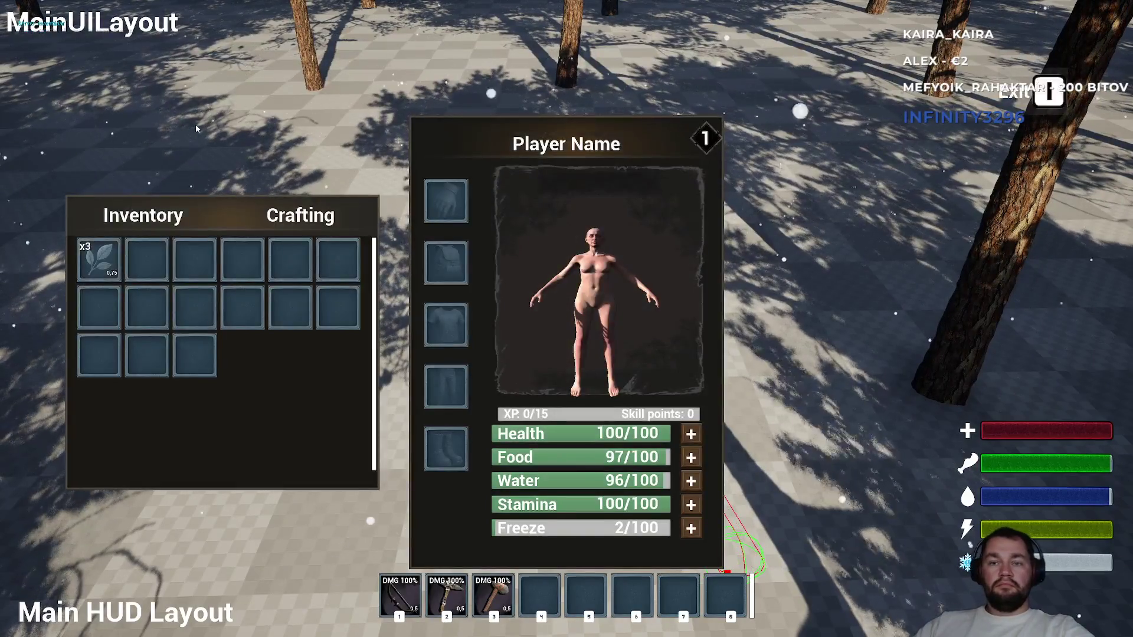
Drop the x3 Leaf stack and pick it back up, confirming it returns to the inventory.
right_click(118, 272)
click(119, 274)
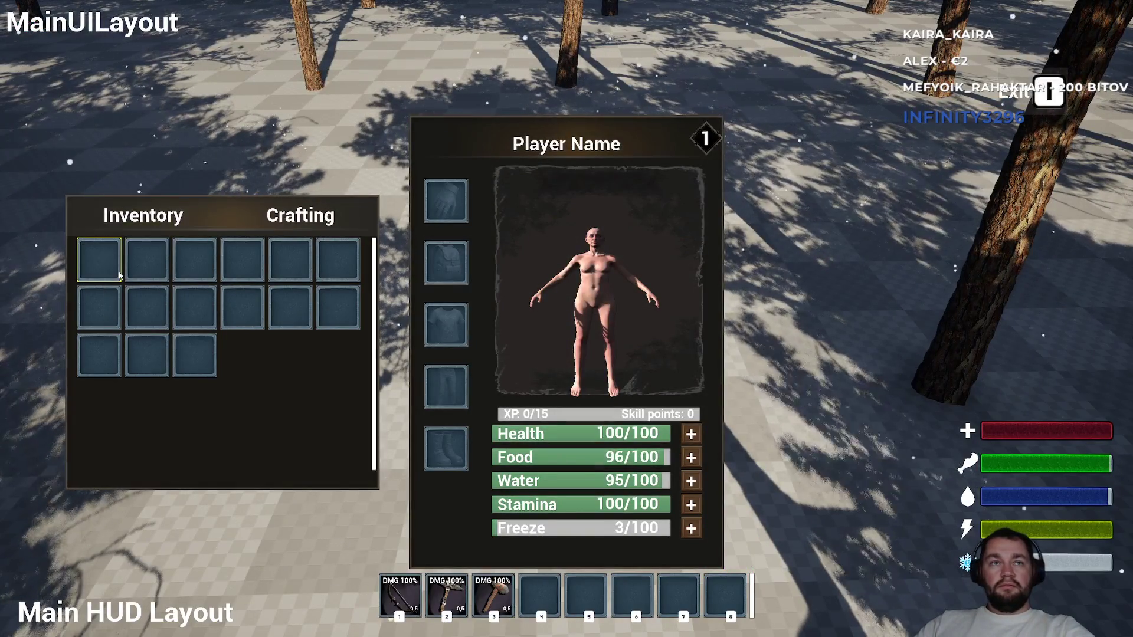
key(i)
key(e)
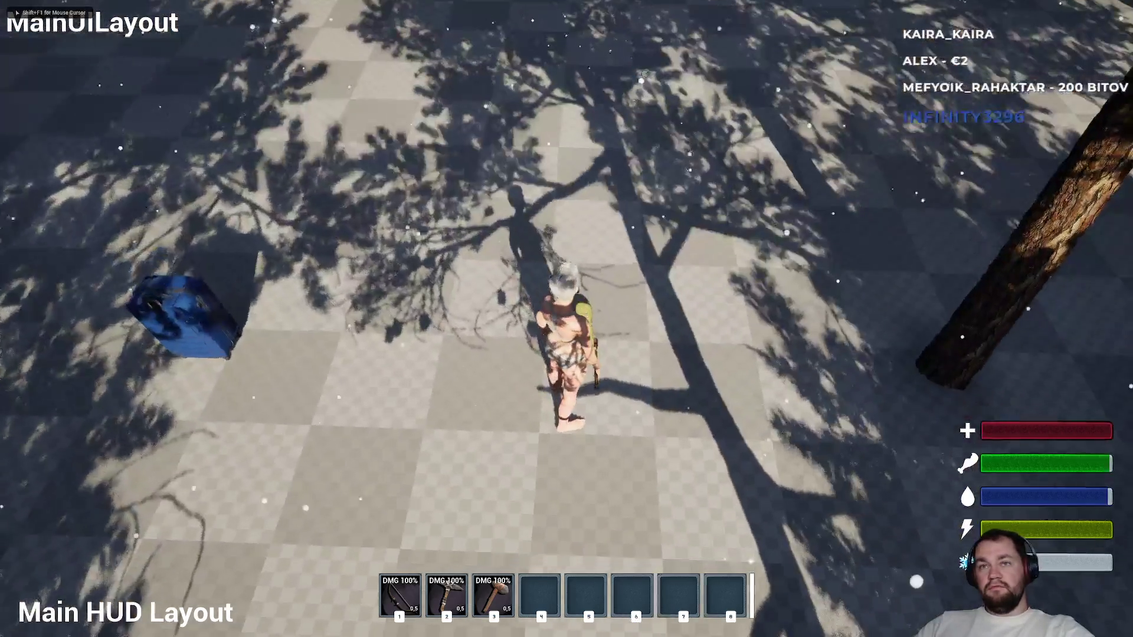
key(i)
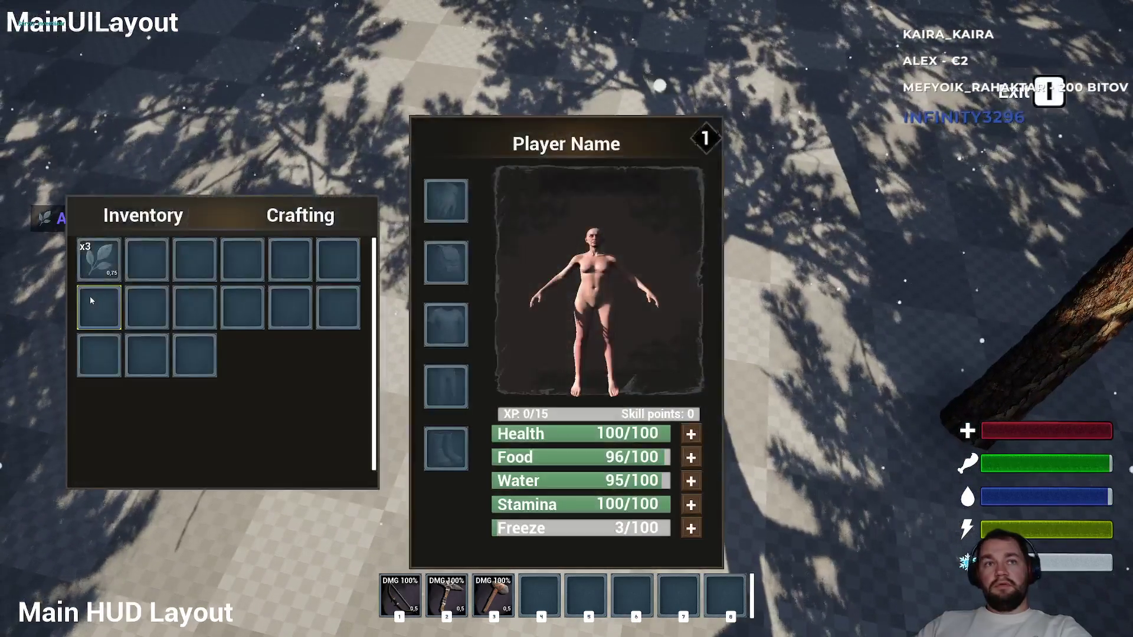
key(i)
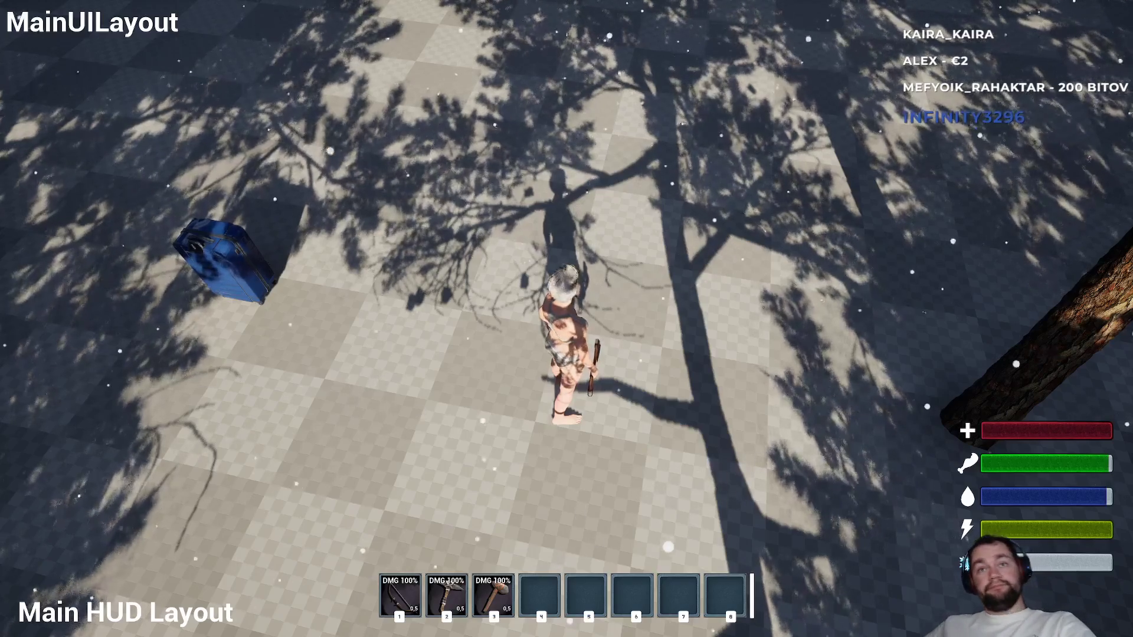
Run through the pine forest and toggle the inventory and character panels several times.
key(w)
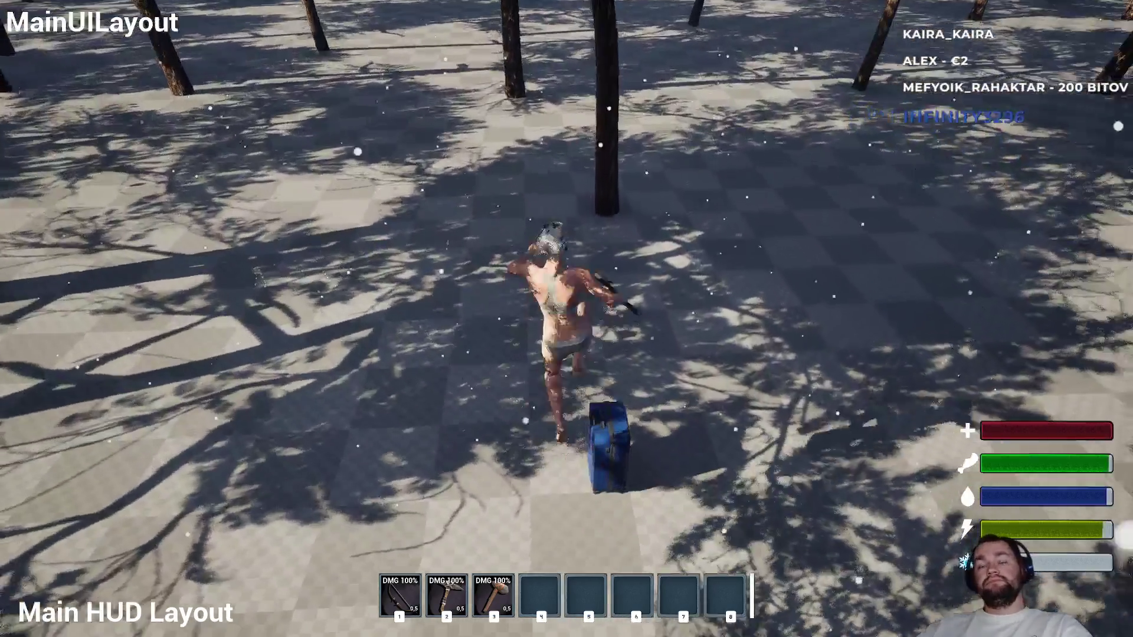
key(w)
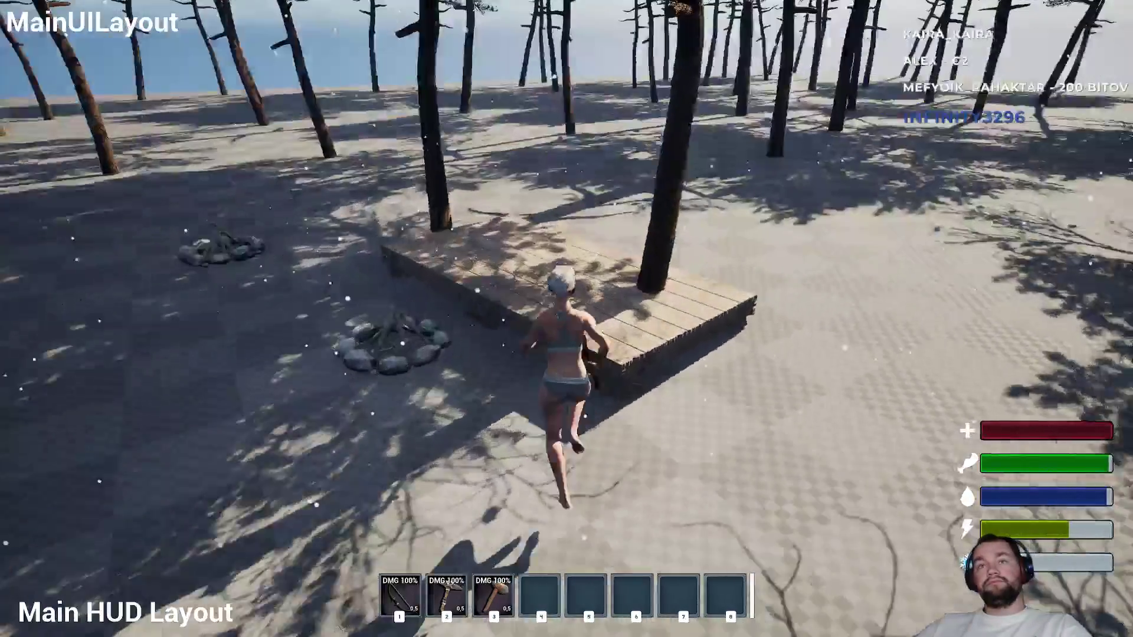
key(w)
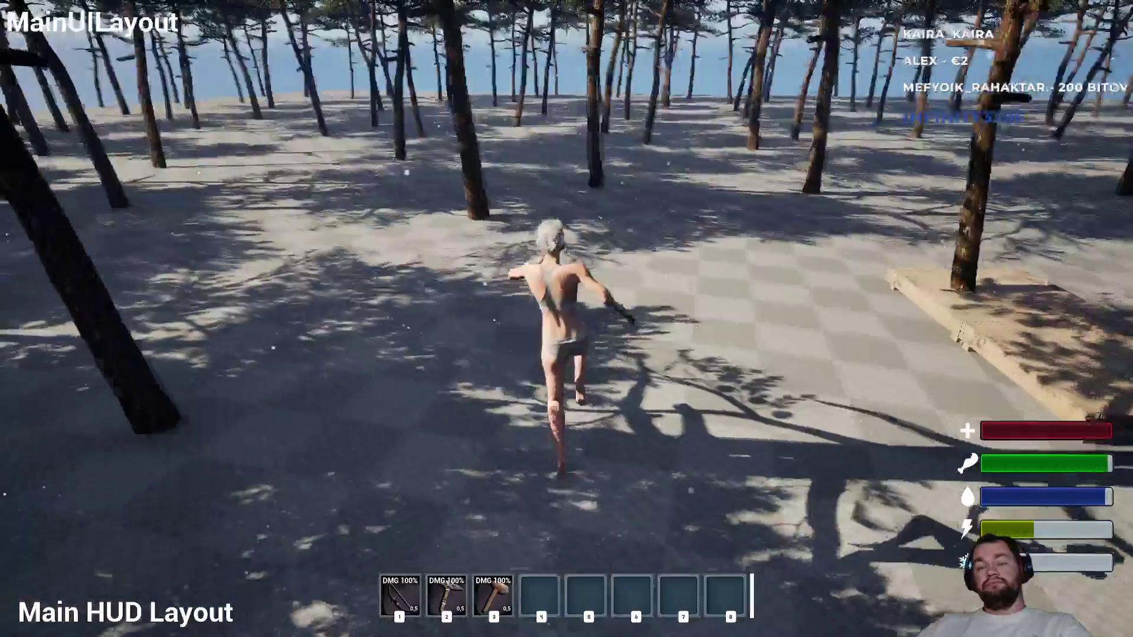
key(w)
key(Tab)
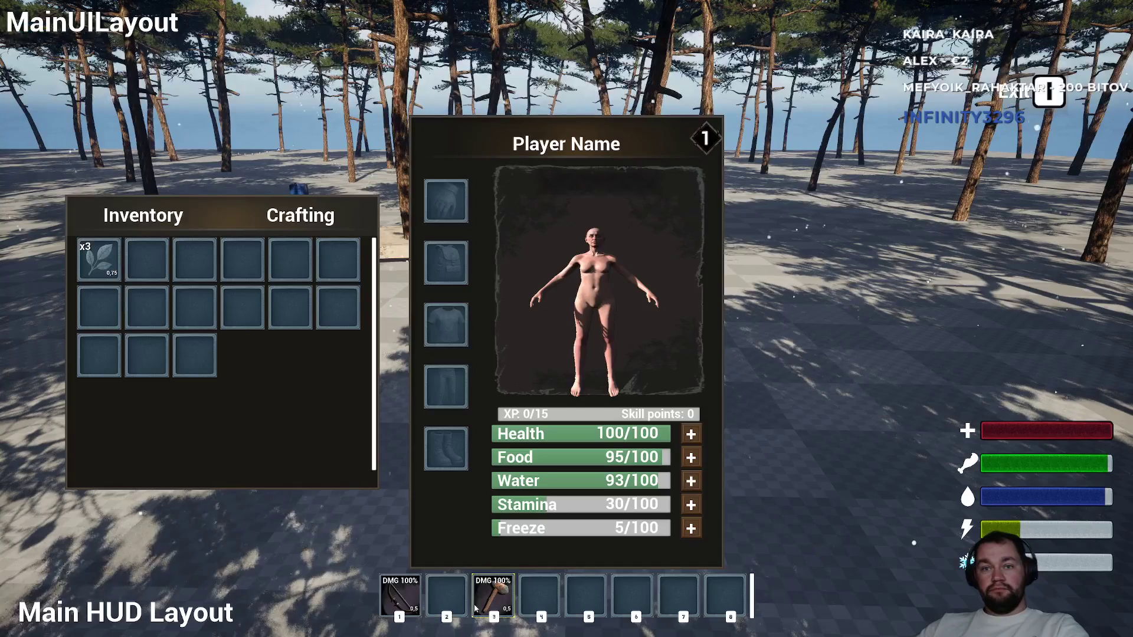
key(Tab)
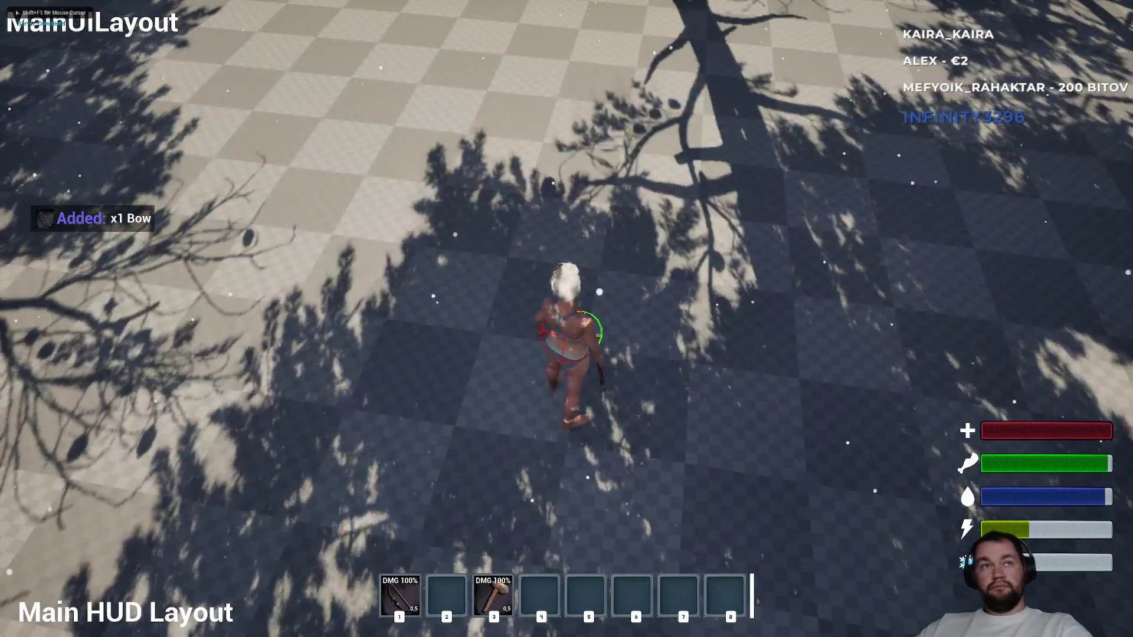
key(Tab)
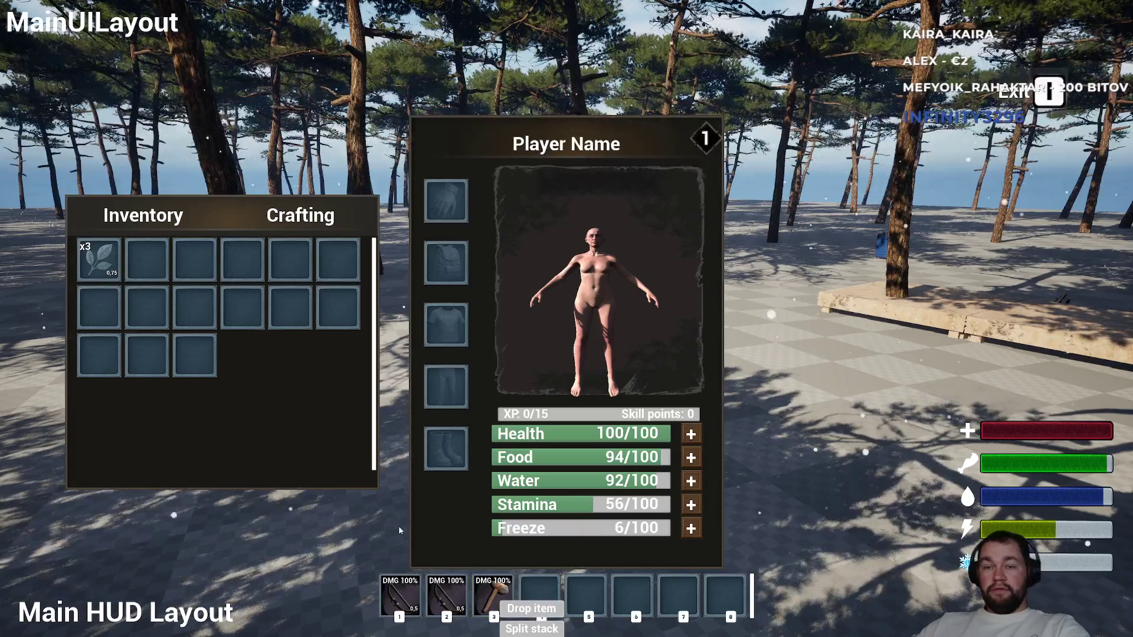
key(Tab)
key(Tab)
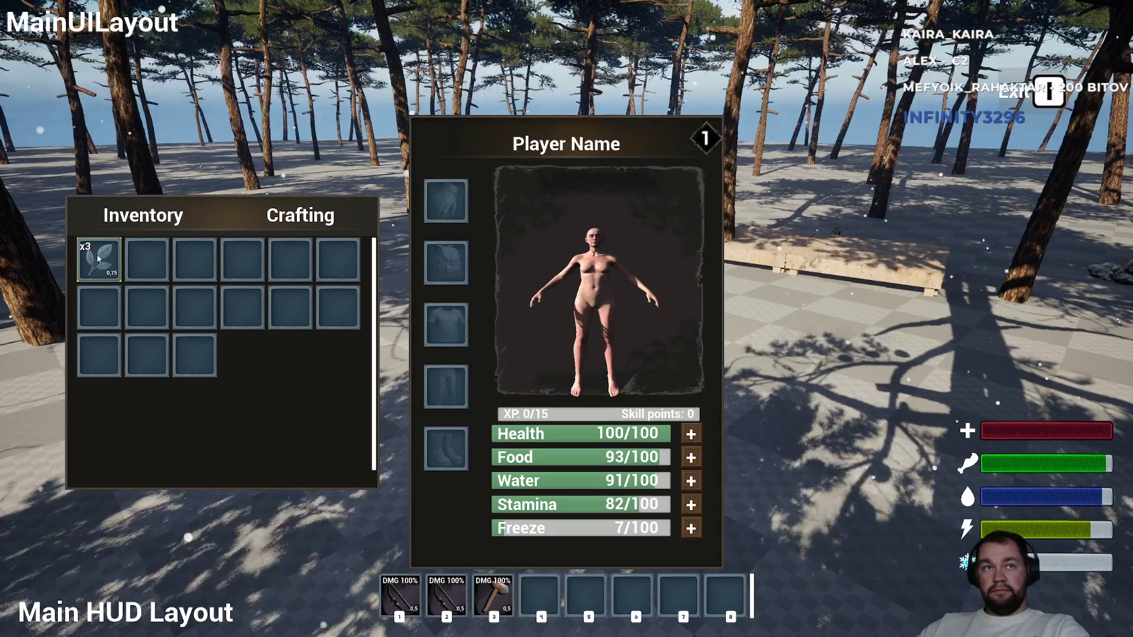
key(Tab)
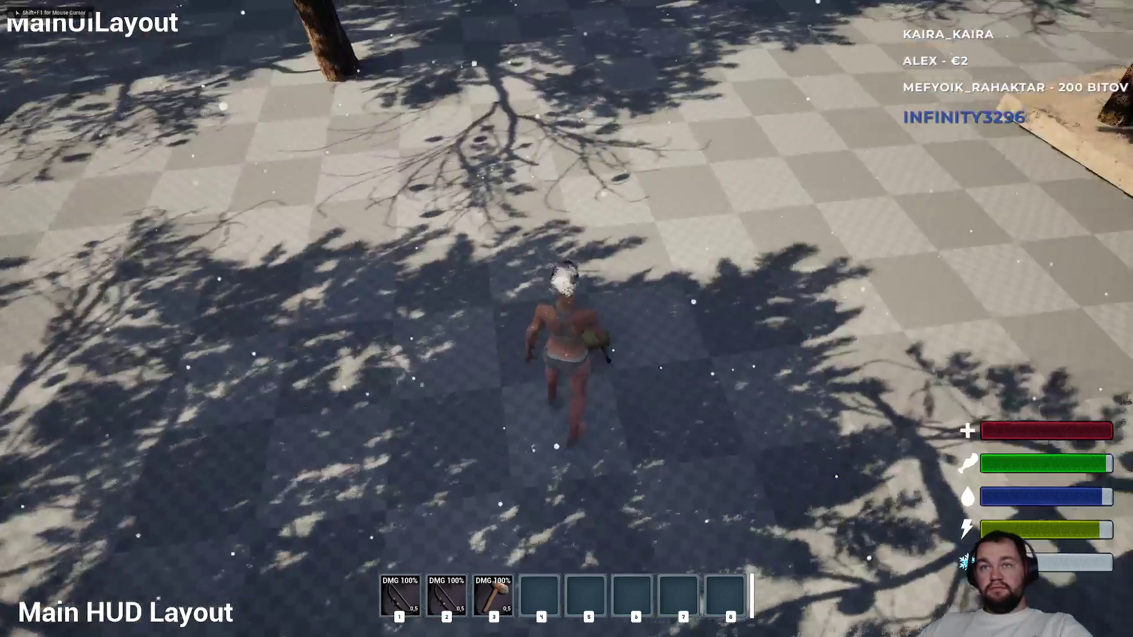
key(Tab)
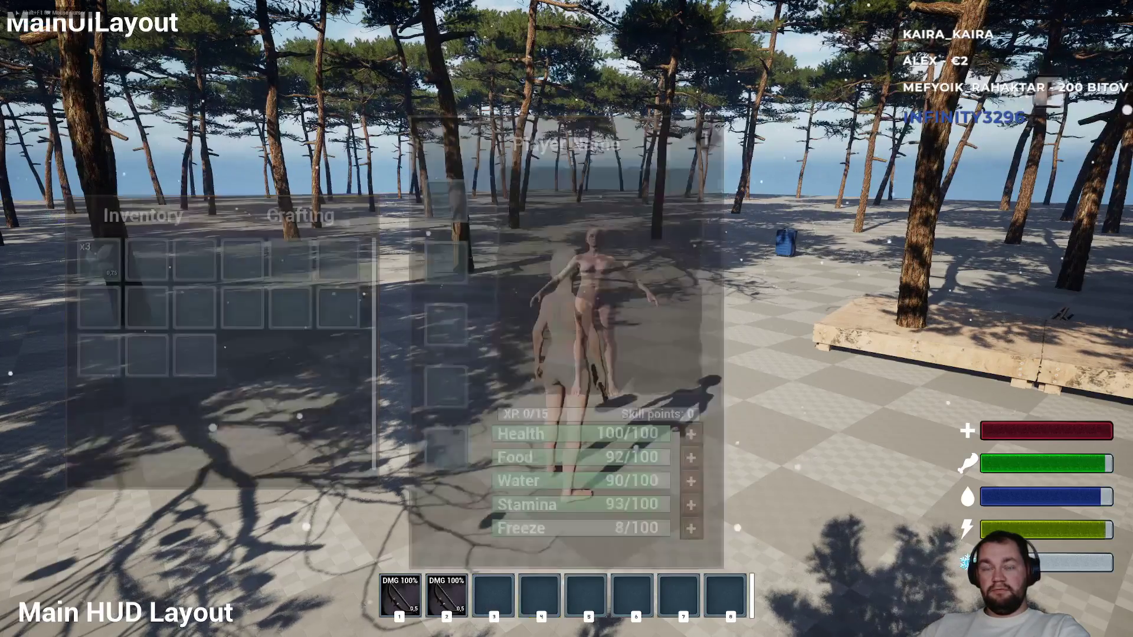
key(Tab)
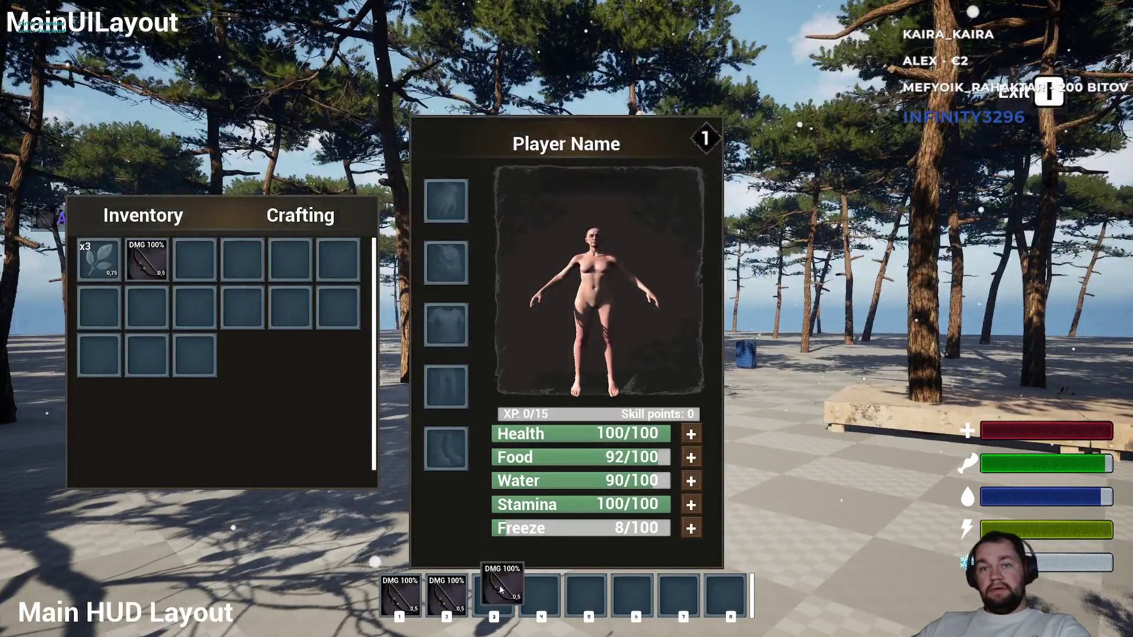
Run into the trees with the bow drawn, then exit fullscreen and stop the playtest.
key(w)
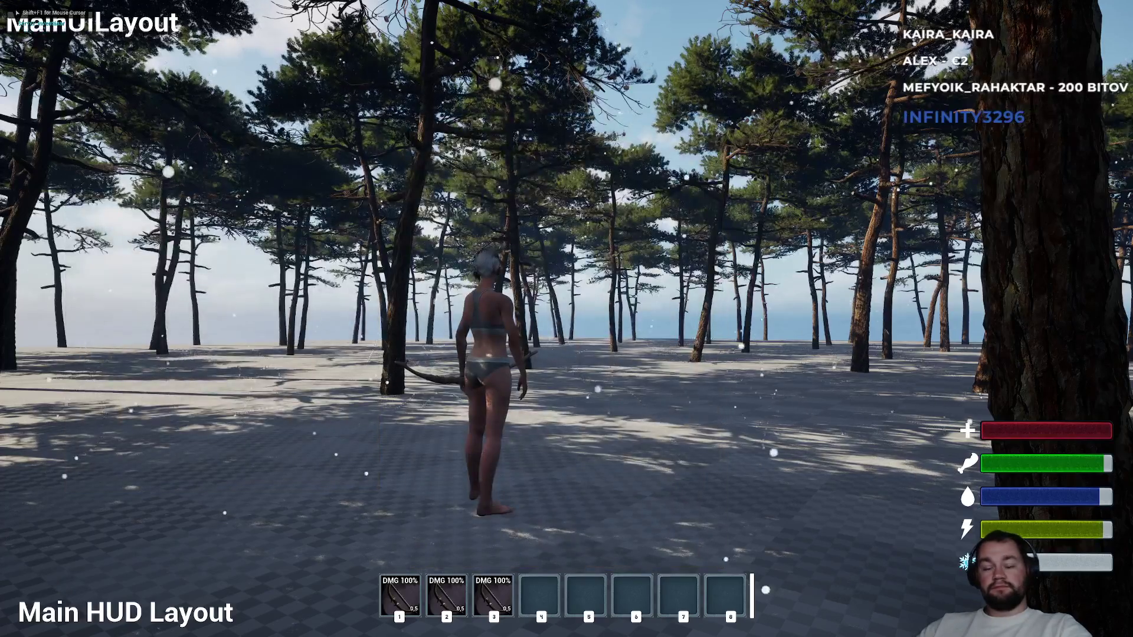
key(1)
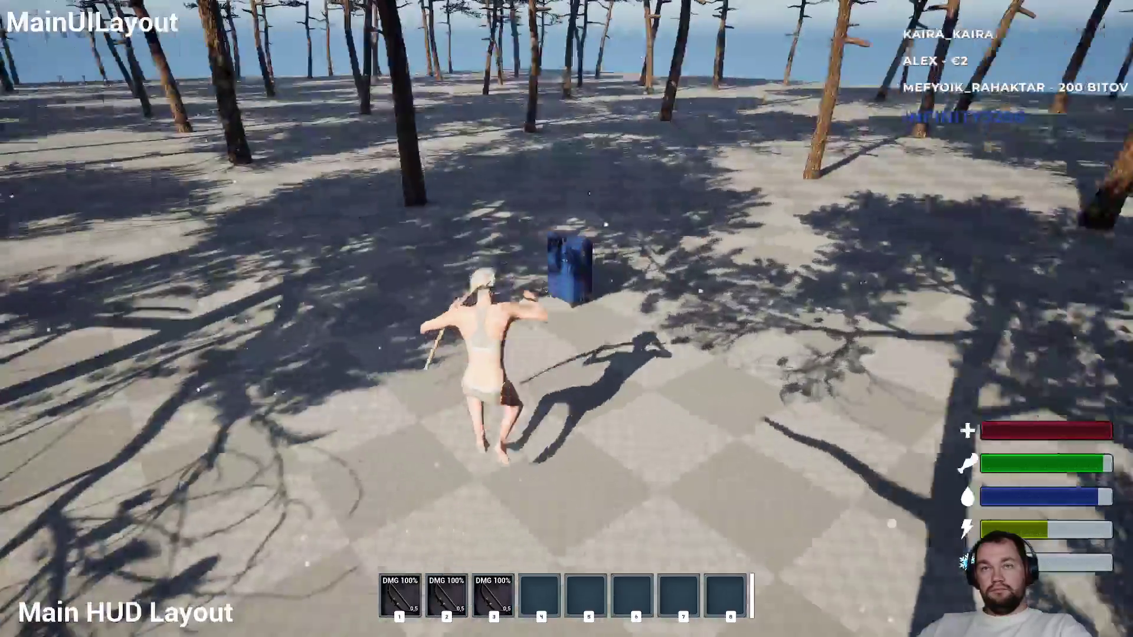
key(e)
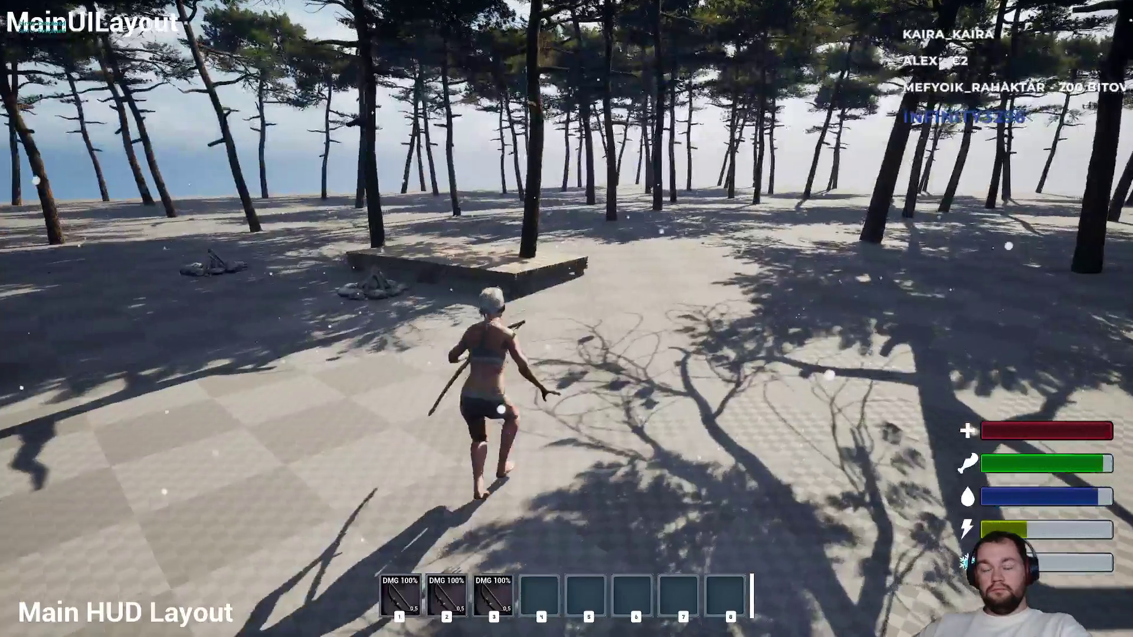
key(F11)
key(Escape)
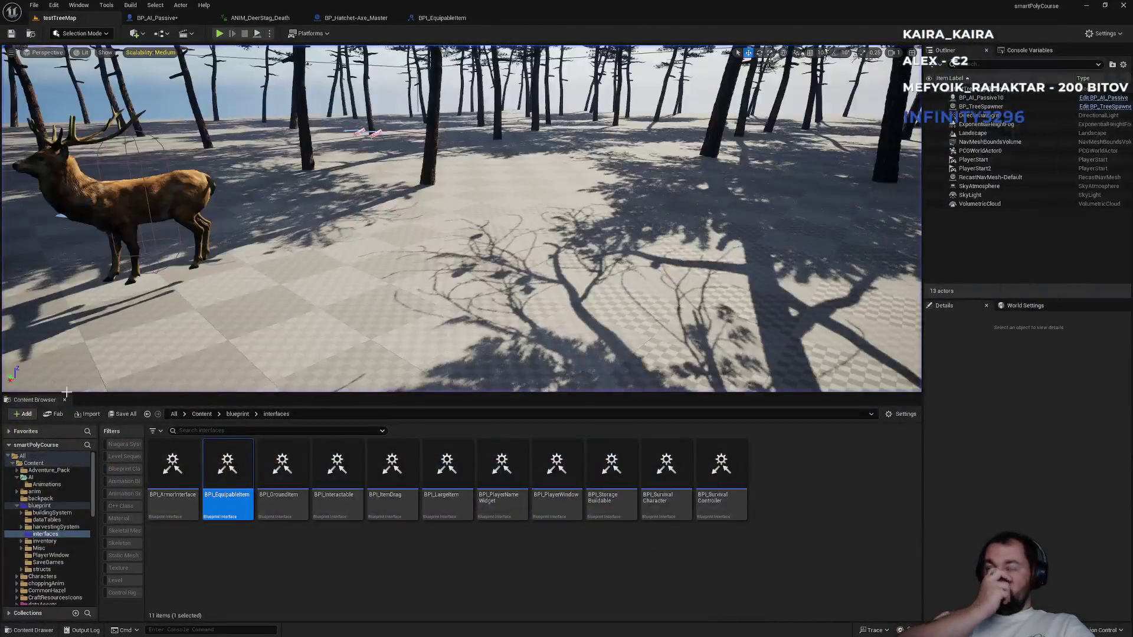
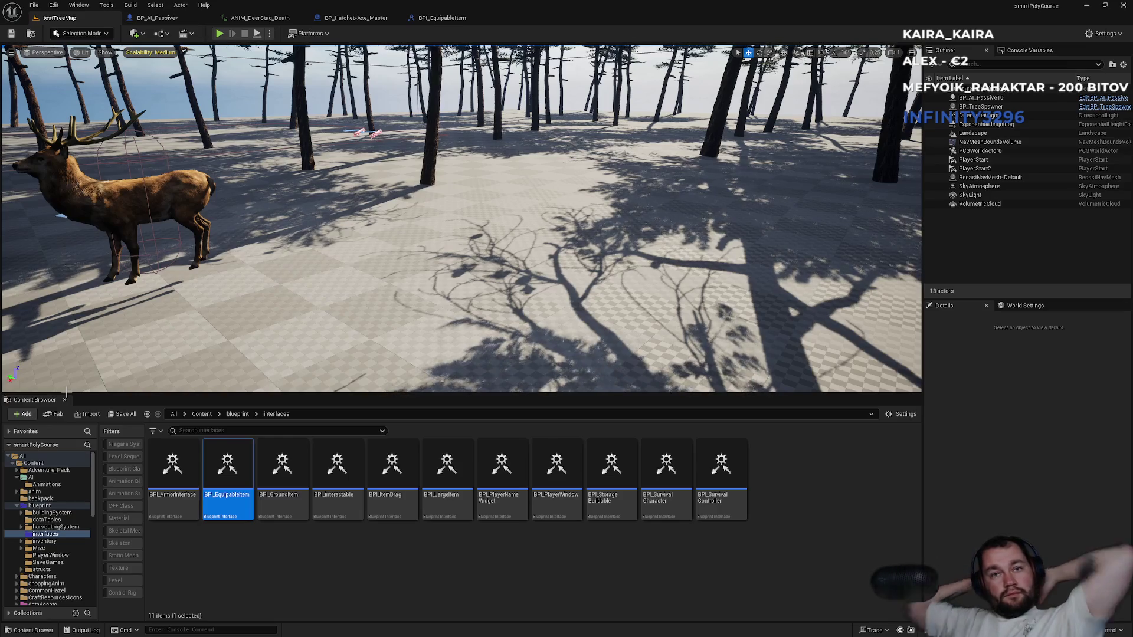
Show the top-level Content folder and review BP_AI_Passive's corpse harvesting nodes.
click(201, 414)
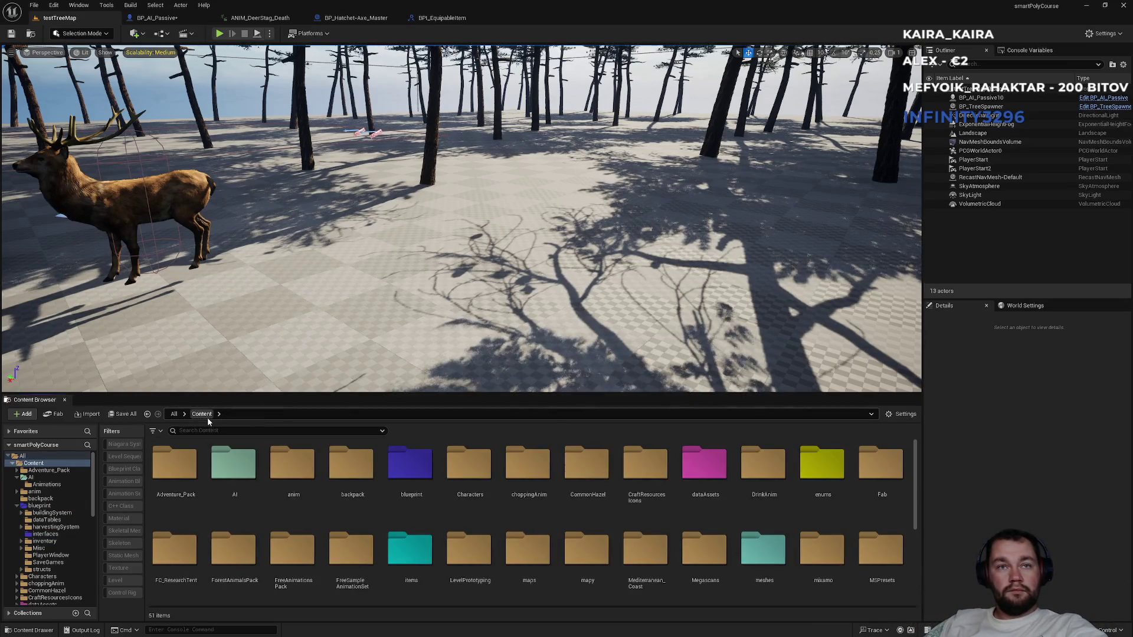
scroll(421, 526, down, 2)
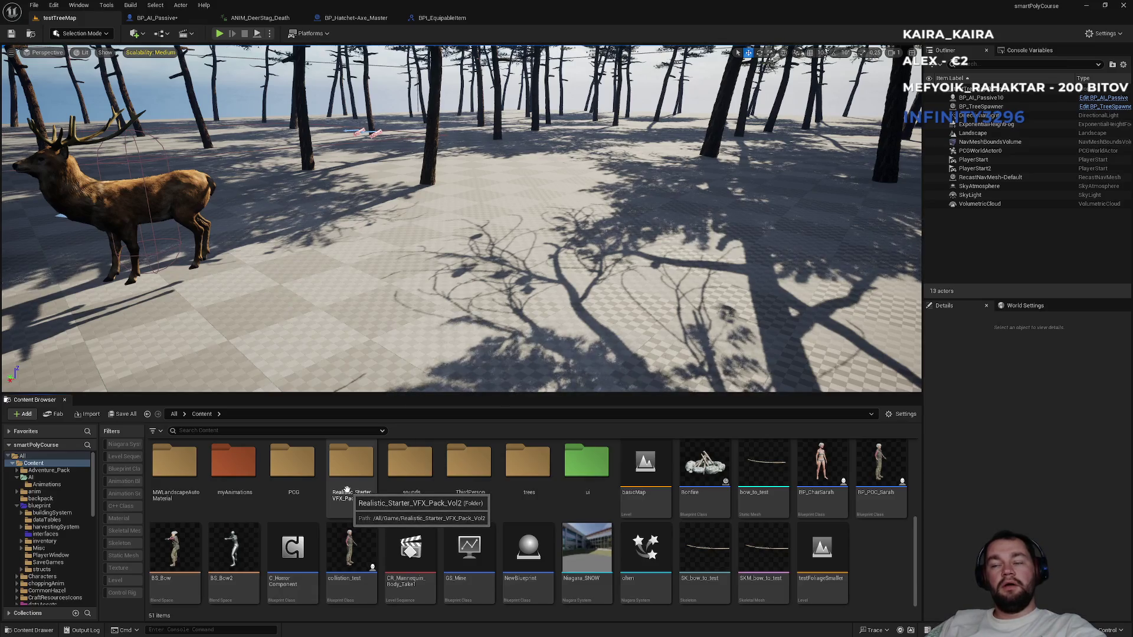
click(175, 22)
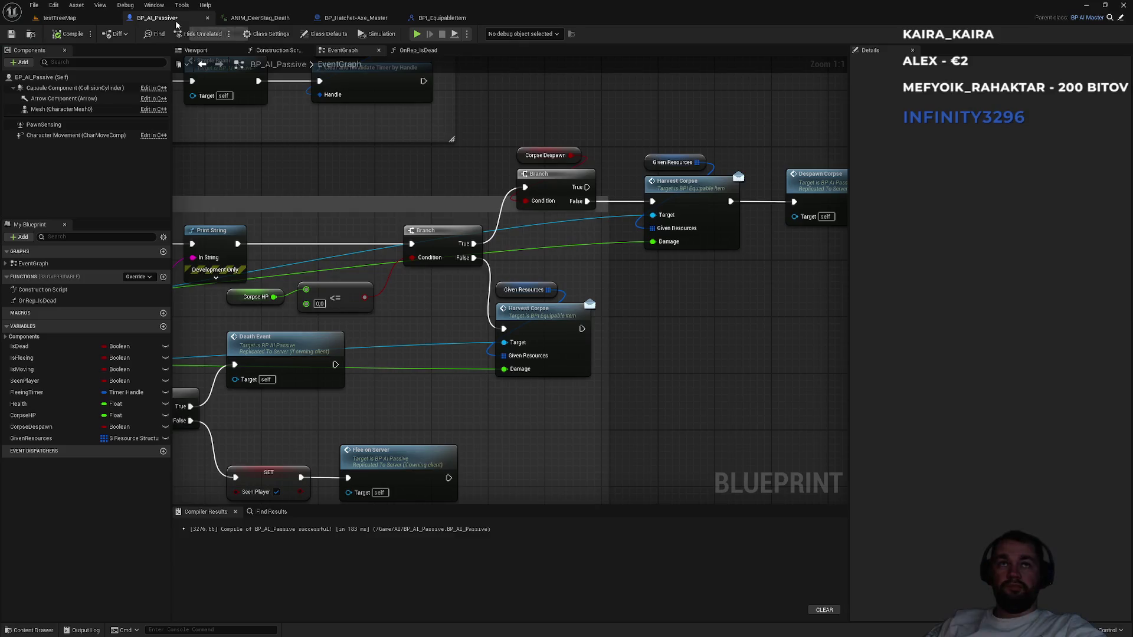
drag(317, 188, 164, 214)
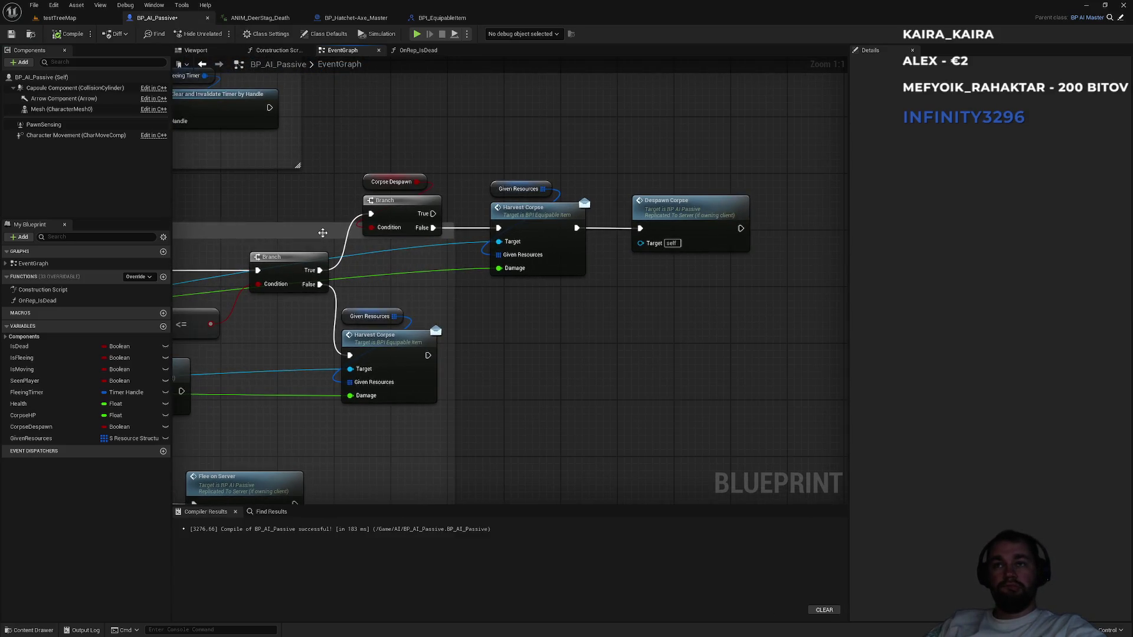
mouse_move(470, 342)
mouse_down()
mouse_move(579, 320)
mouse_move(518, 321)
mouse_move(528, 303)
mouse_move(724, 212)
mouse_up()
Return to the testTreeMap level and focus the Content Browser search field.
click(90, 20)
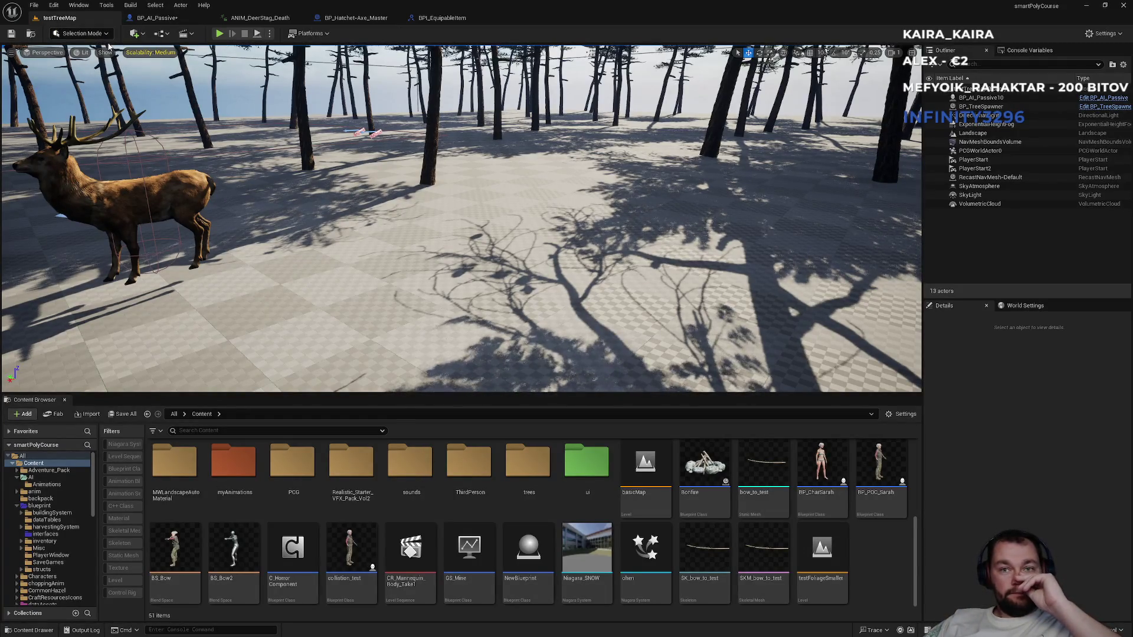
scroll(472, 507, up, 1)
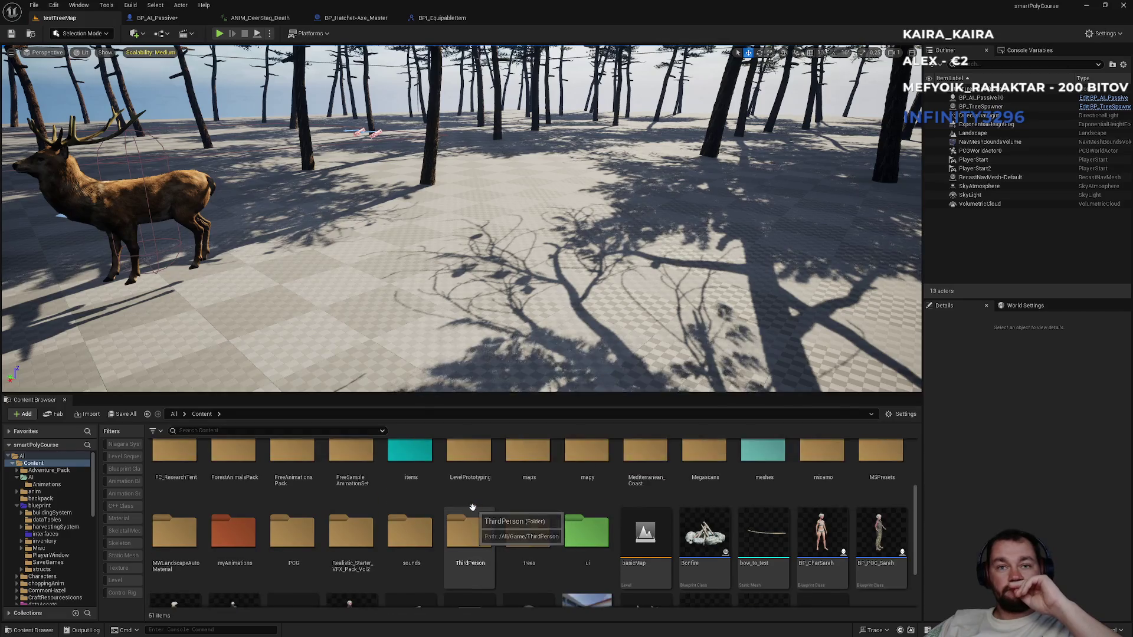
scroll(472, 508, up, 2)
click(234, 431)
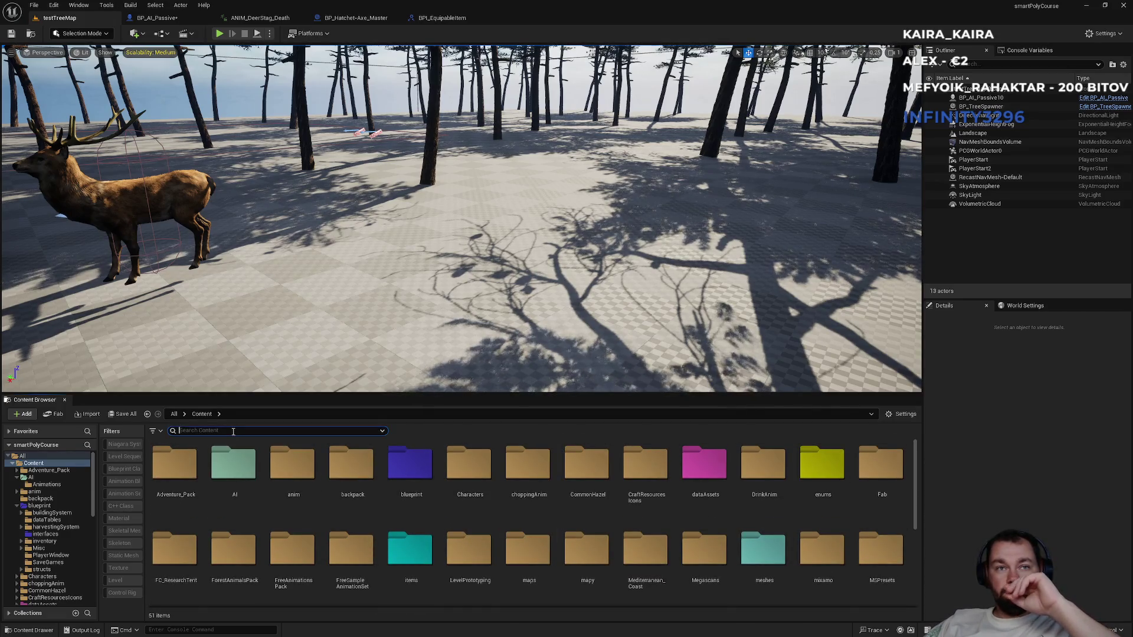
Search 'wood', confirm DA_Wood's Item Type is Resource, and browse to it in resources.
text(Hwood)
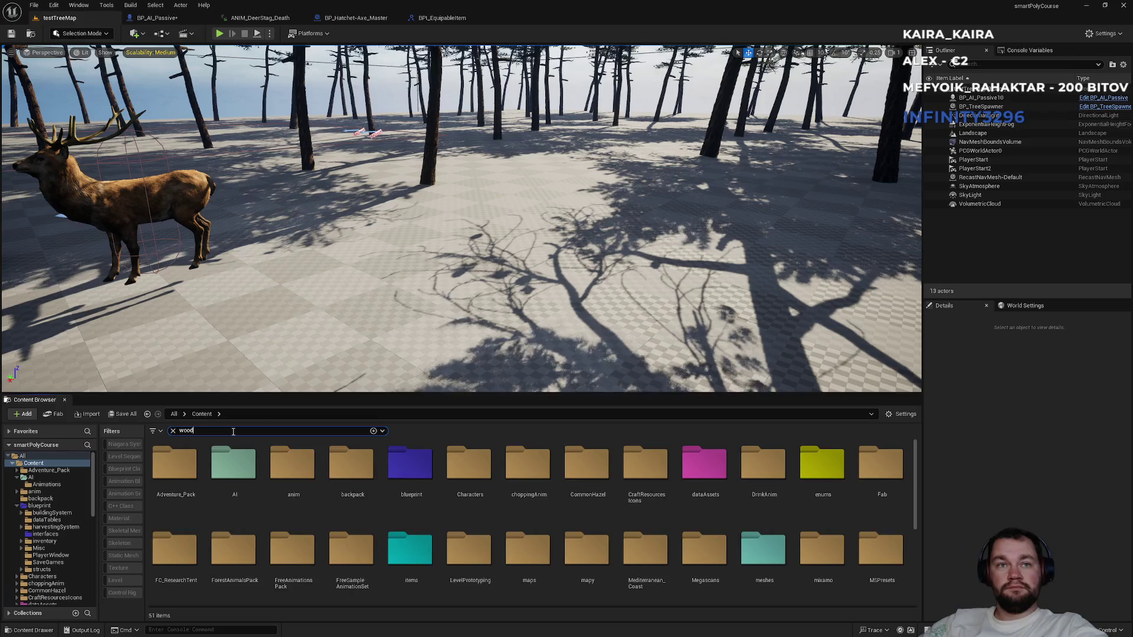
double_click(235, 470)
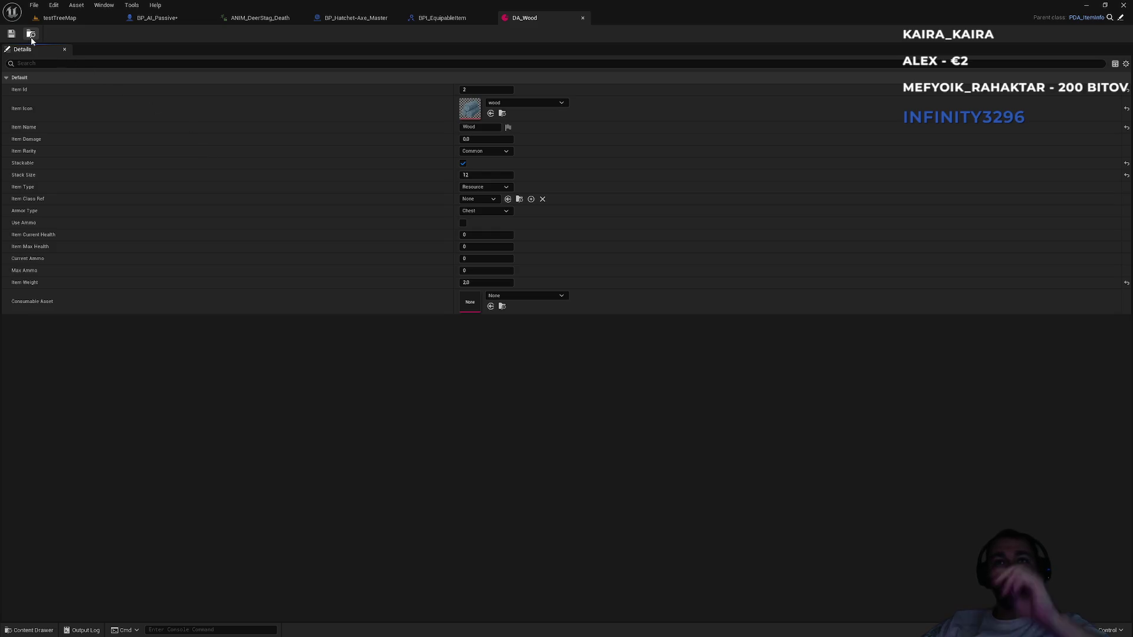
click(475, 188)
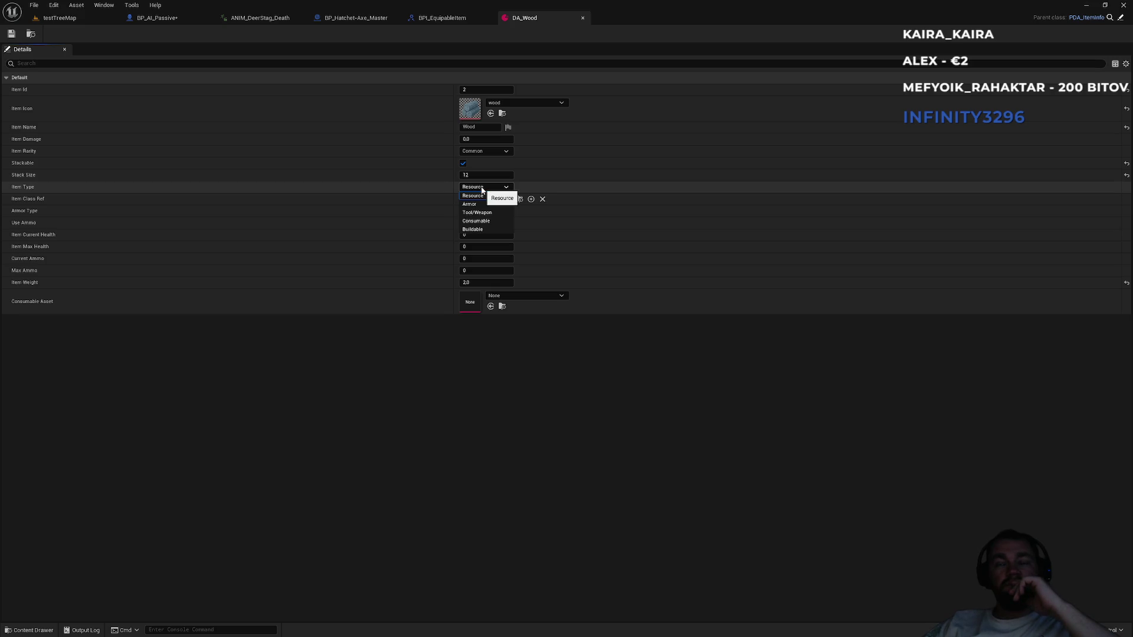
click(482, 190)
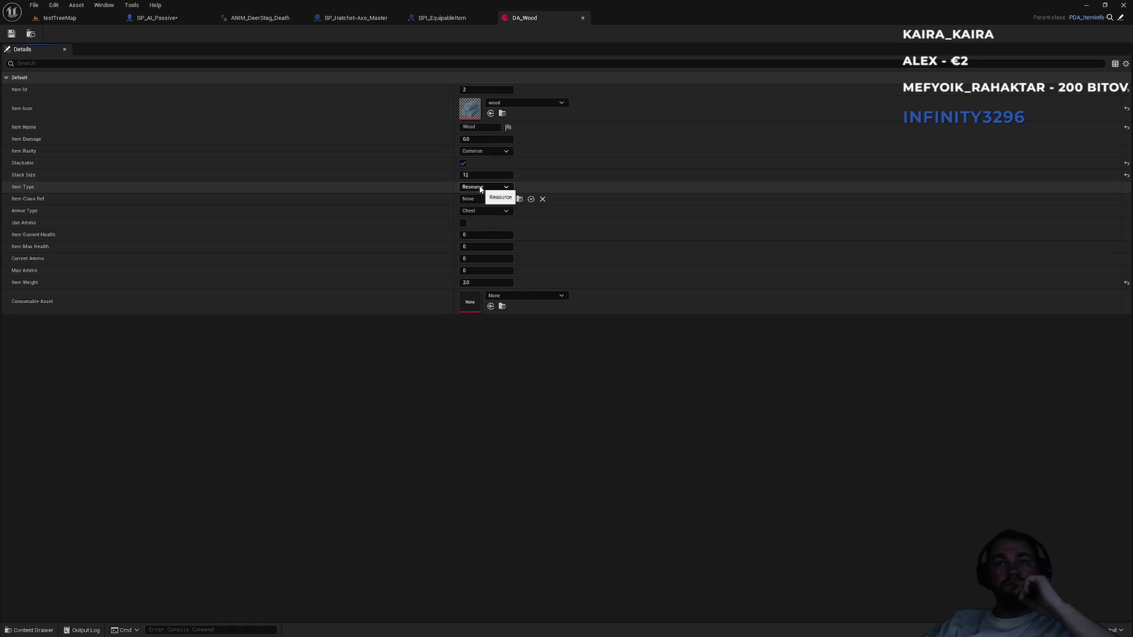
click(32, 33)
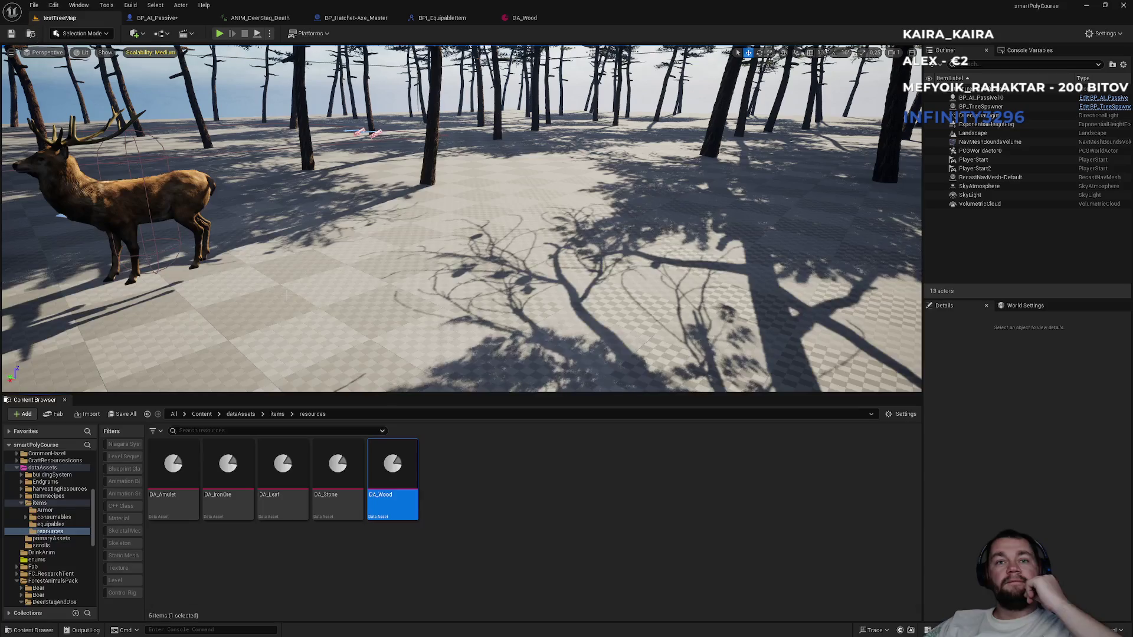
Duplicate DA_Wood, name the copy DA_RawMeat, and open it for editing.
click(416, 536)
click(404, 509)
key(ctrl+d)
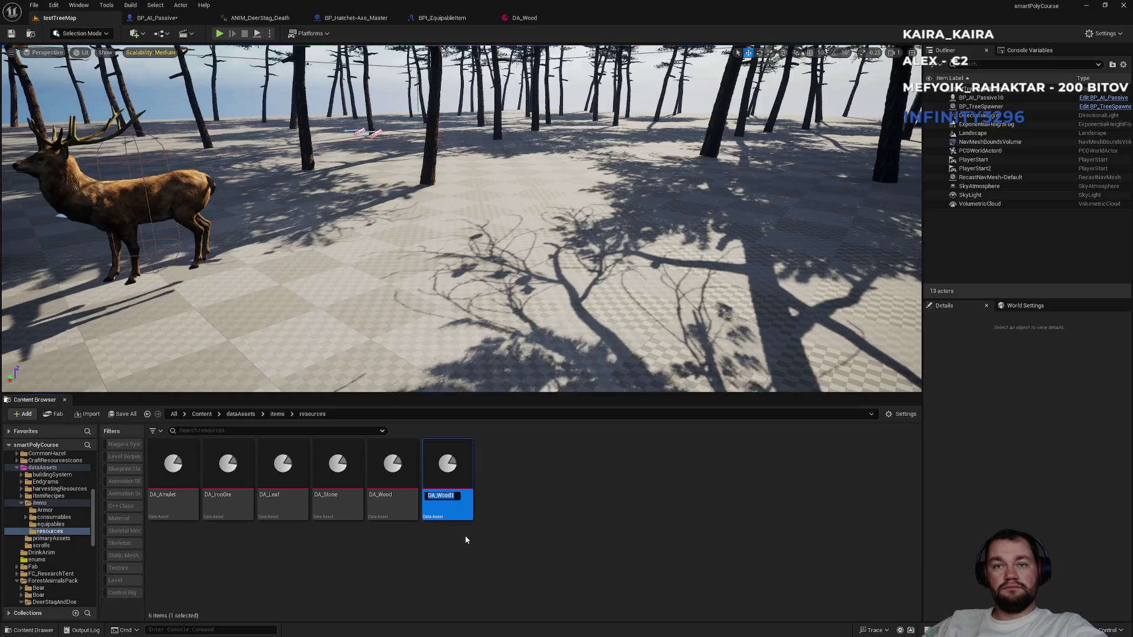
text(Raw)
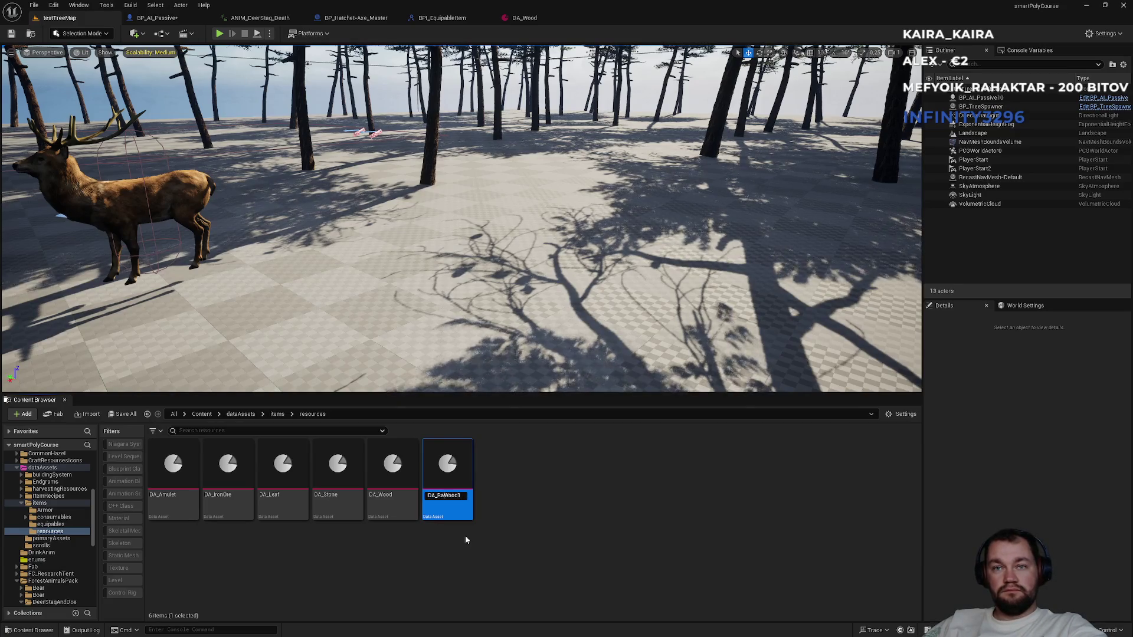
key(Delete)
key(Delete)
key(Delete)
text(Meat)
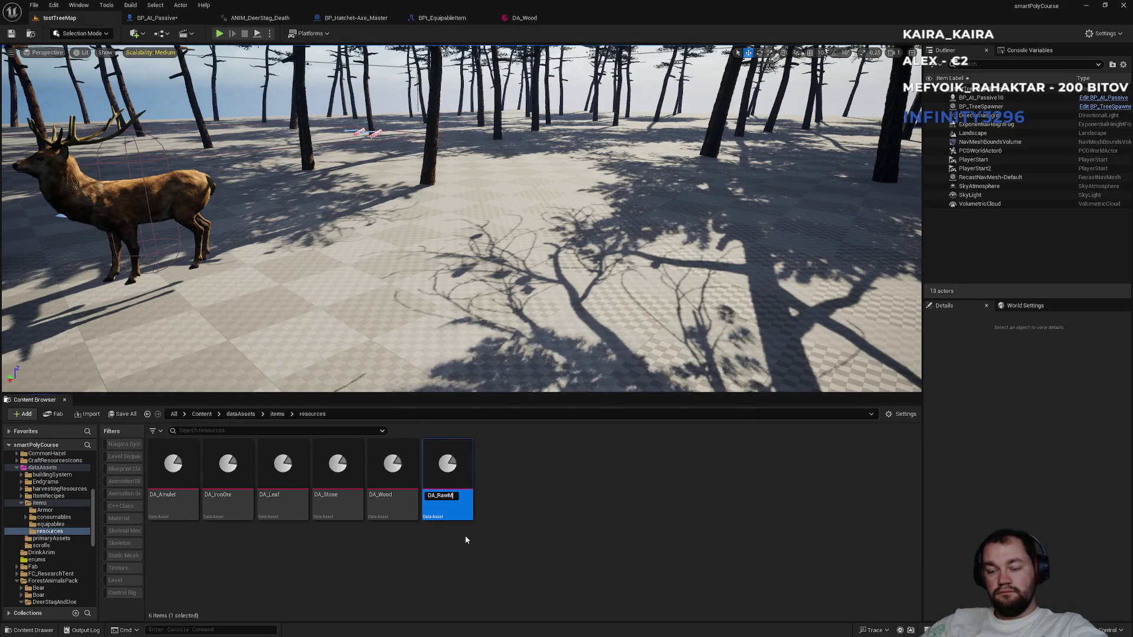
key(Return)
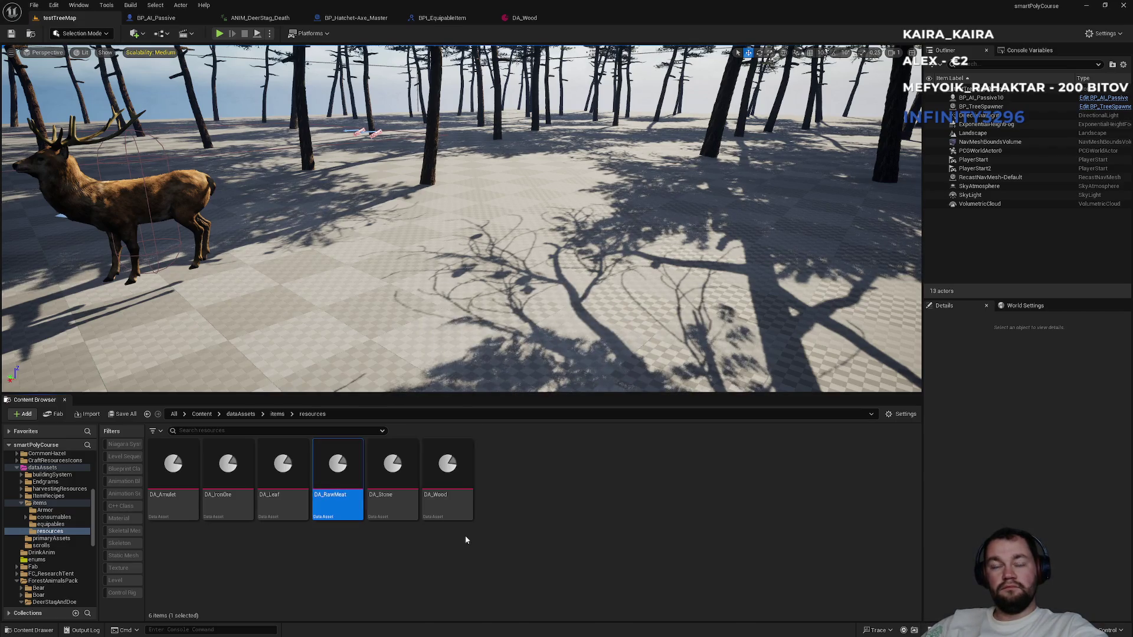
key(Return)
click(521, 104)
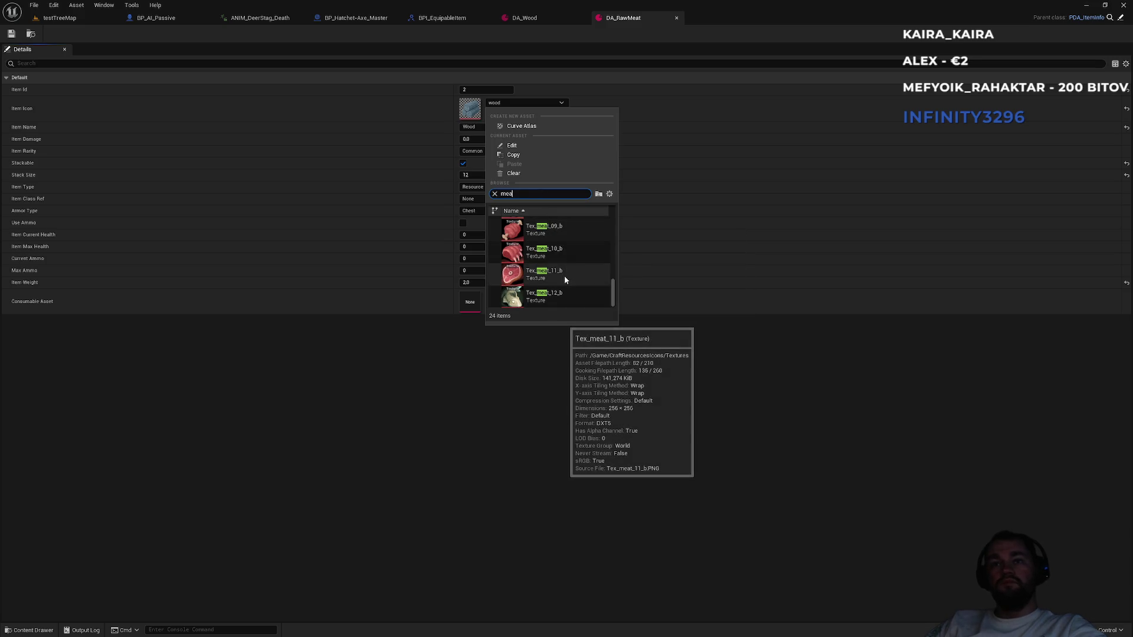
Pick Tex_meat_09_b from the meat textures as DA_RawMeat's item icon.
scroll(568, 277, up, 3)
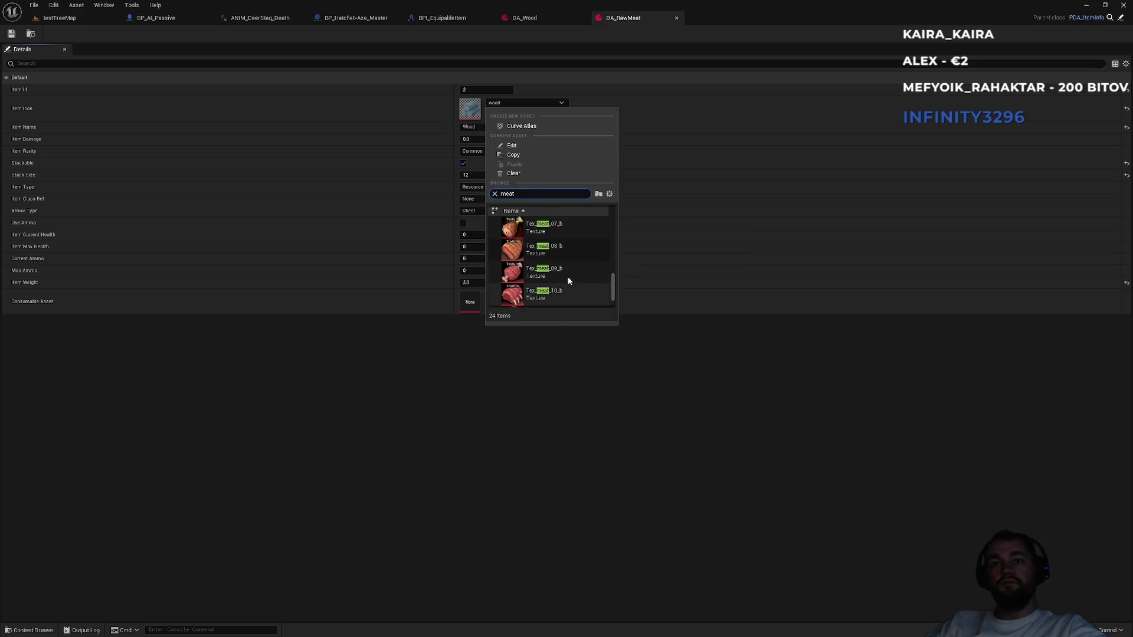
scroll(568, 280, up, 3)
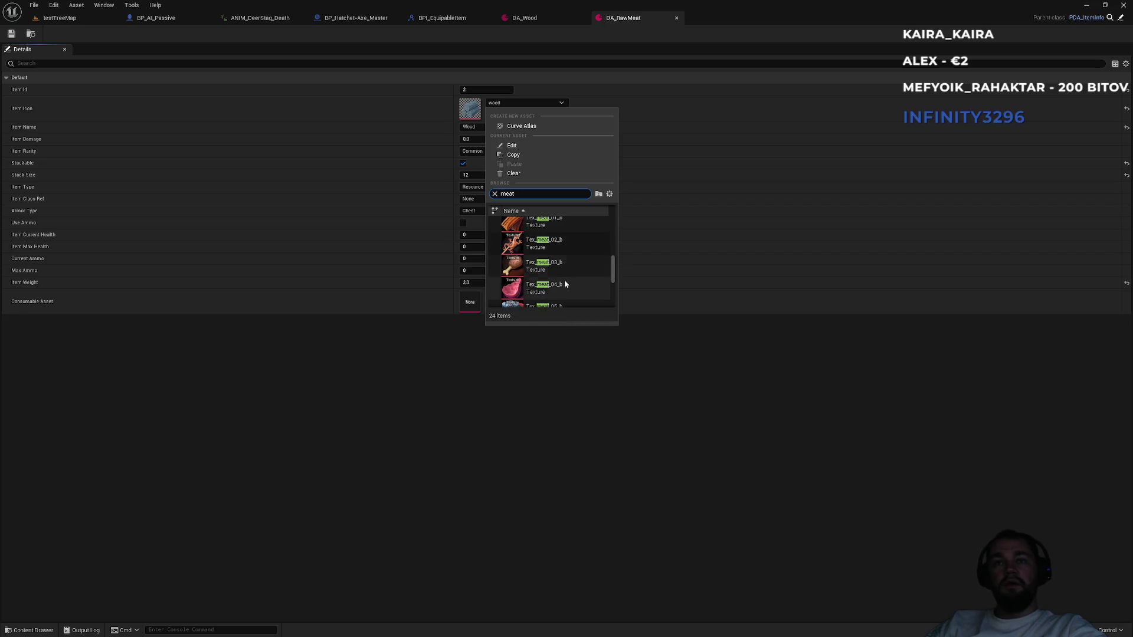
scroll(557, 290, down, 4)
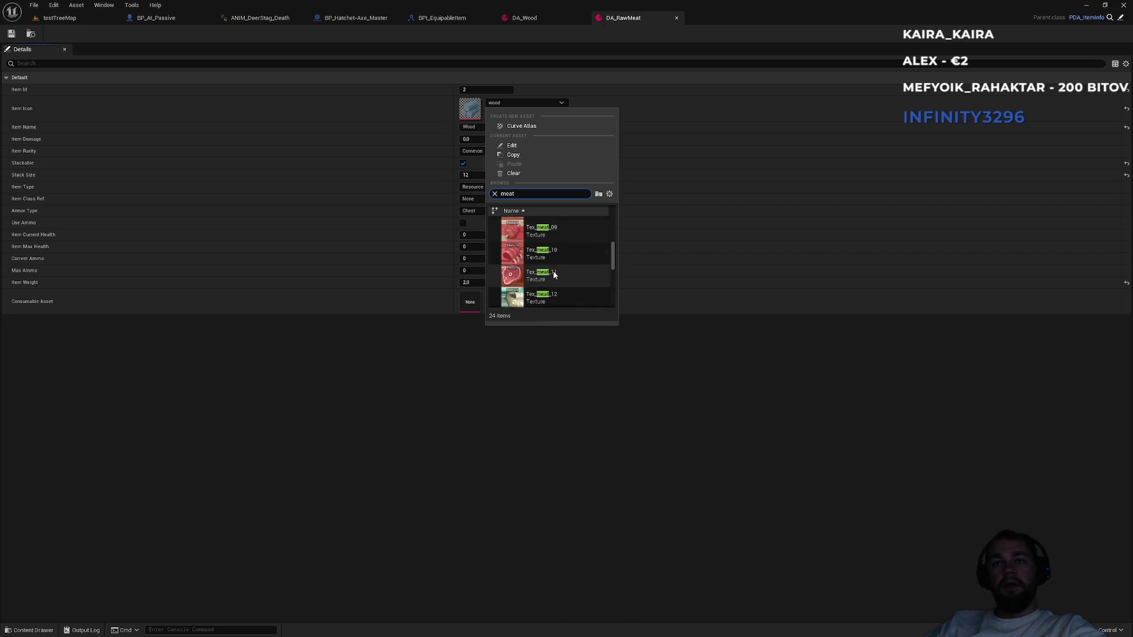
scroll(553, 273, up, 3)
scroll(554, 271, down, 8)
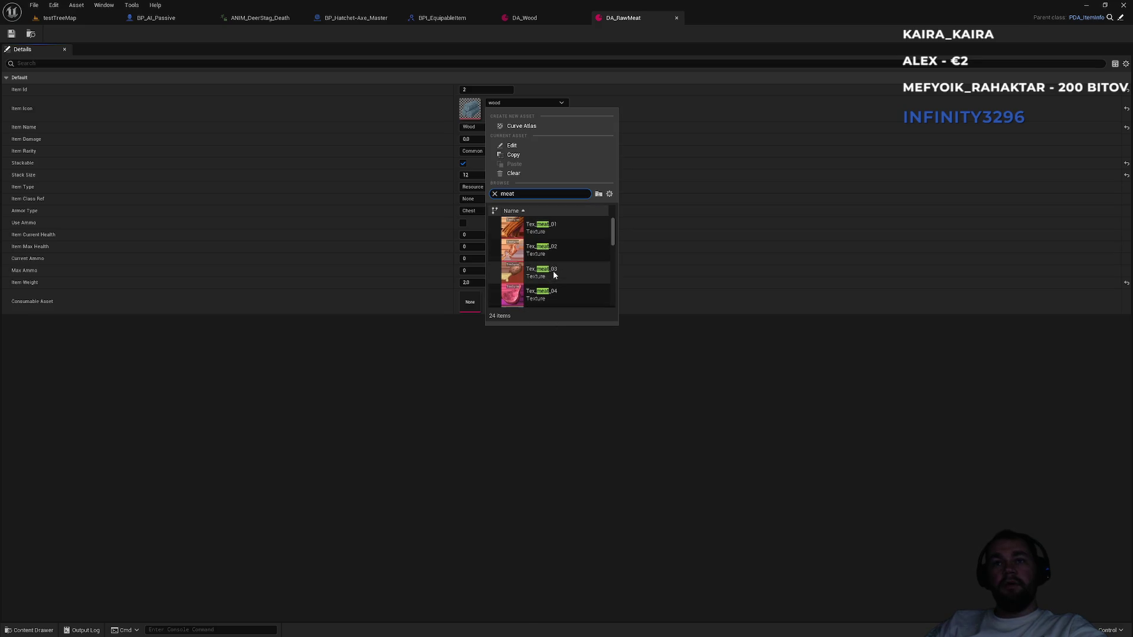
scroll(557, 273, up, 3)
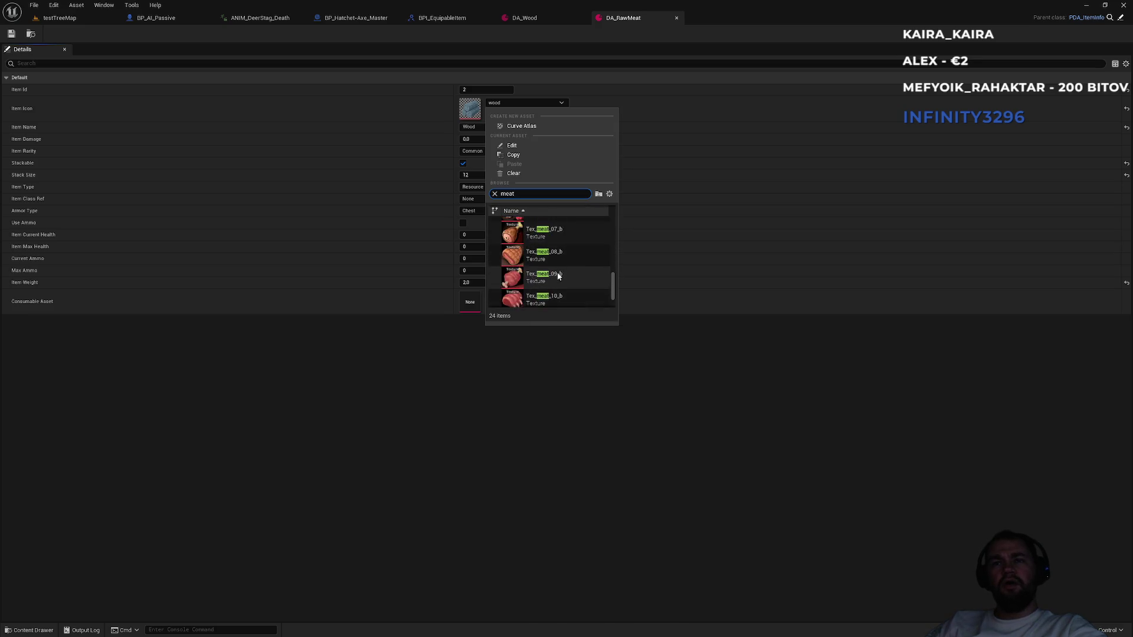
scroll(557, 276, up, 5)
scroll(557, 276, down, 6)
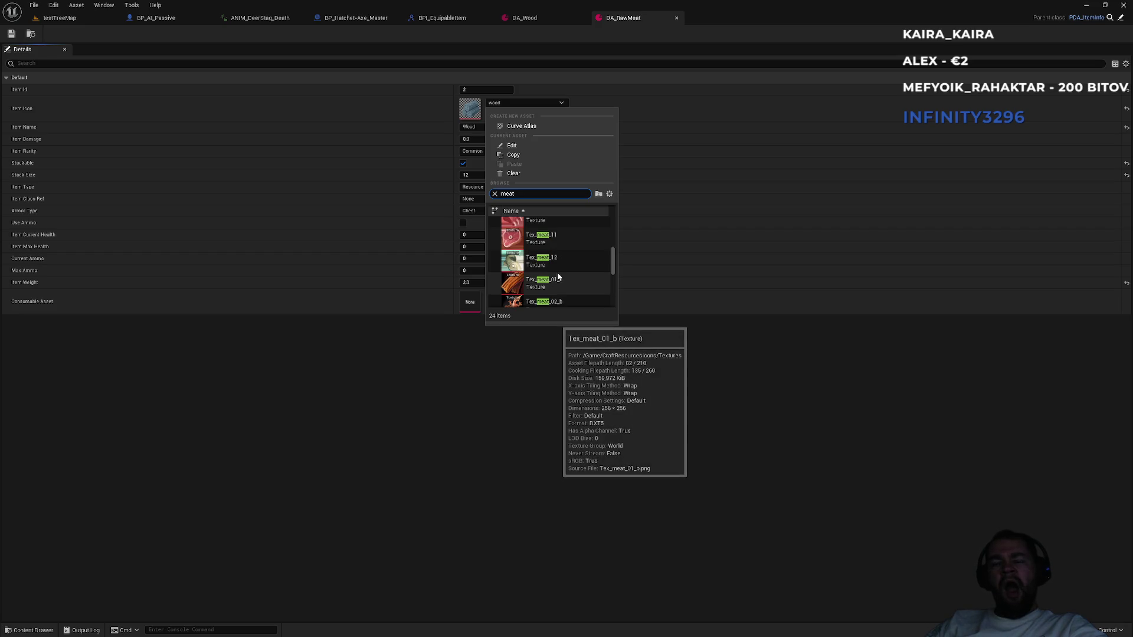
scroll(557, 272, down, 2)
scroll(561, 278, down, 2)
scroll(562, 282, down, 2)
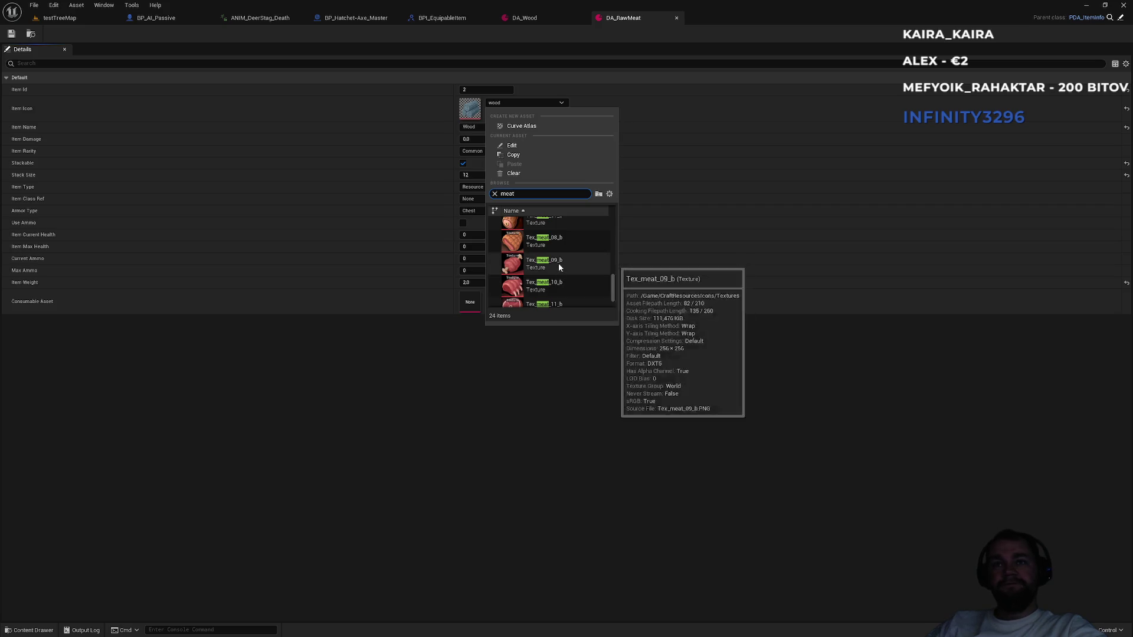
click(559, 265)
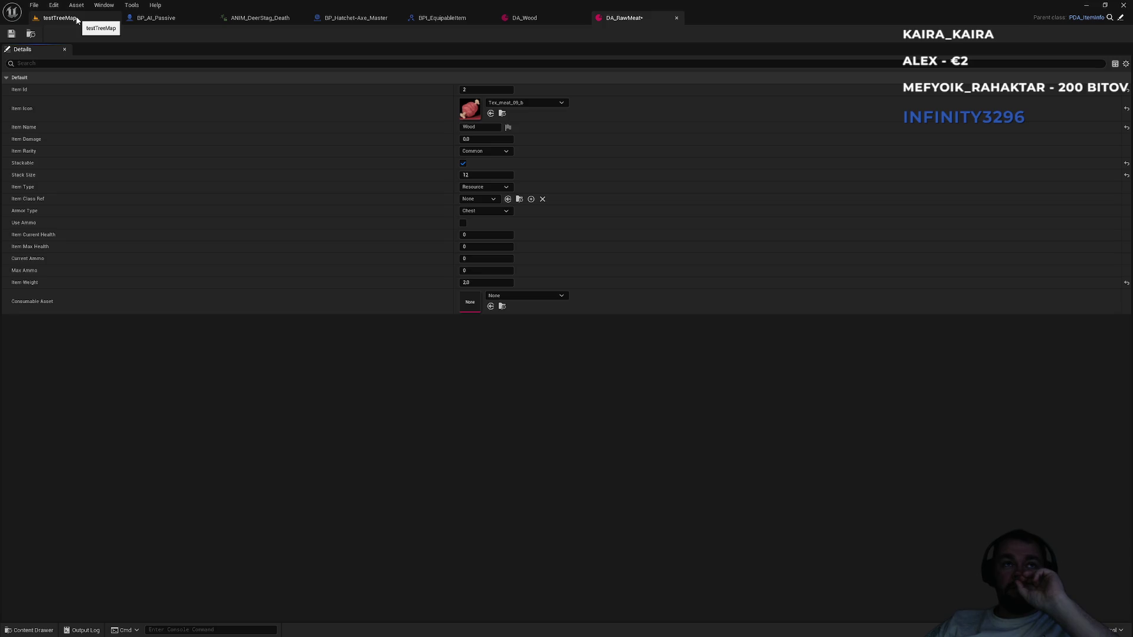
Open the armor data assets DA_Shirt, DA_Pants, DA_LeatherBoots, DA_Gloves and DA_Backpack to check their ids.
click(77, 20)
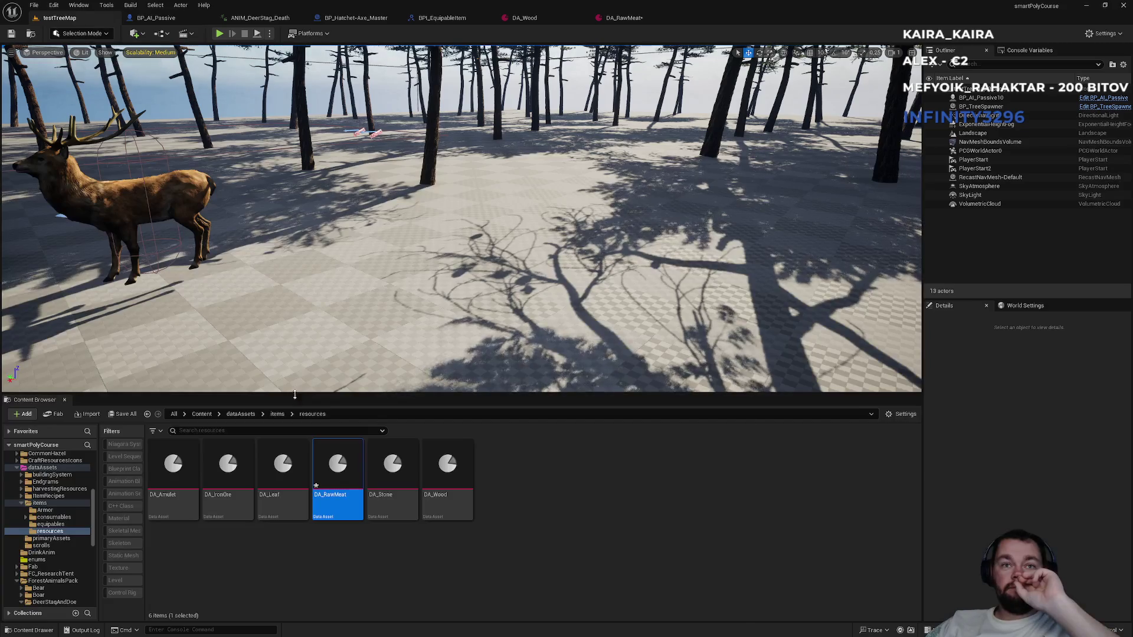
click(276, 414)
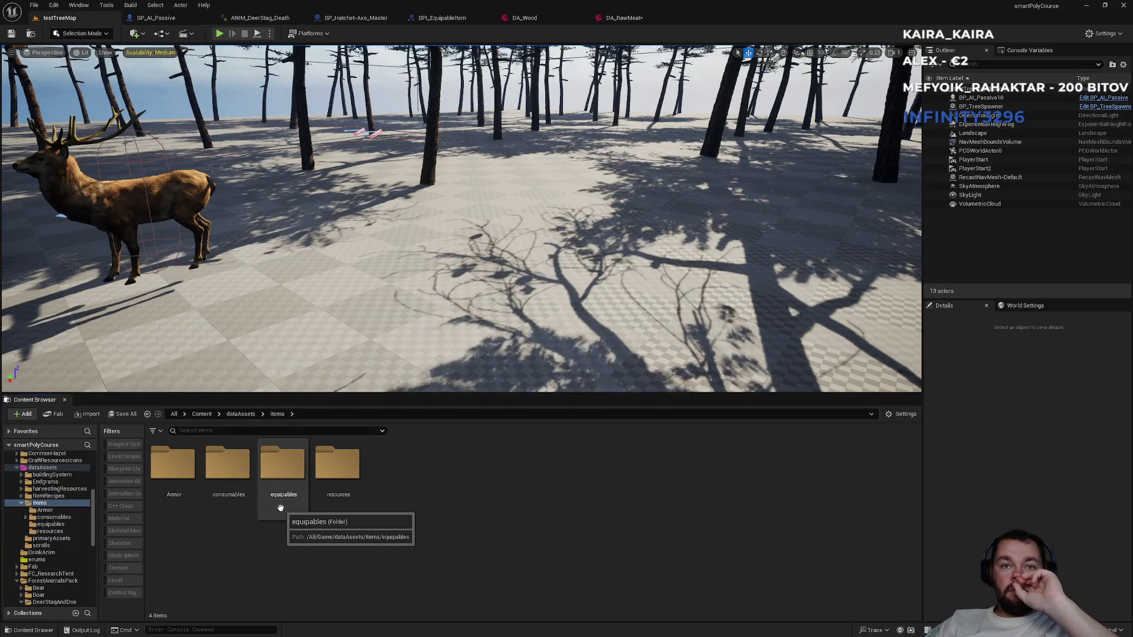
double_click(177, 498)
double_click(375, 506)
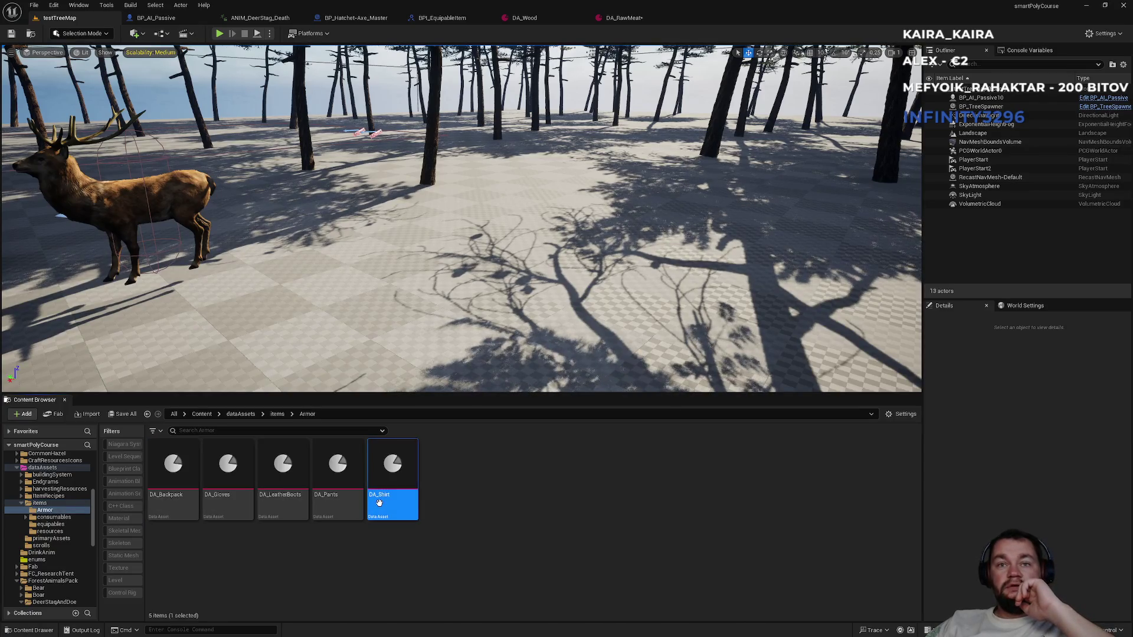
click(59, 18)
double_click(336, 503)
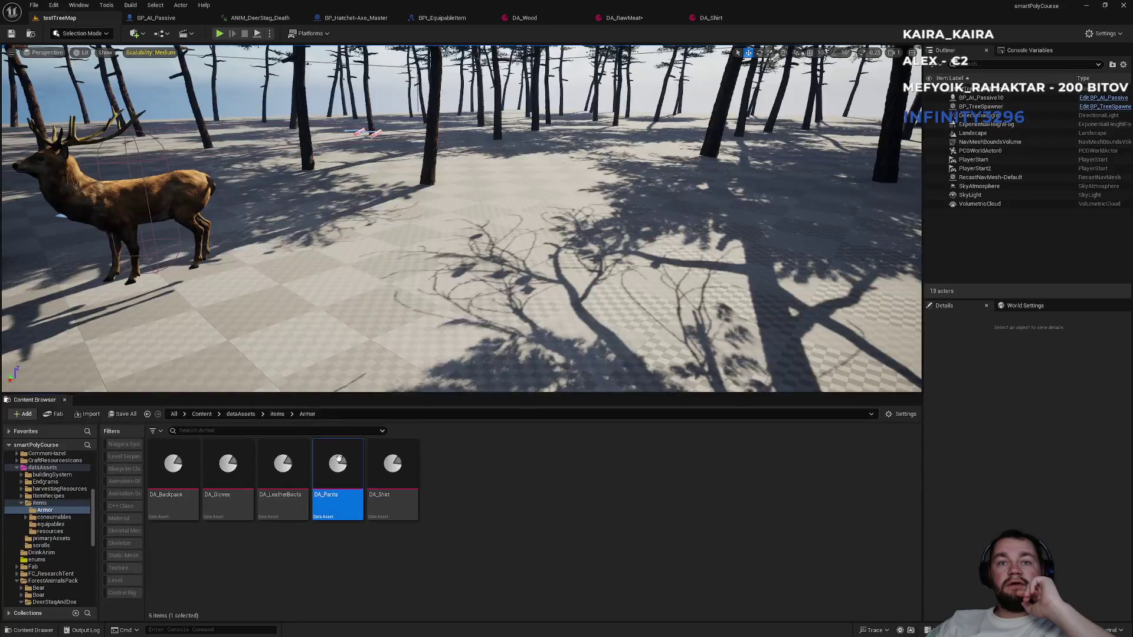
click(56, 17)
double_click(292, 499)
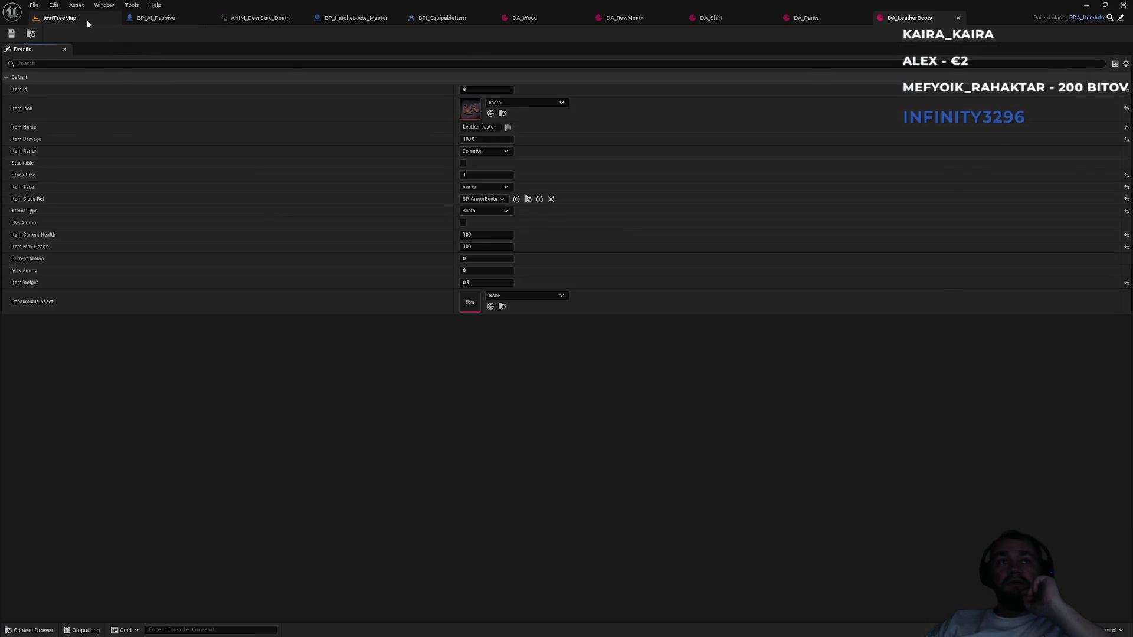
click(71, 18)
double_click(228, 500)
click(59, 18)
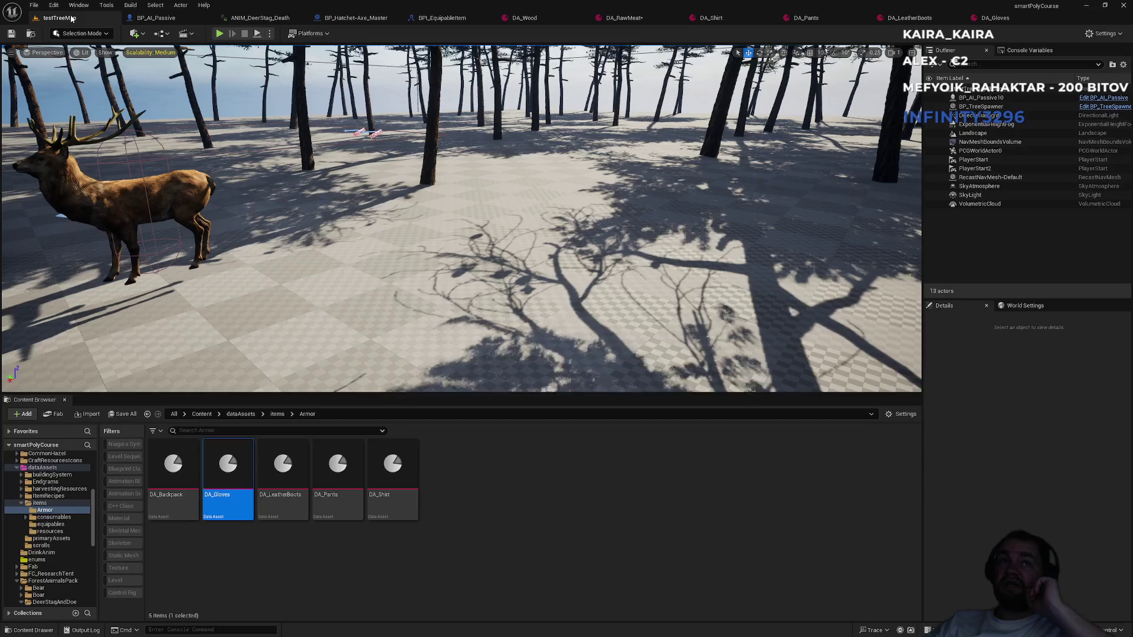
double_click(188, 475)
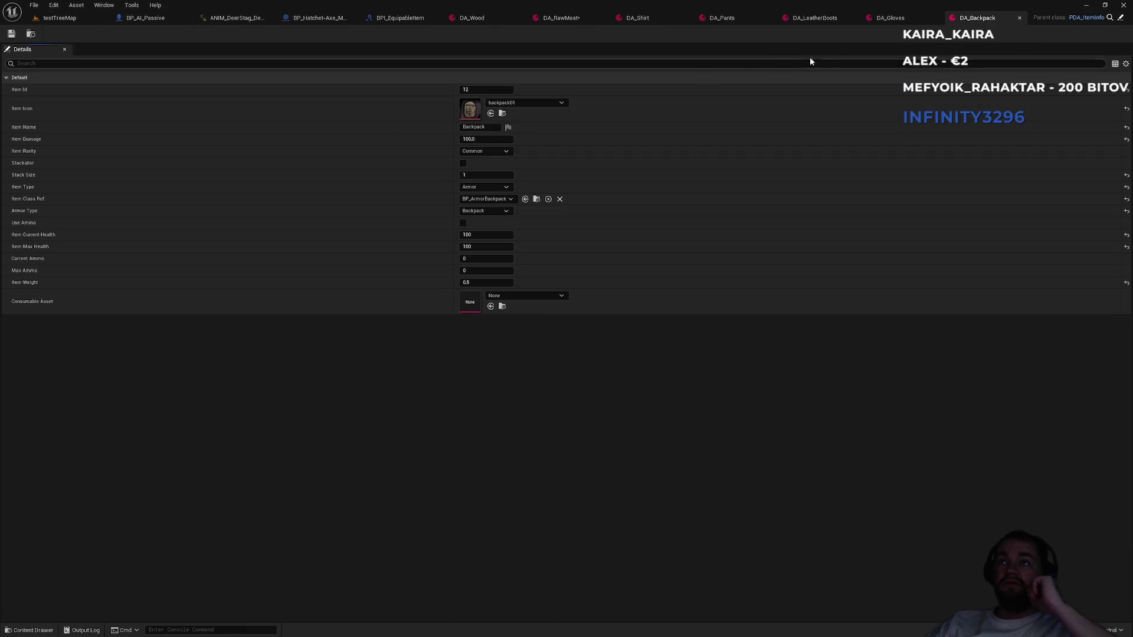
Close the five armor editors and select DA_RawMeat's Item Id field.
middle_click(966, 22)
middle_click(966, 19)
middle_click(943, 17)
middle_click(832, 16)
middle_click(725, 20)
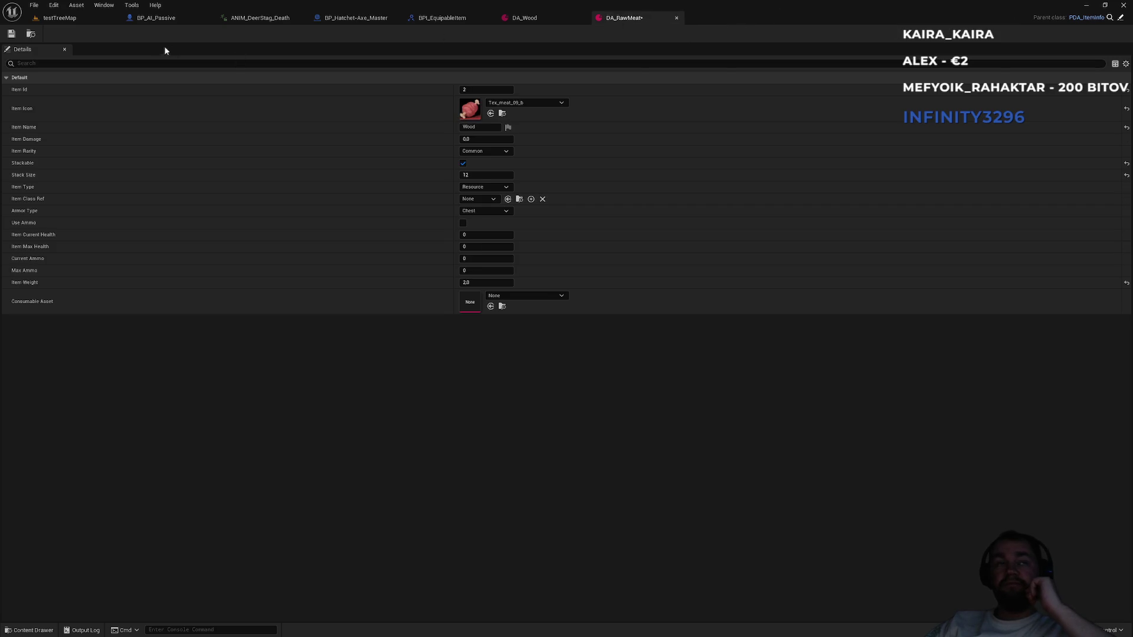
click(491, 89)
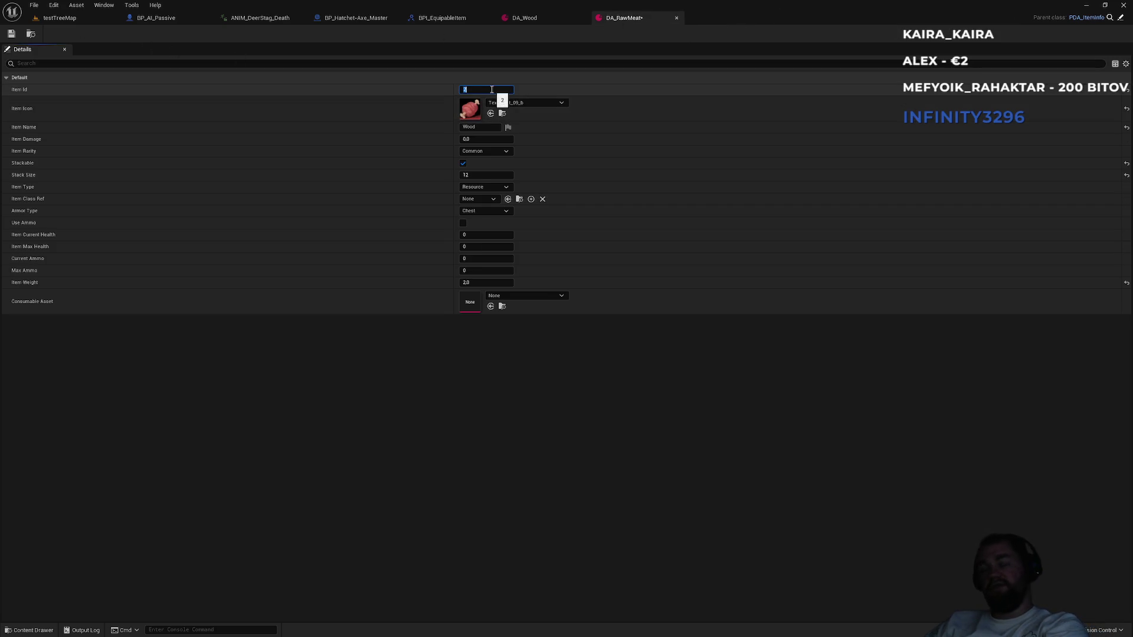
text(14)
Open DA_Berries from consumables and DA_StoneSpear from equipables to check their ids.
click(59, 18)
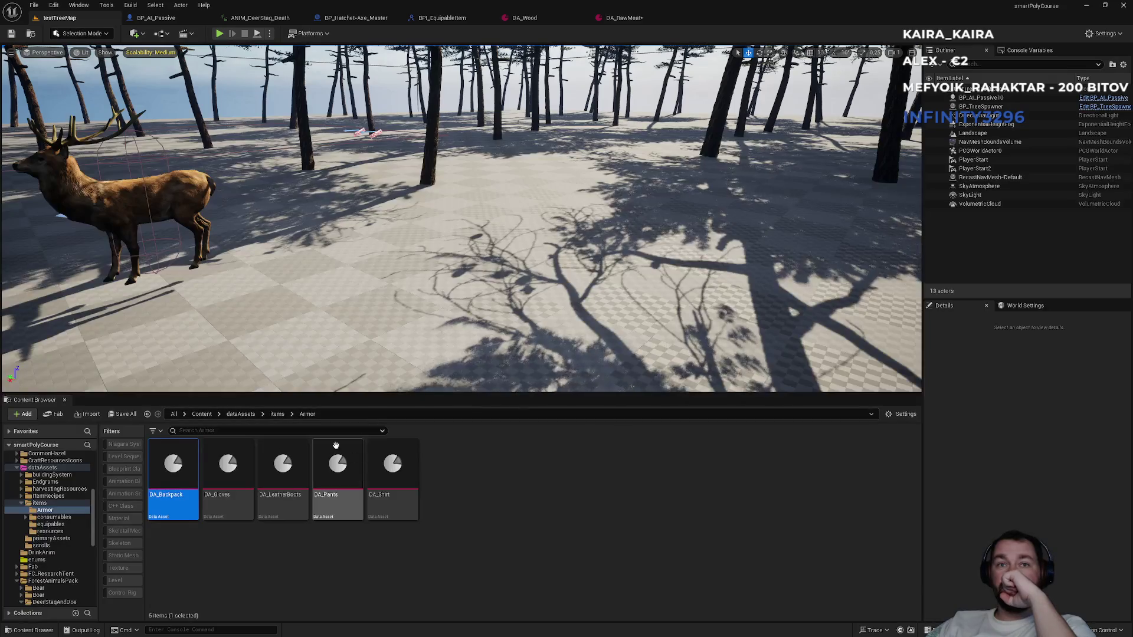
click(277, 416)
double_click(214, 507)
click(212, 511)
double_click(212, 511)
click(59, 17)
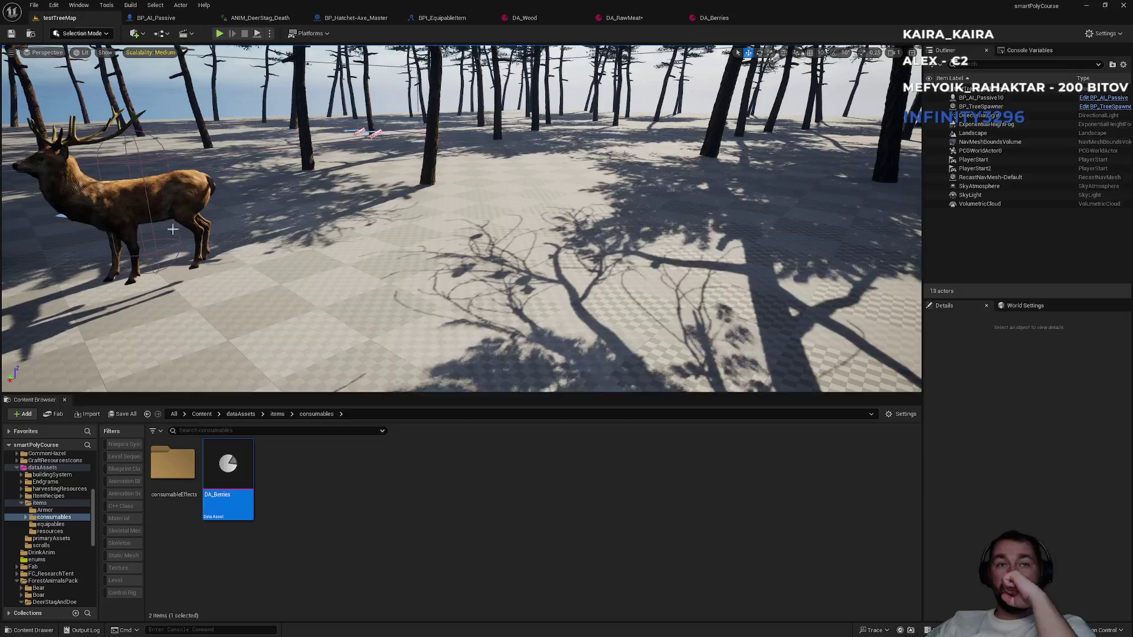
click(277, 414)
double_click(282, 472)
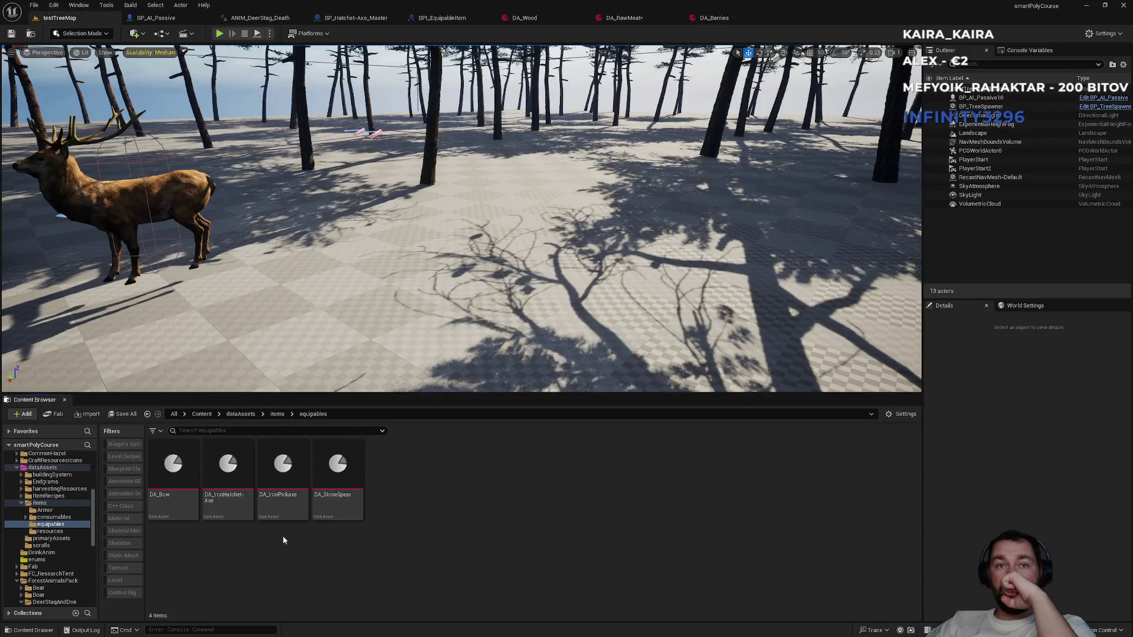
double_click(338, 511)
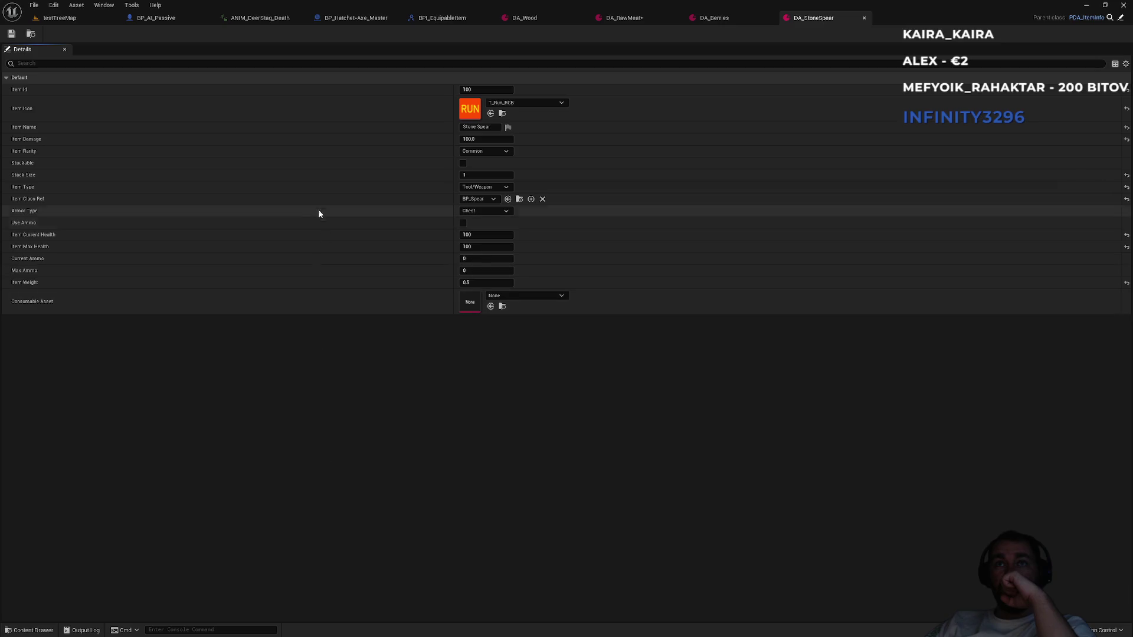
Open DA_IronPickaxe, DA_IronHatchet-Axe and DA_Bow to check their ids.
click(59, 18)
click(280, 508)
double_click(279, 508)
click(59, 18)
click(217, 469)
double_click(218, 469)
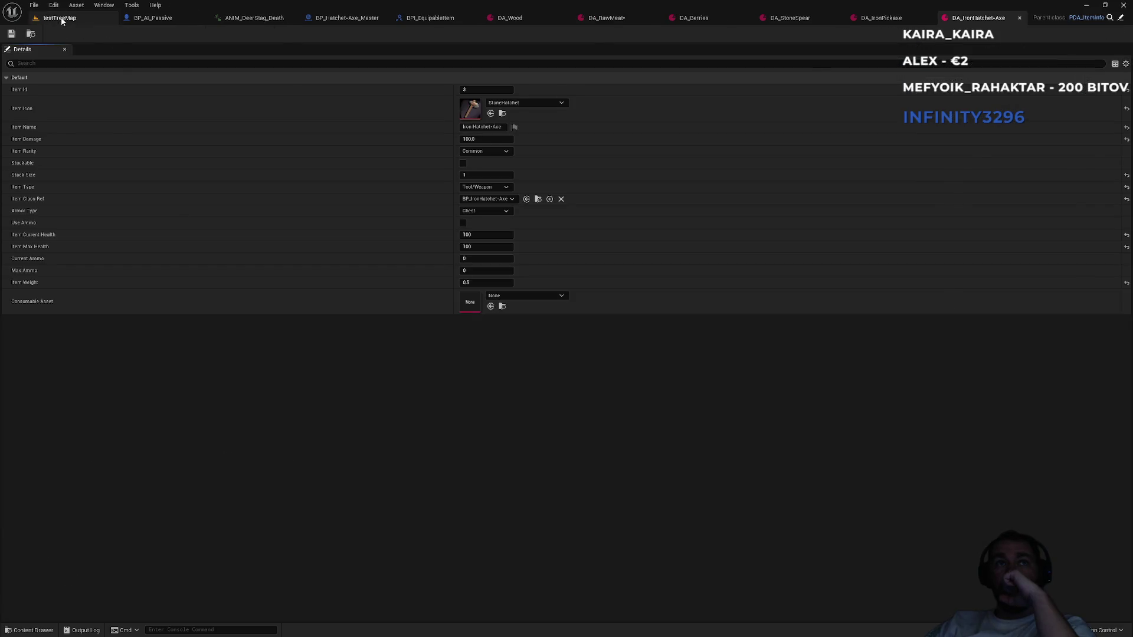
click(60, 18)
double_click(182, 488)
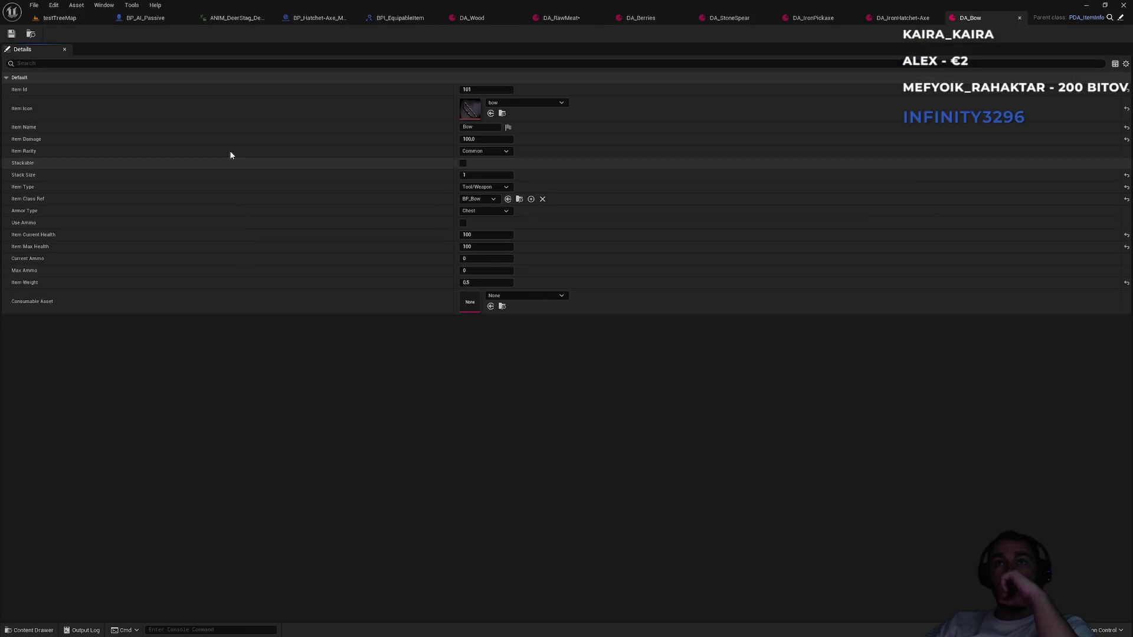
click(73, 19)
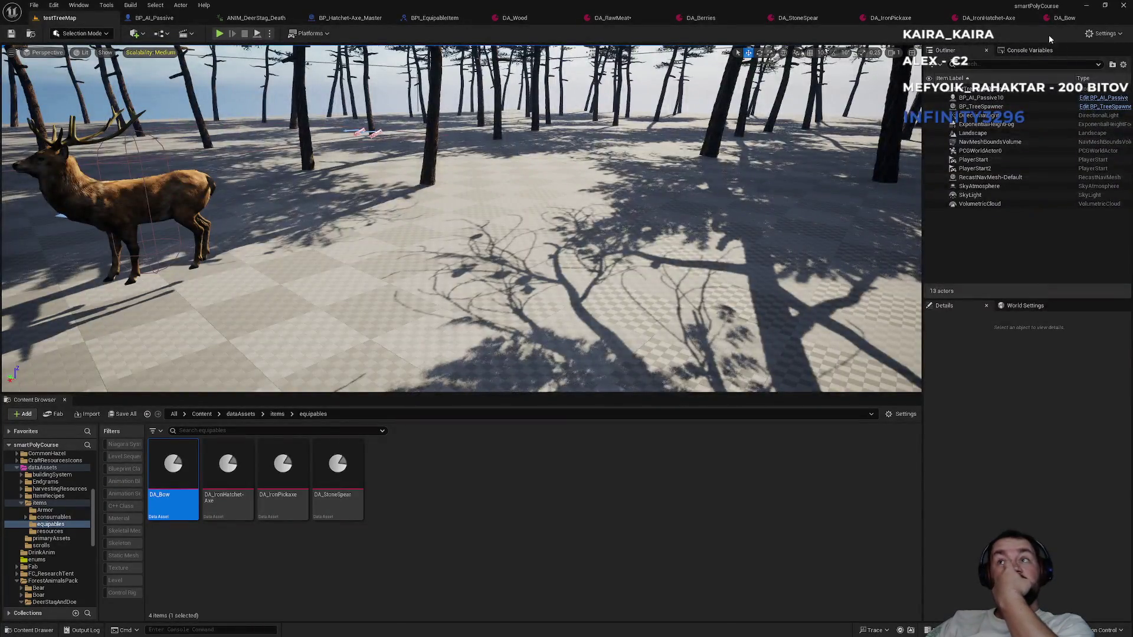
Close the Bow, IronHatchet-Axe, IronPickaxe and StoneSpear editors.
middle_click(1060, 18)
middle_click(997, 19)
middle_click(888, 18)
middle_click(854, 18)
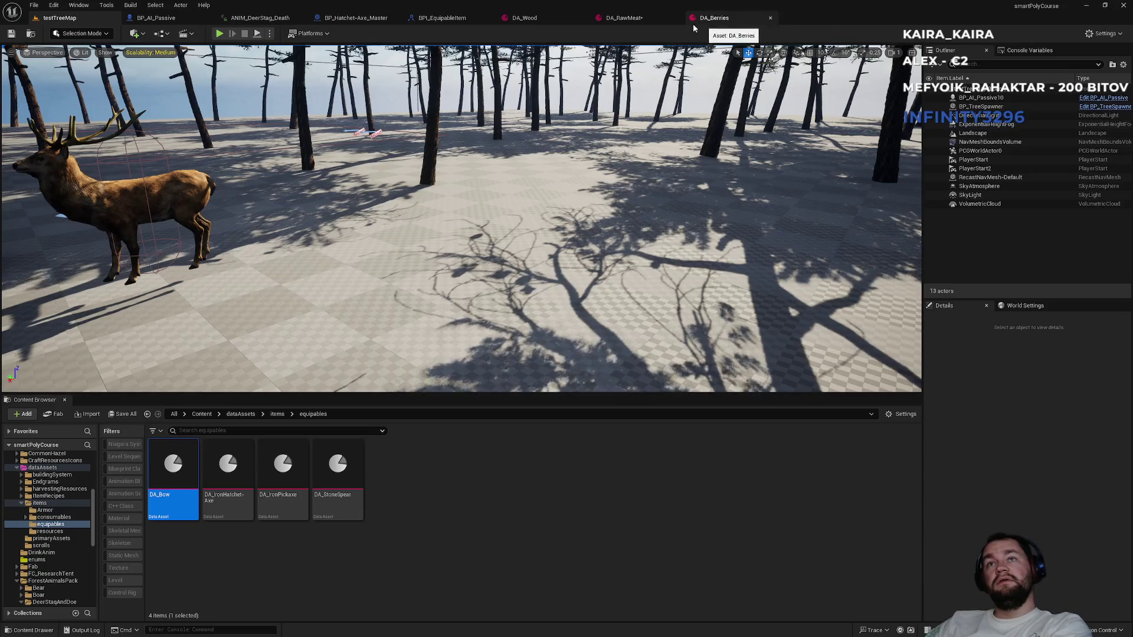
Set DA_RawMeat's Item Id to 14 and save it.
click(646, 19)
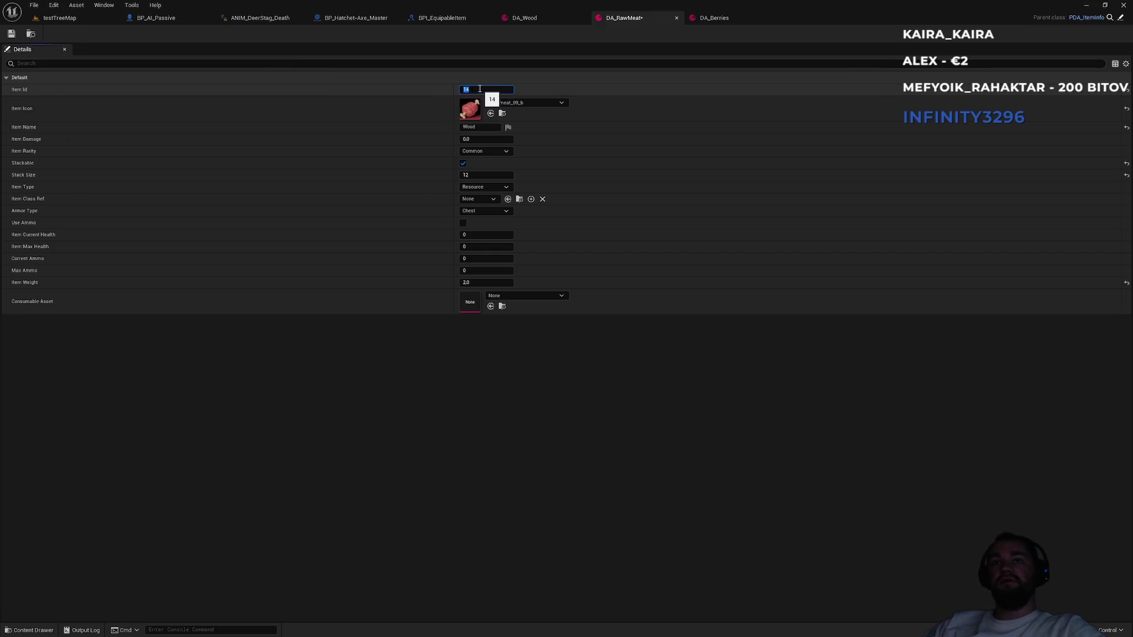
key(Return)
key(ctrl+s)
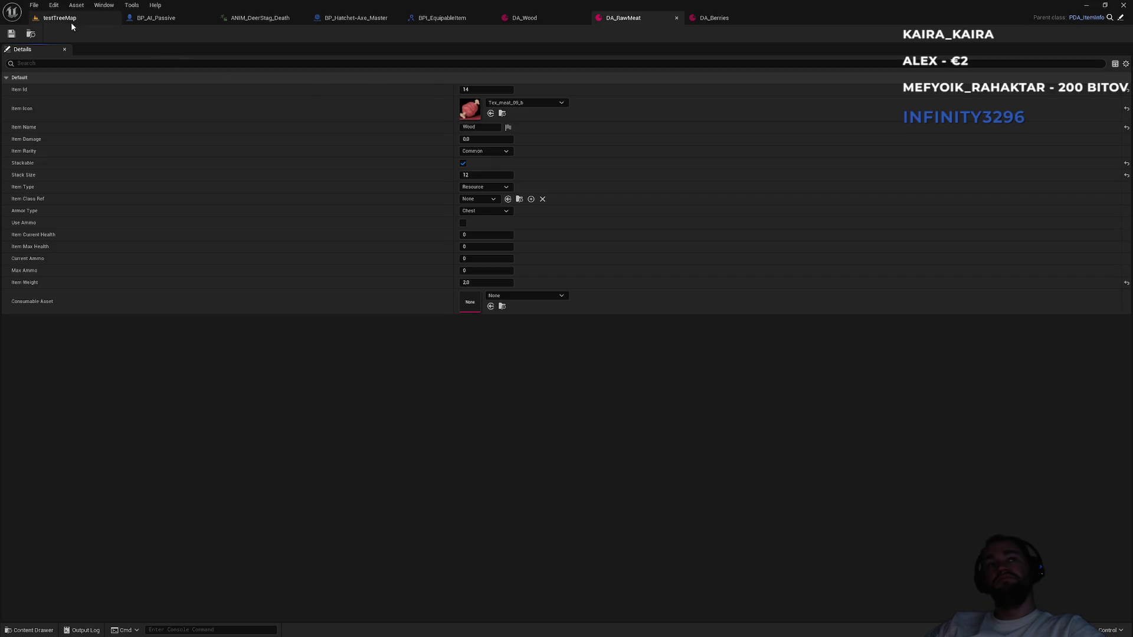
click(70, 23)
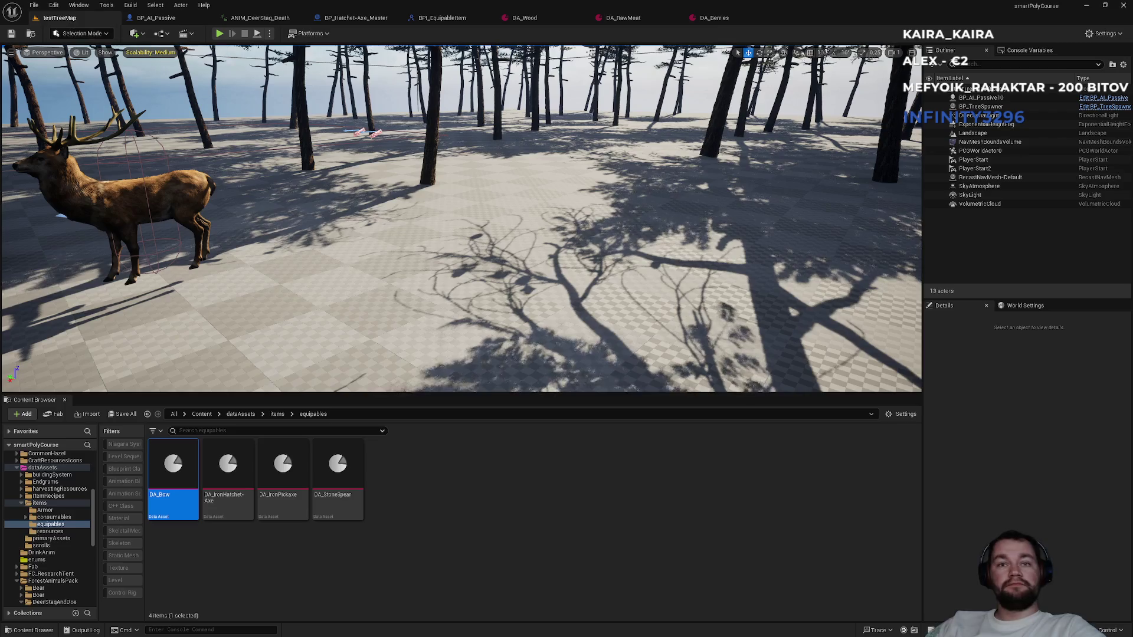
Set BP_AI_Passive's GivenResources resource to DA_RawMeat and compile the blueprint.
click(177, 18)
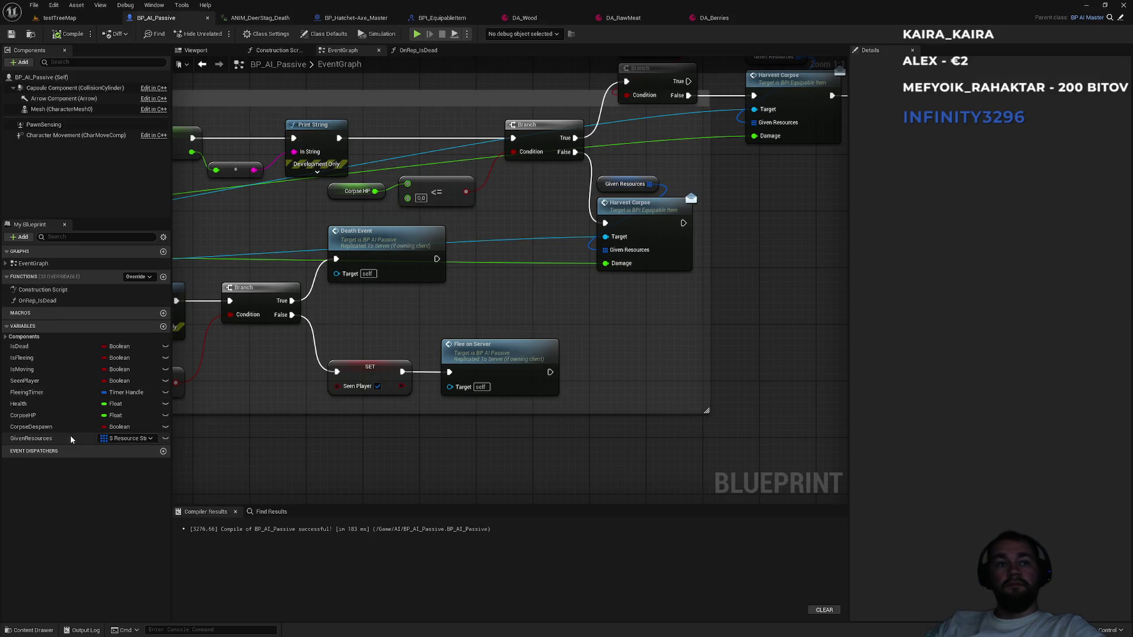
click(864, 246)
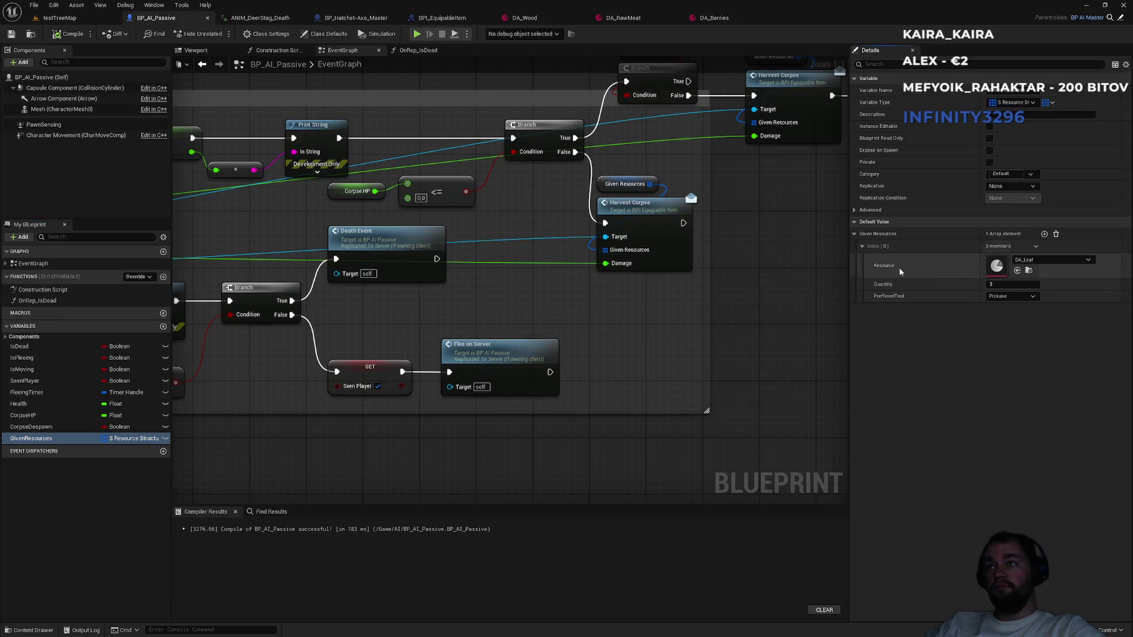
click(1052, 260)
text(raw)
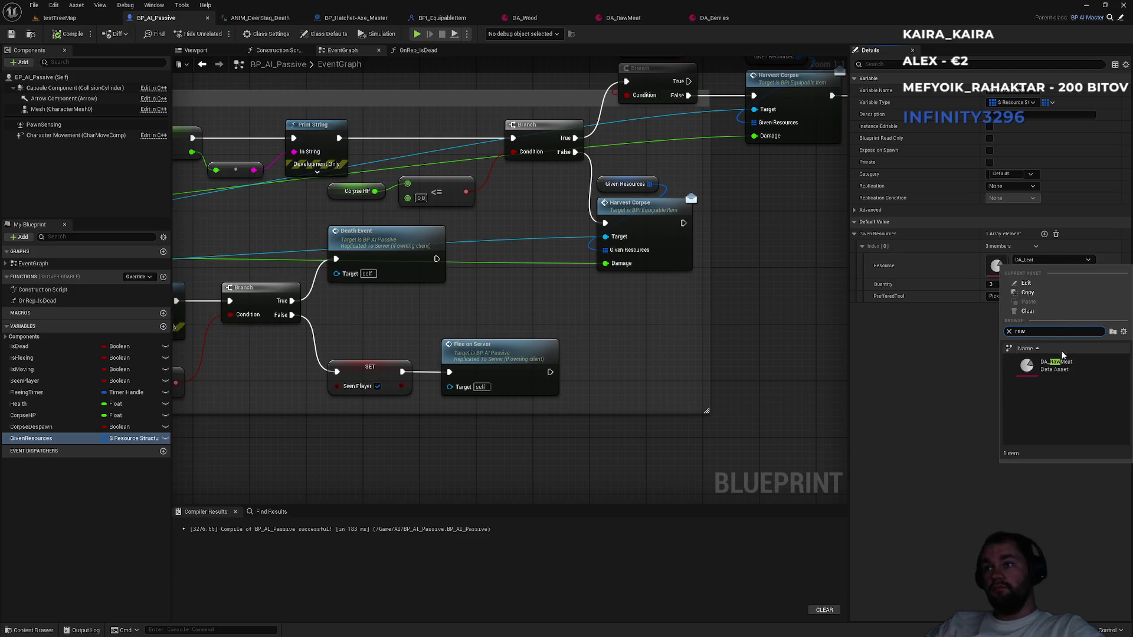
click(1062, 357)
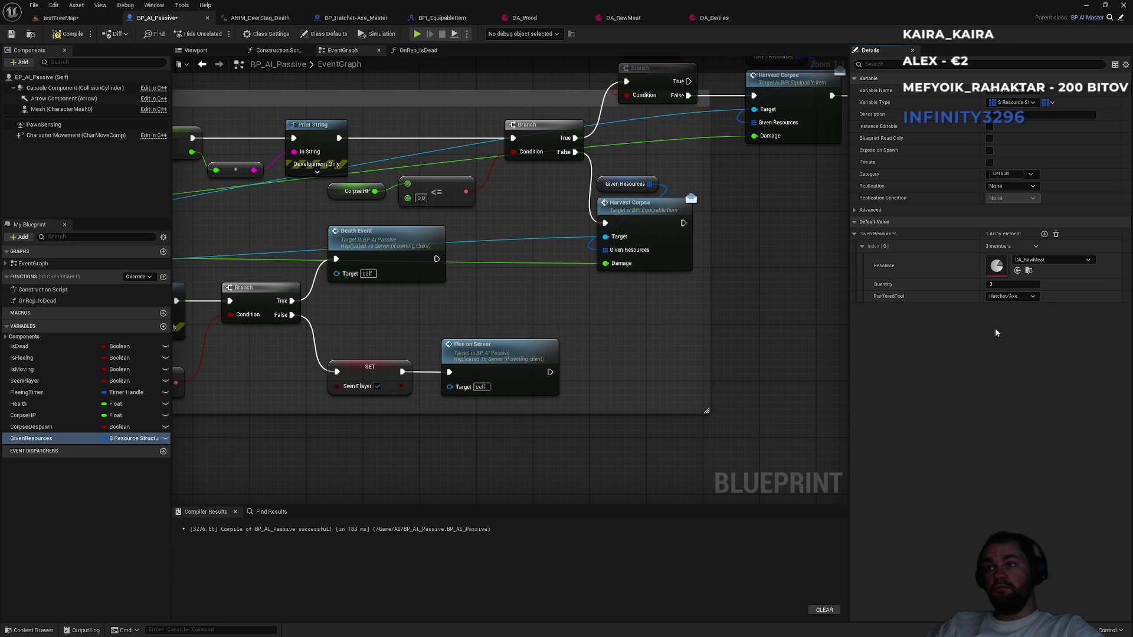
click(56, 34)
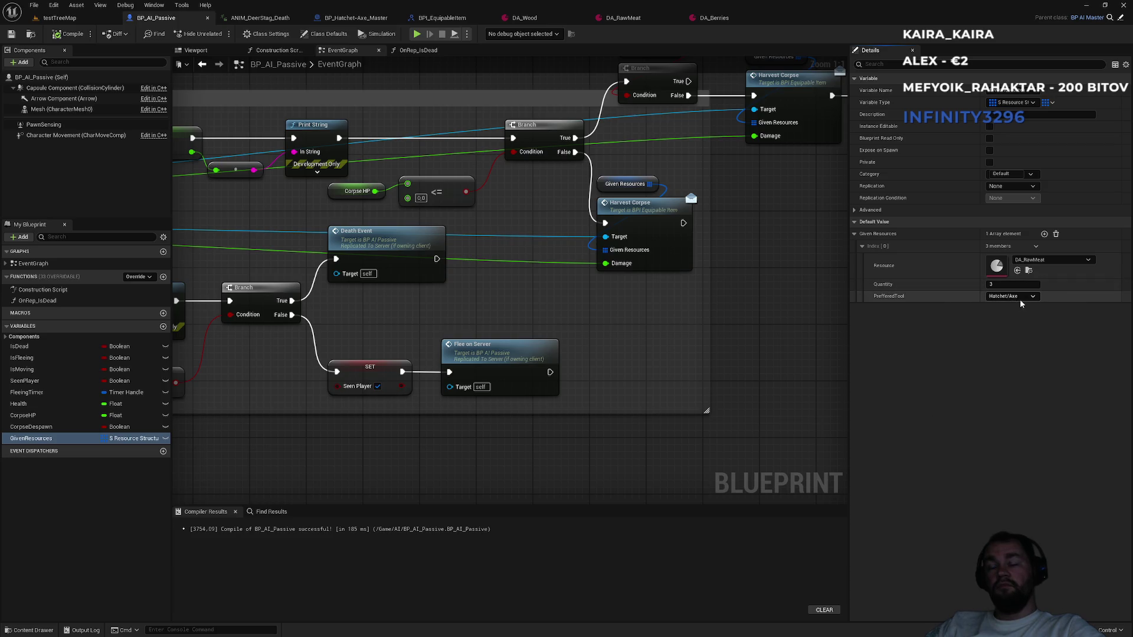
click(59, 18)
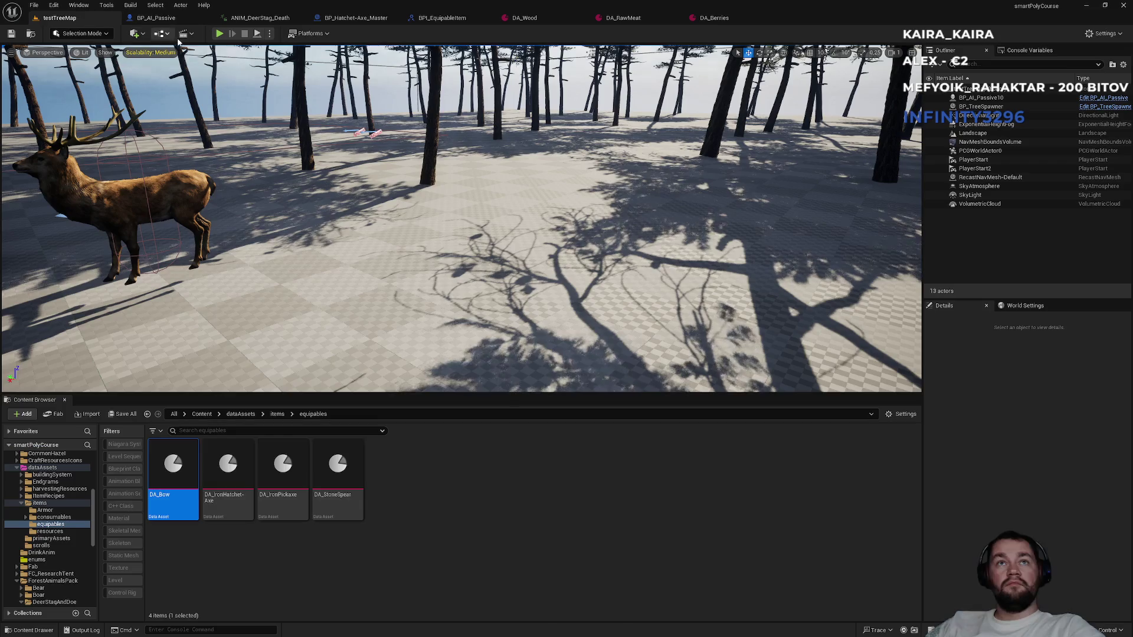
Play the level fullscreen, shoot the deer with the bow, and harvest its carcass.
click(219, 33)
key(F11)
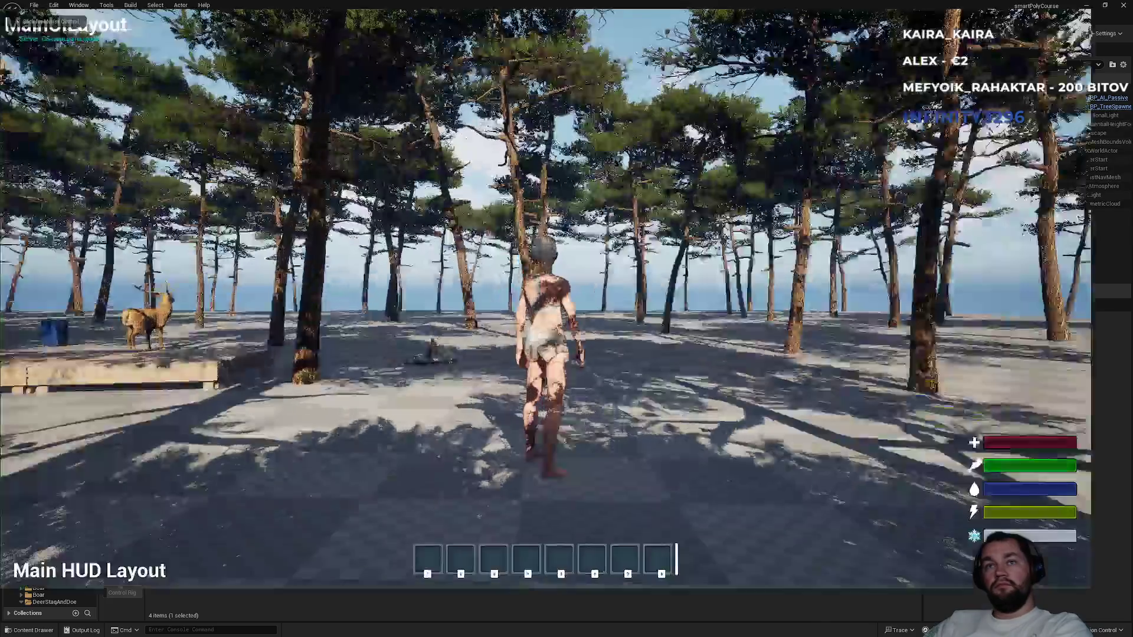
key(Tab)
key(Tab)
key(1)
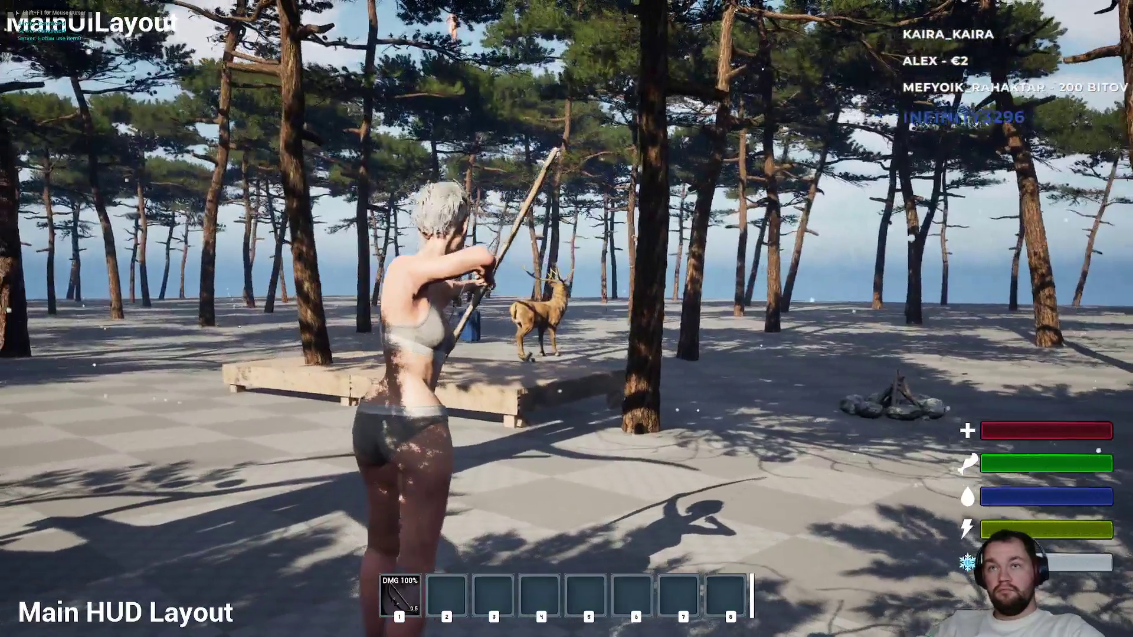
click(567, 318)
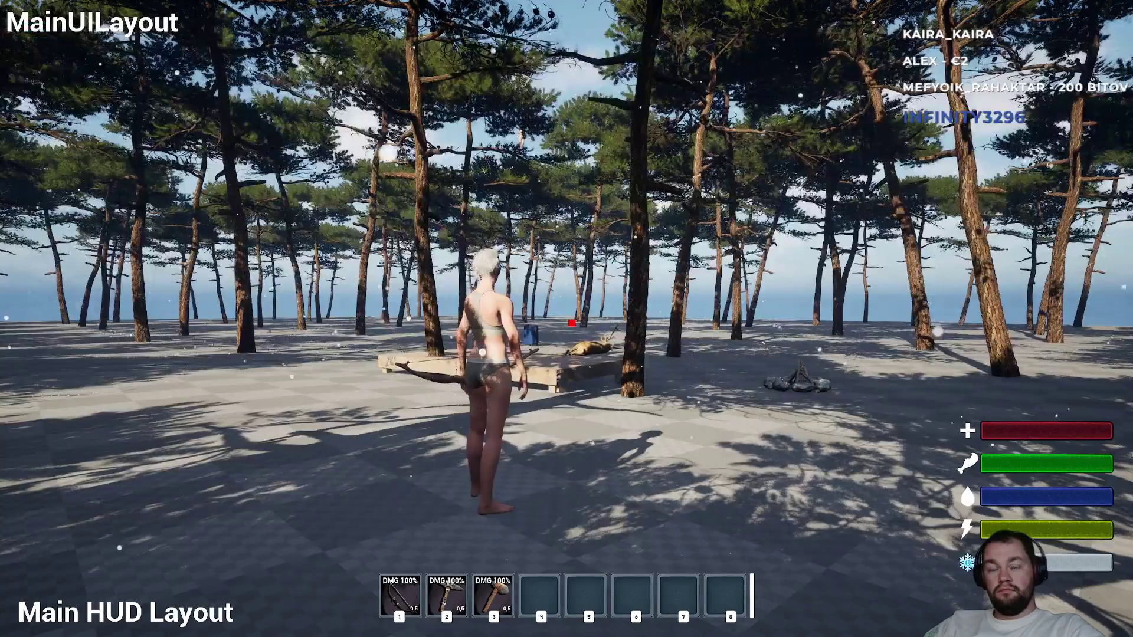
key(w)
key(shift)
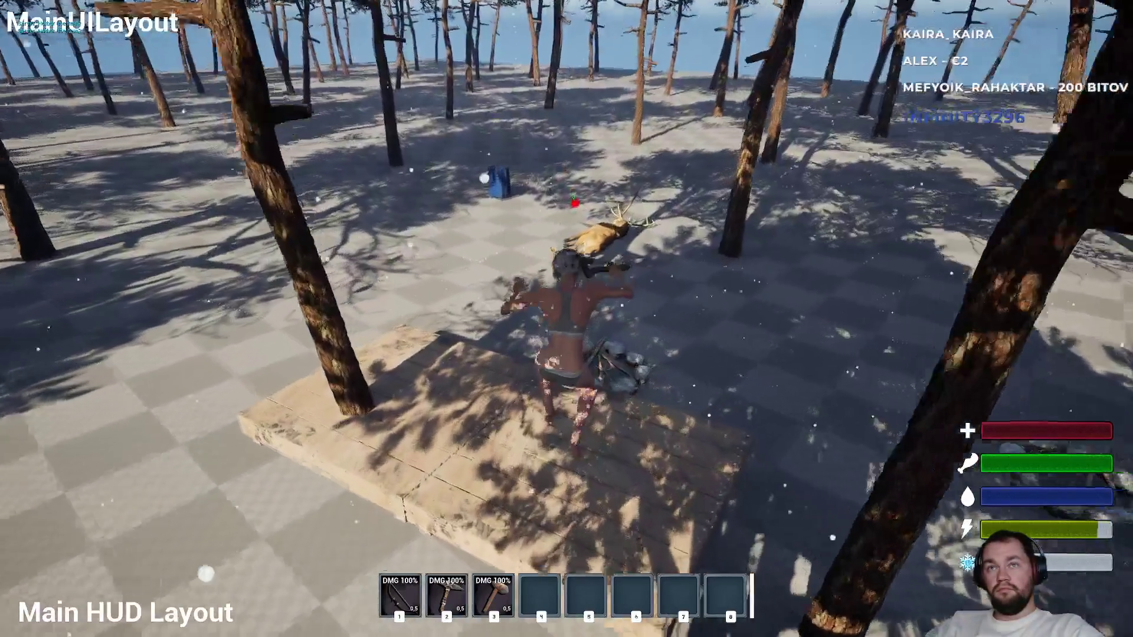
key(e)
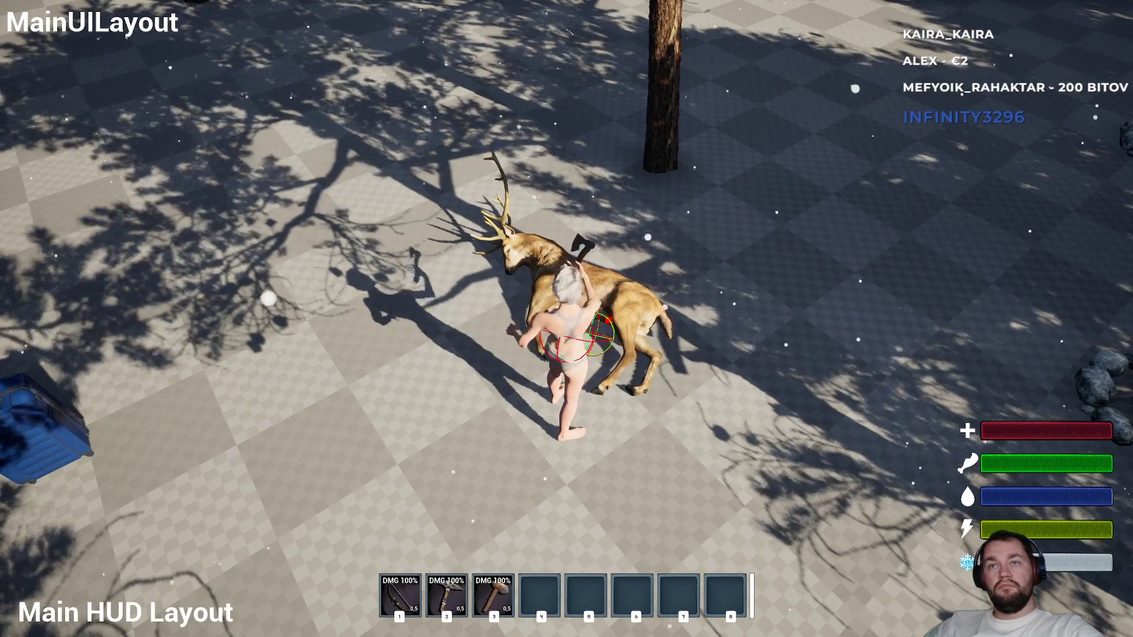
Move the x7 meat stack to hotbar slot 4, try using it, and stop the session.
key(i)
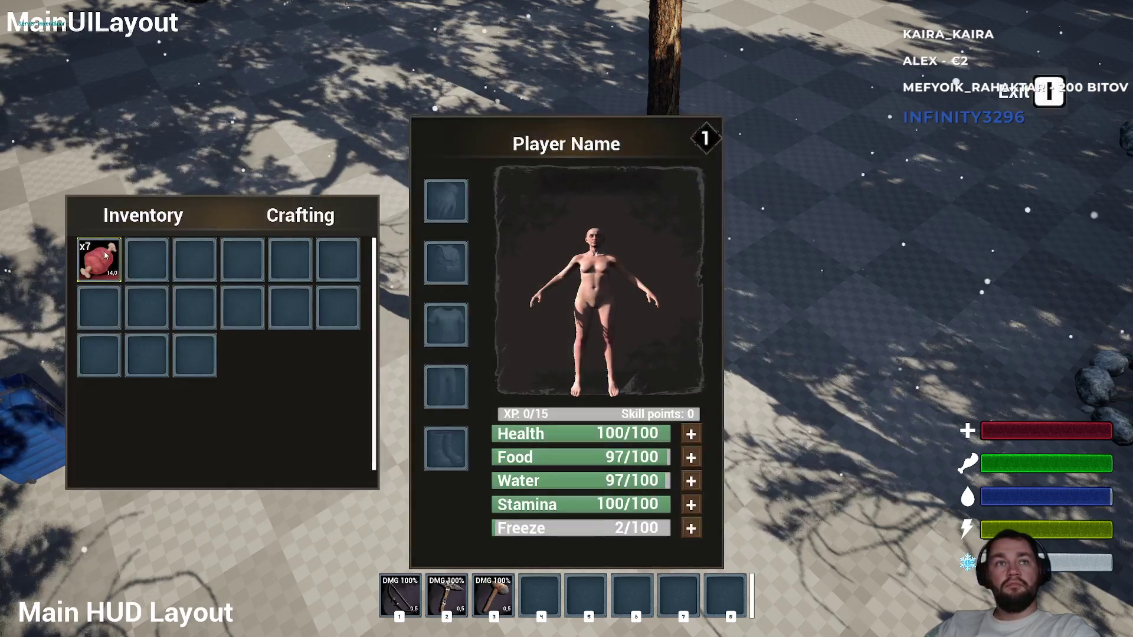
mouse_move(99, 259)
mouse_down()
mouse_move(502, 590)
mouse_move(529, 590)
mouse_up()
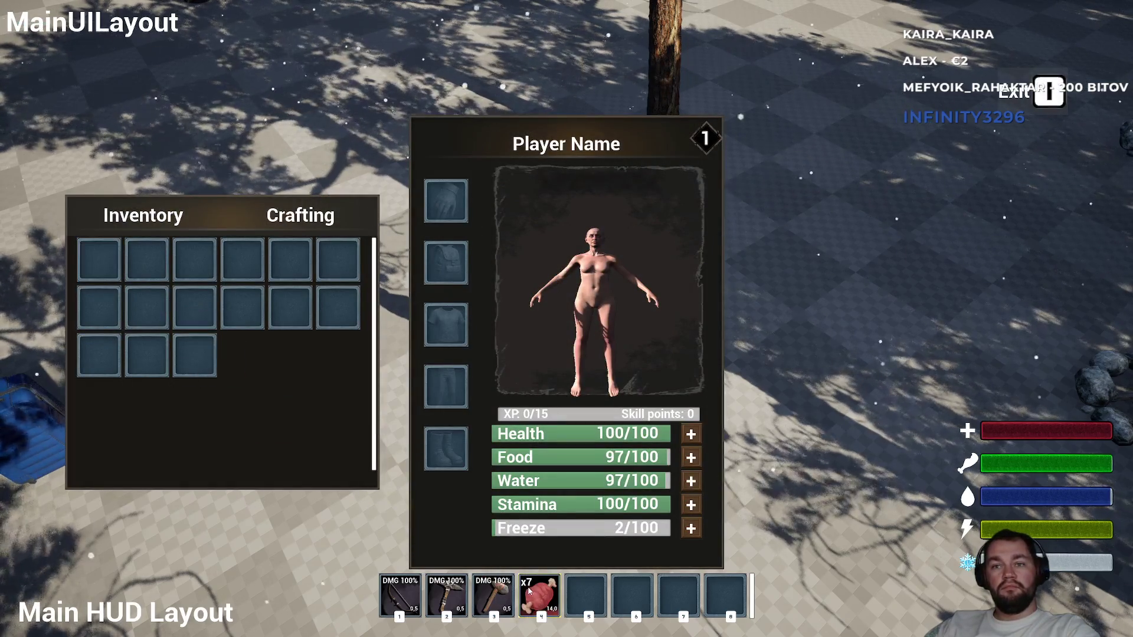
key(i)
key(w)
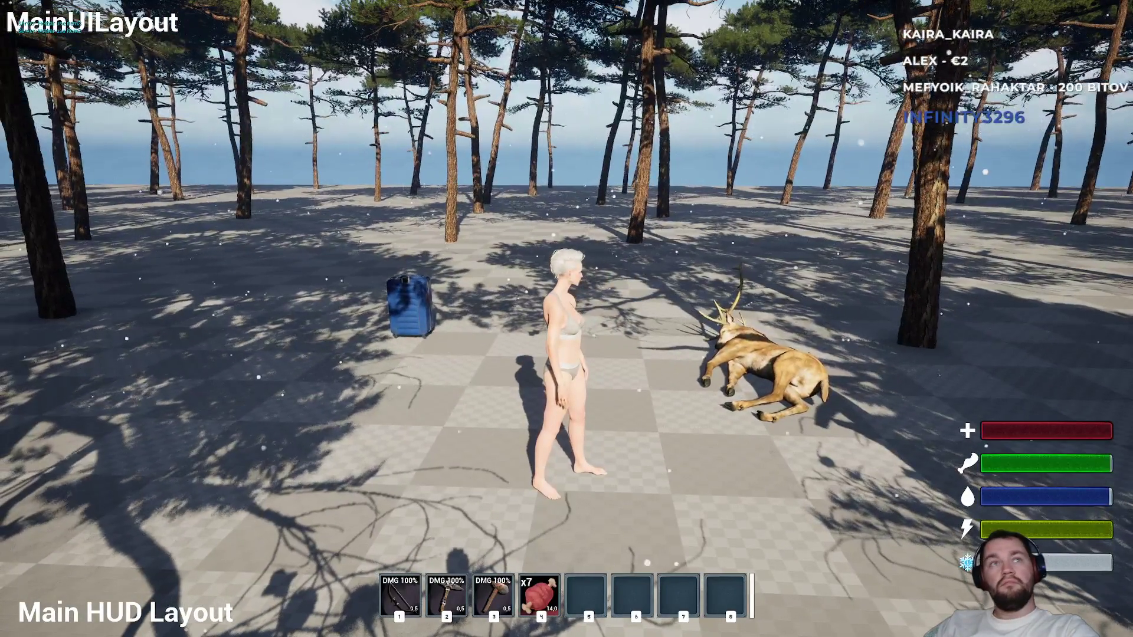
key(3)
key(3)
key(3)
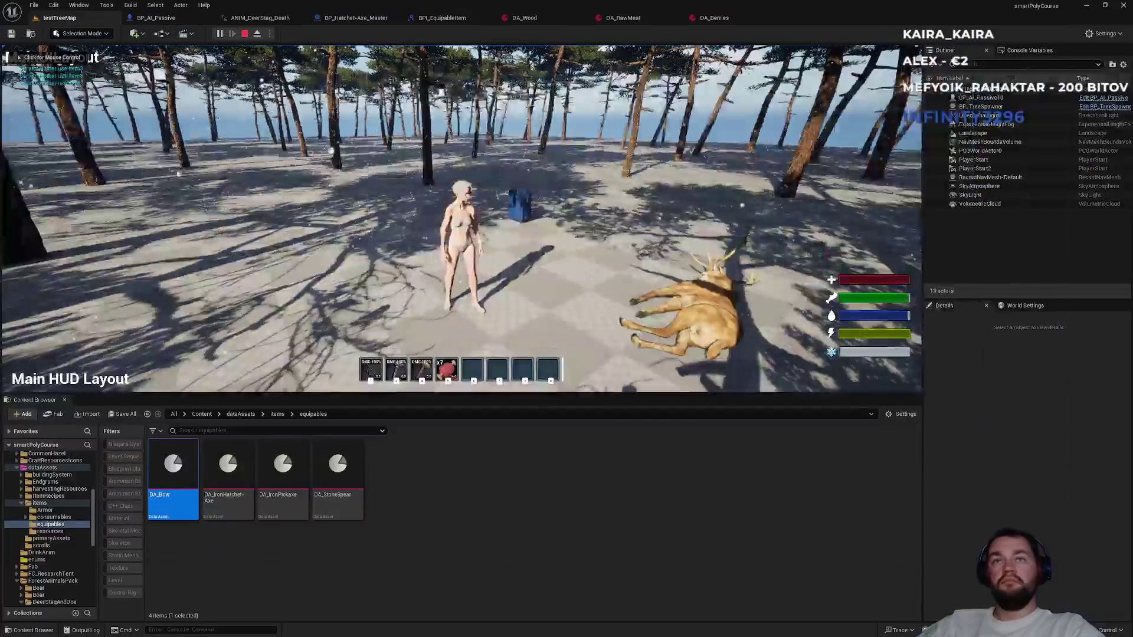
key(Escape)
click(714, 18)
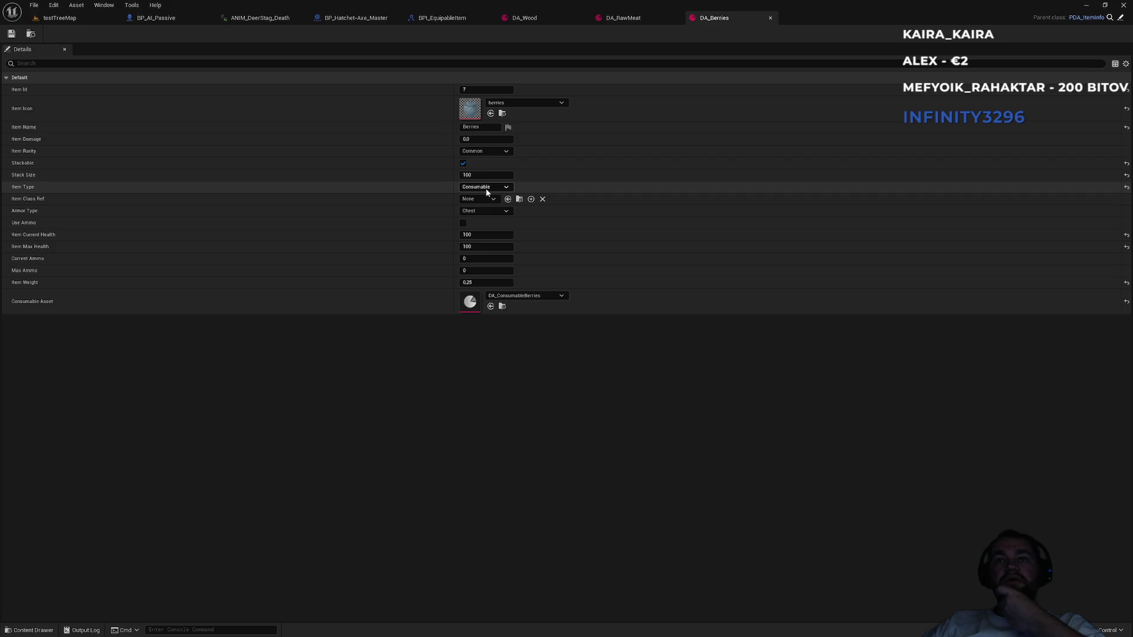
Set DA_RawMeat's Item Type to Consumable, comparing against DA_Berries.
click(622, 20)
click(481, 127)
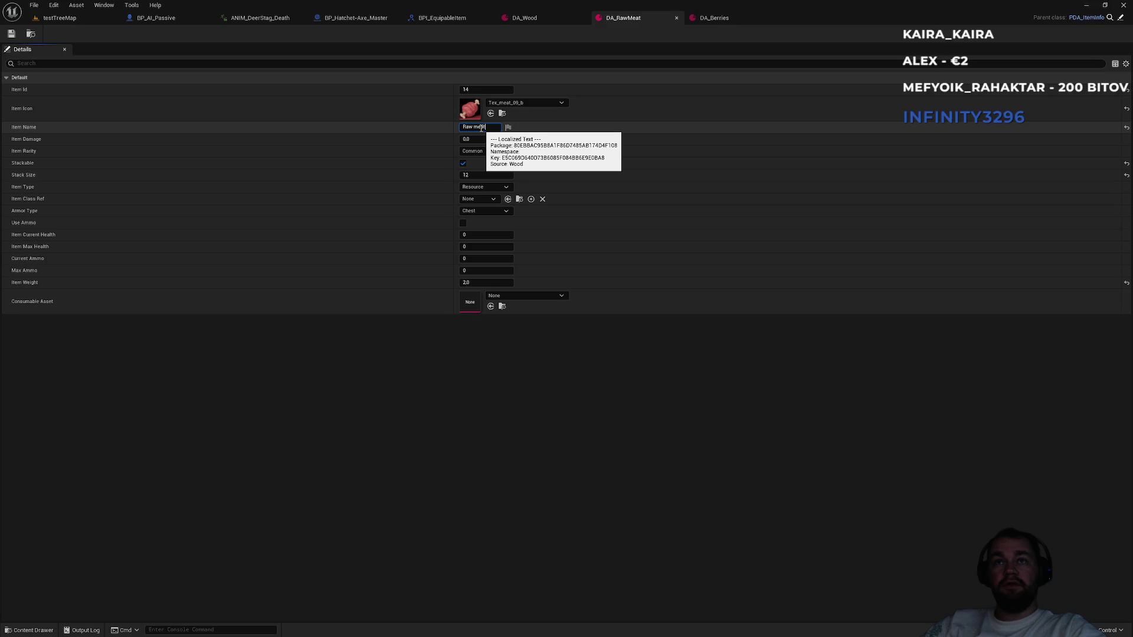
click(483, 187)
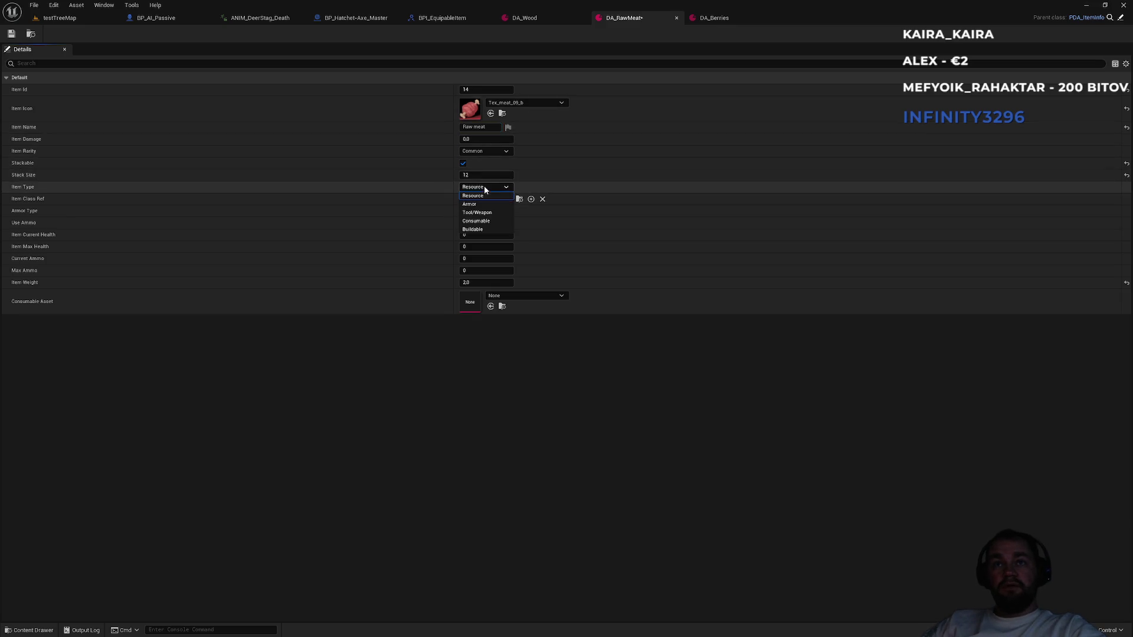
click(485, 223)
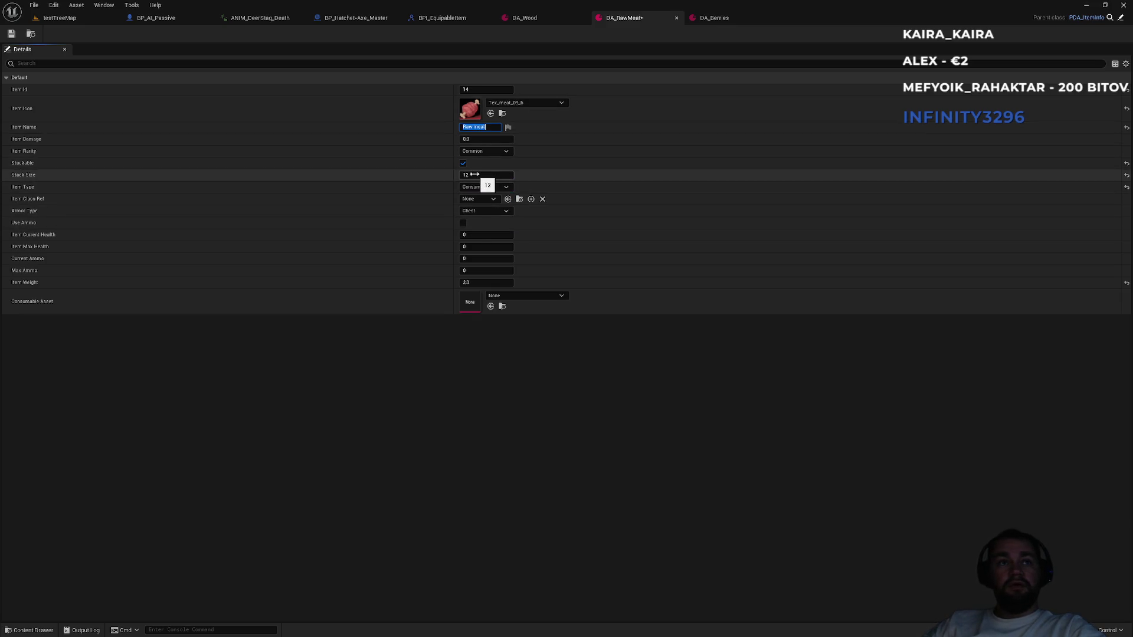
click(725, 20)
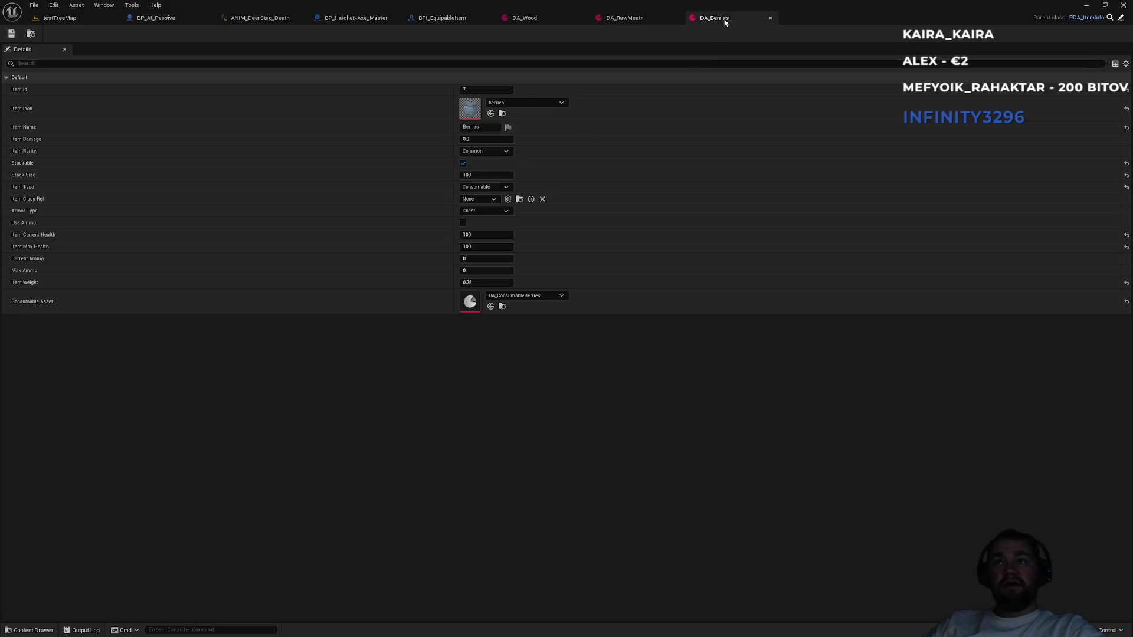
click(647, 25)
Give DA_RawMeat stack size 8 and weight 1.5, close it, and locate DA_ConsumableBerries.
click(481, 176)
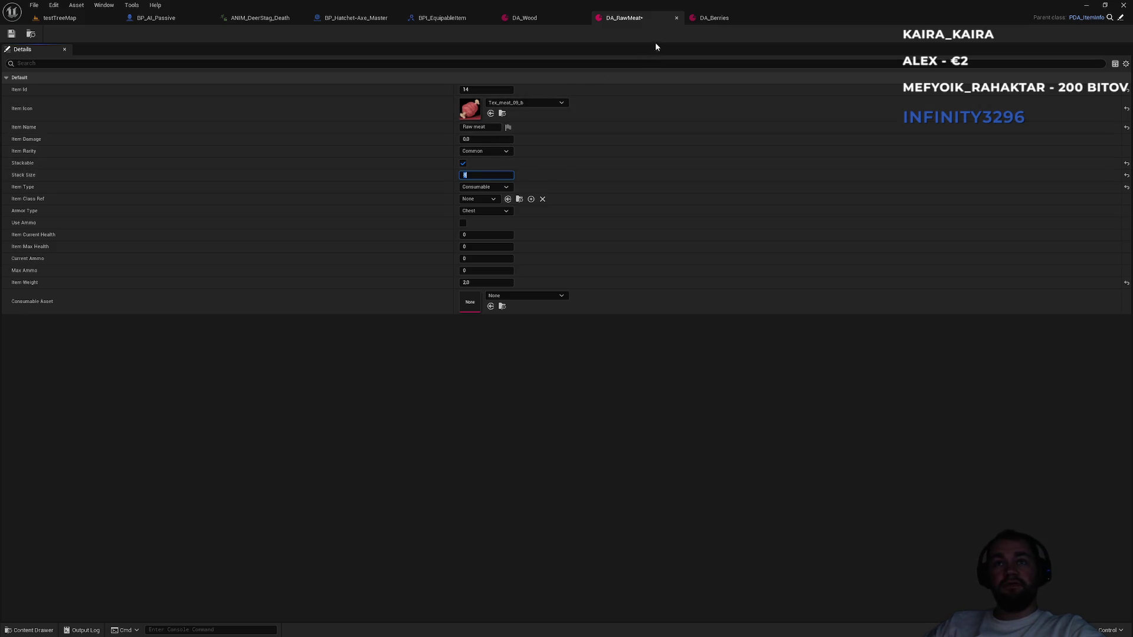
click(715, 21)
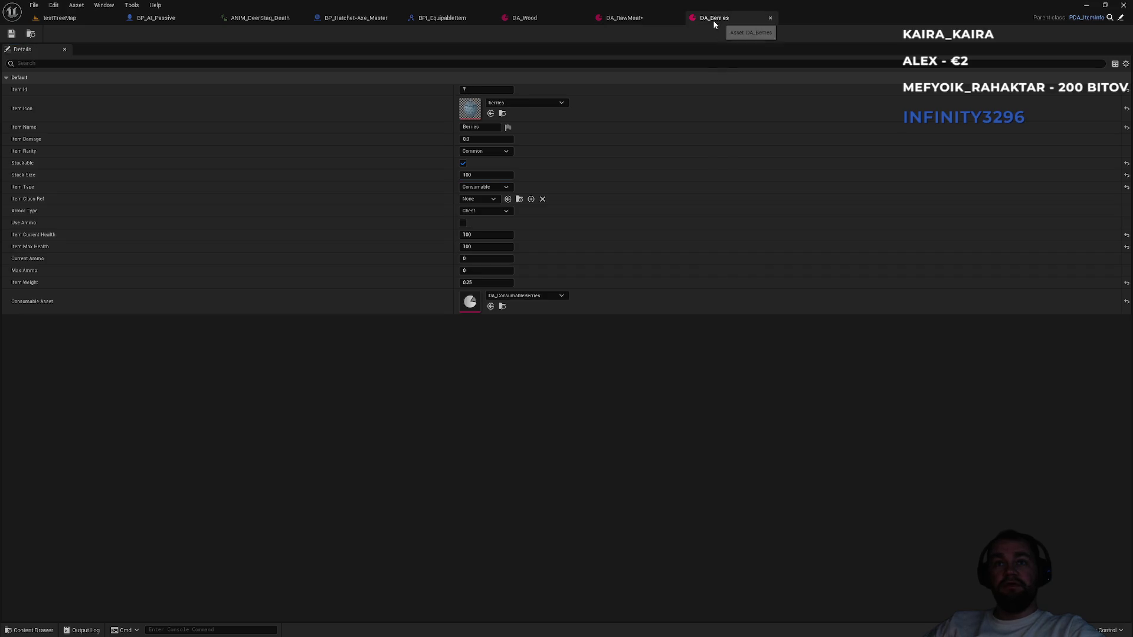
click(634, 22)
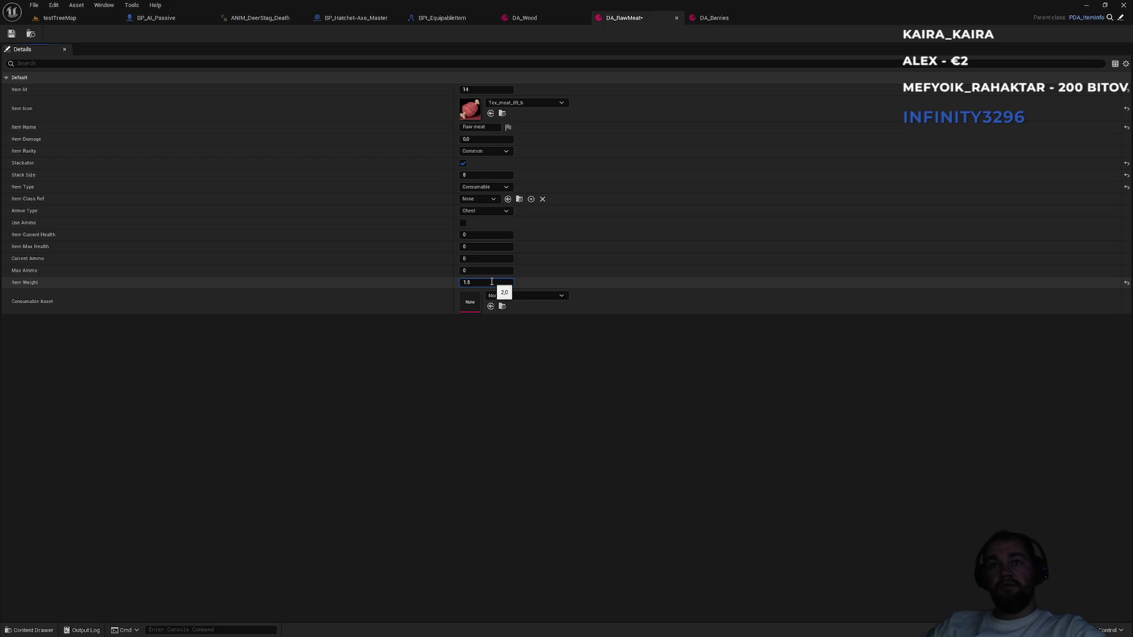
click(717, 17)
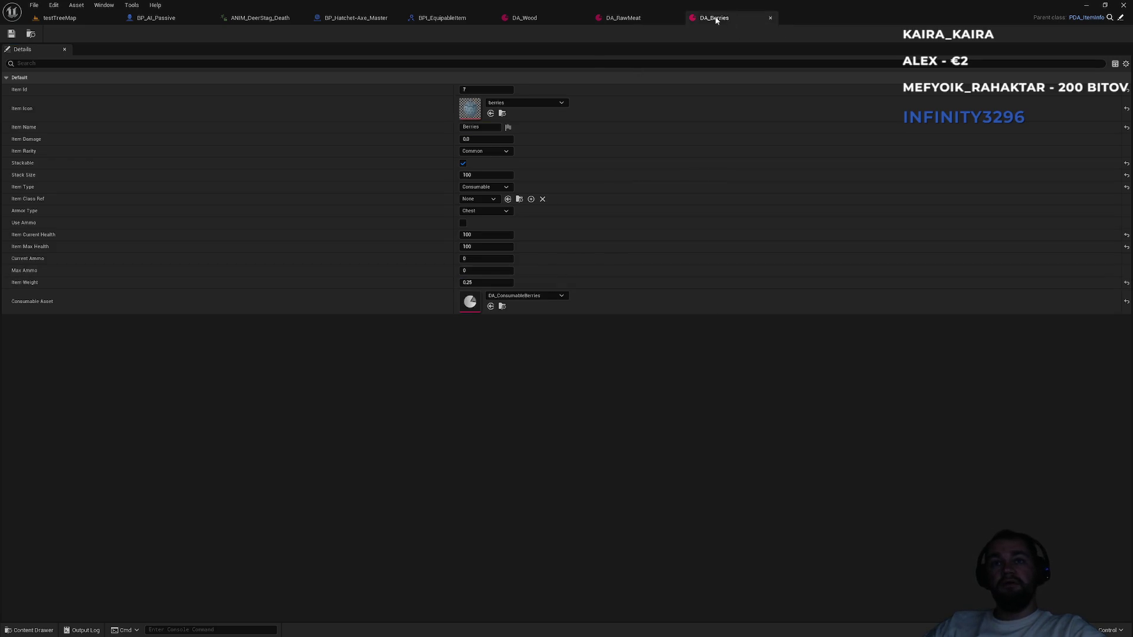
click(676, 18)
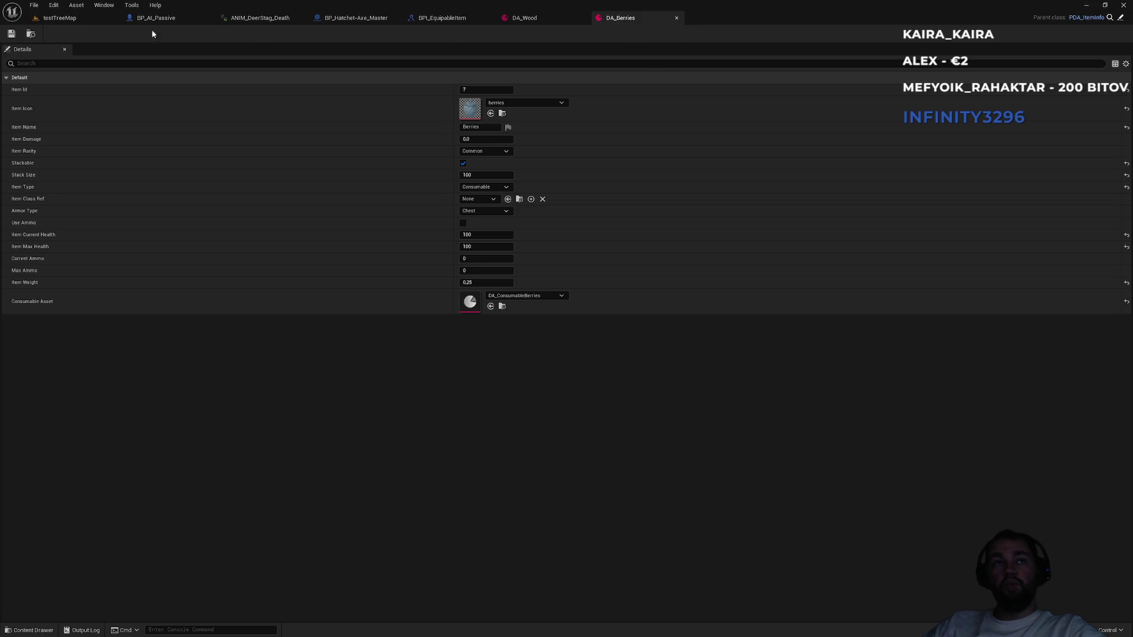
click(503, 307)
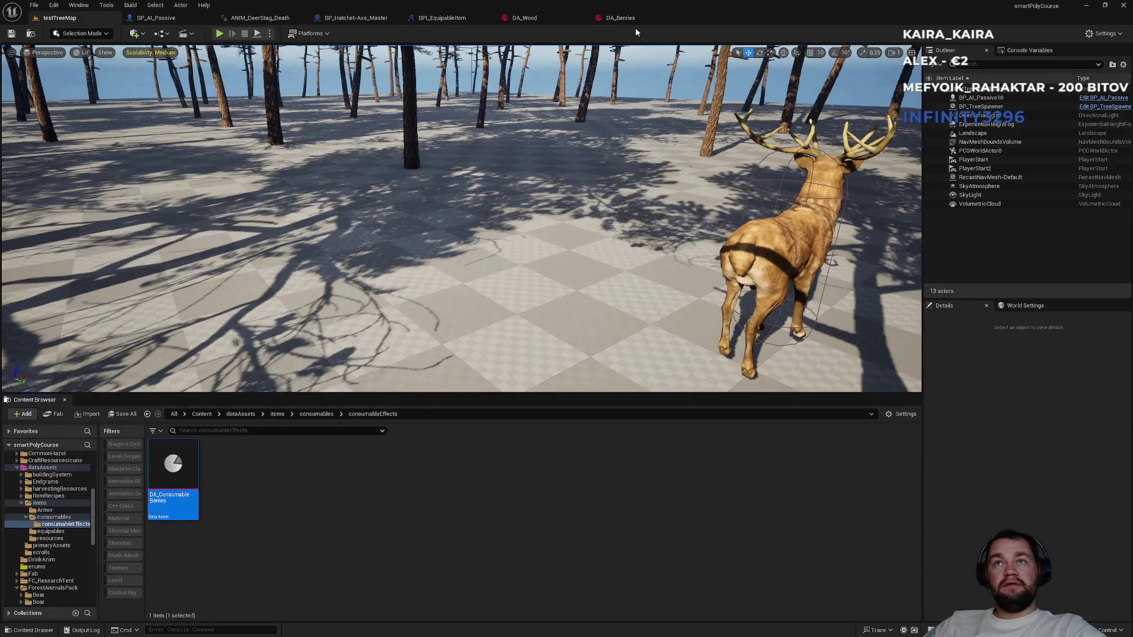
Move DA_RawMeat from the resources folder into the consumables folder.
click(621, 18)
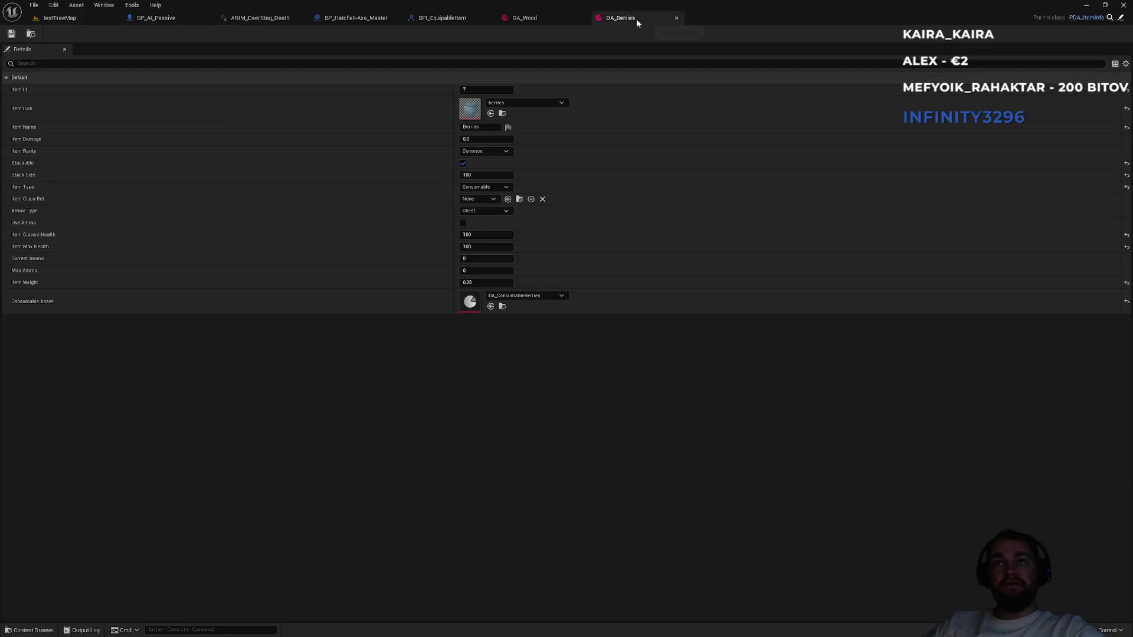
click(545, 22)
click(30, 35)
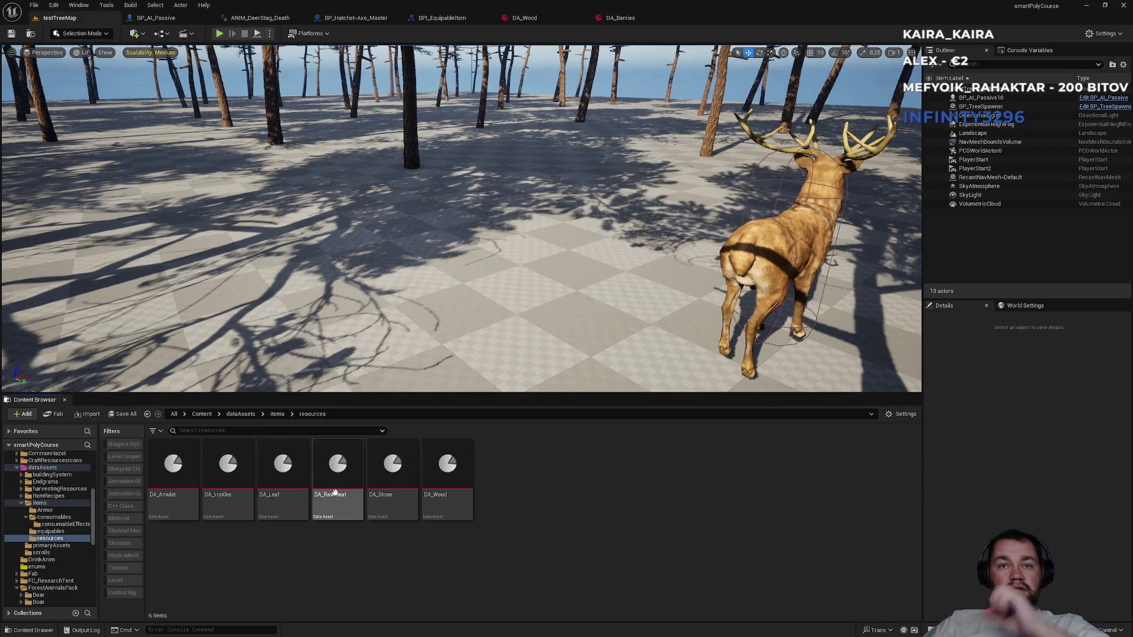
click(330, 508)
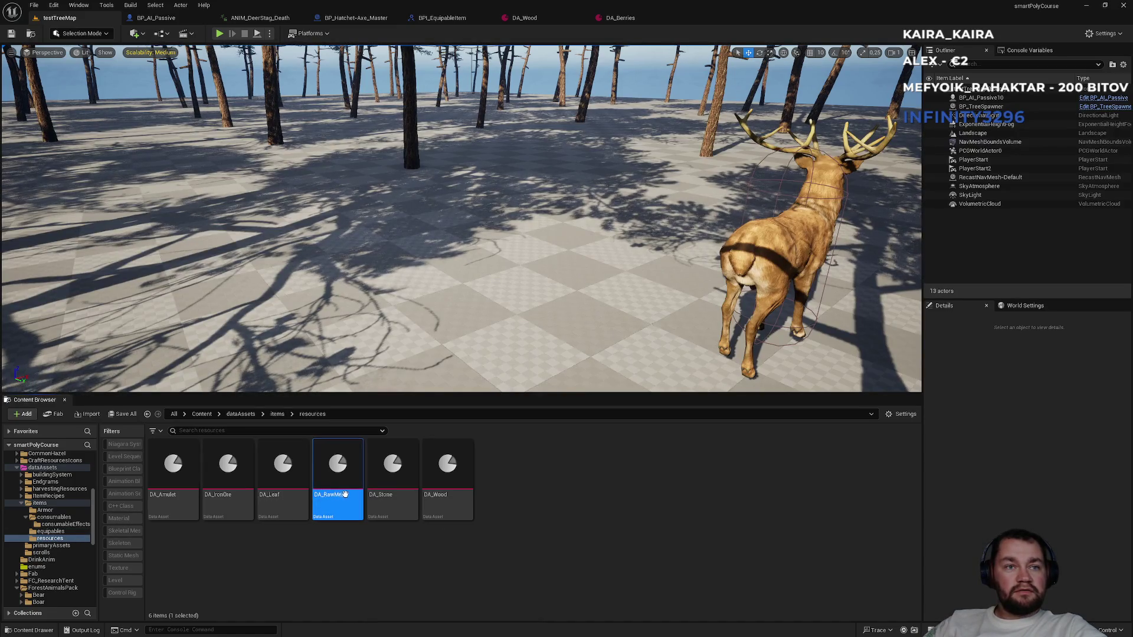
mouse_move(357, 485)
mouse_down()
mouse_move(71, 535)
mouse_move(54, 521)
mouse_up()
click(80, 540)
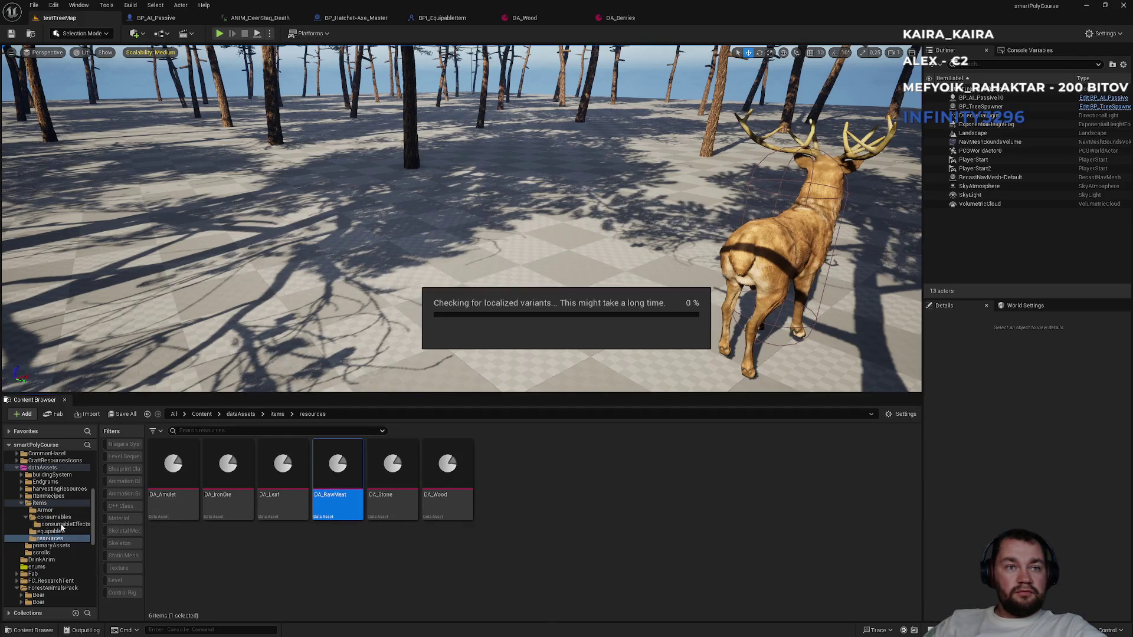
Open DA_Berries and DA_RawMeat from the consumables folder for editing.
click(59, 518)
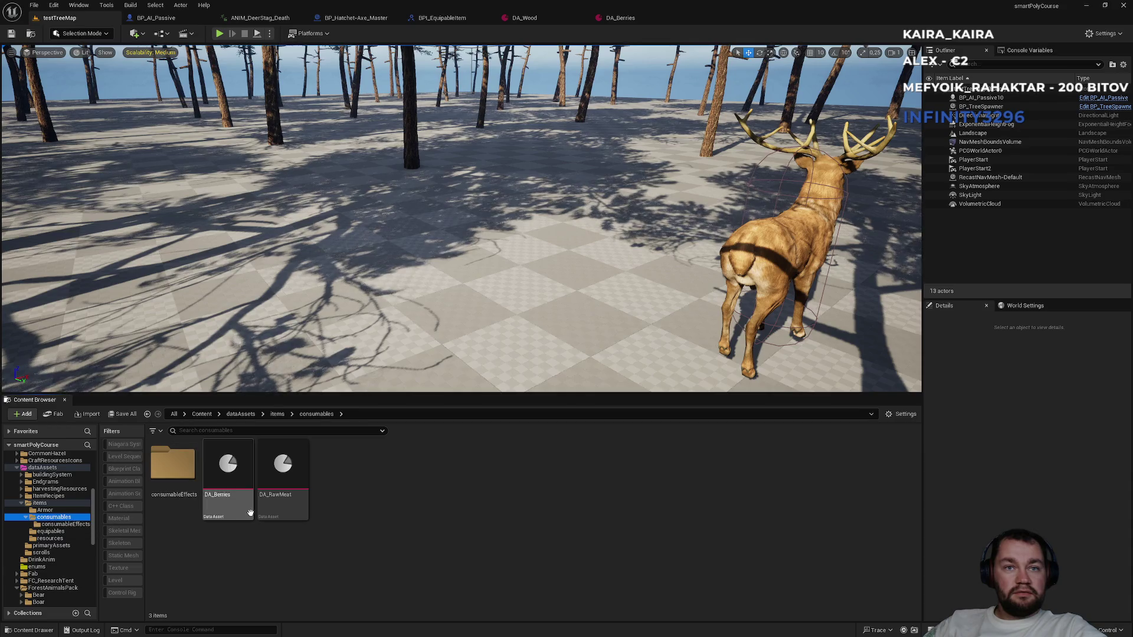
double_click(228, 469)
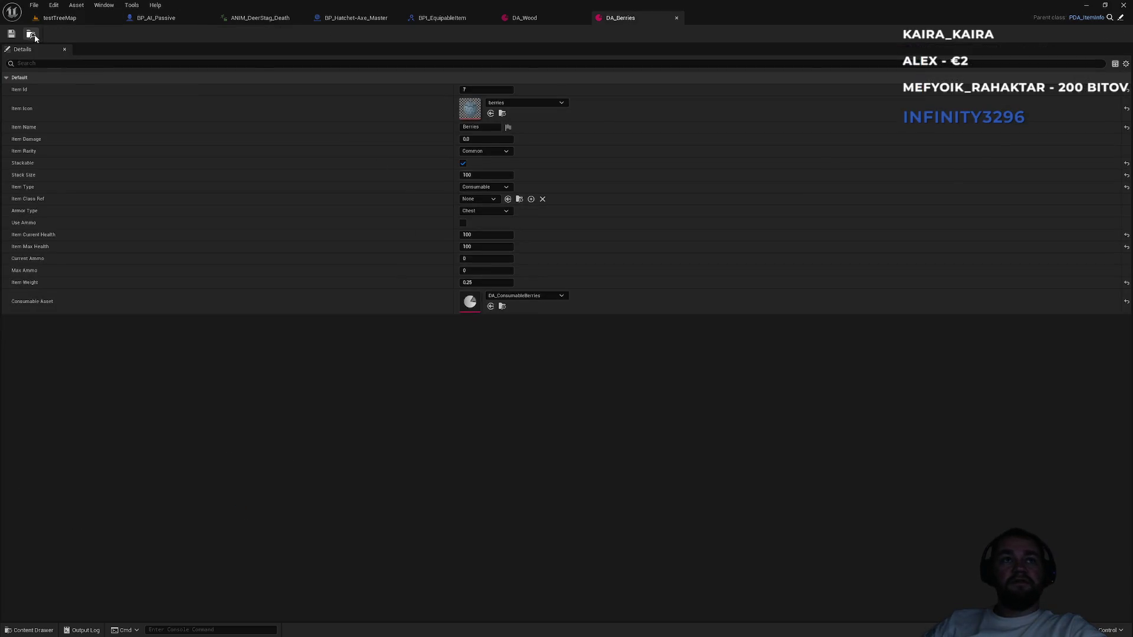
click(56, 17)
double_click(283, 490)
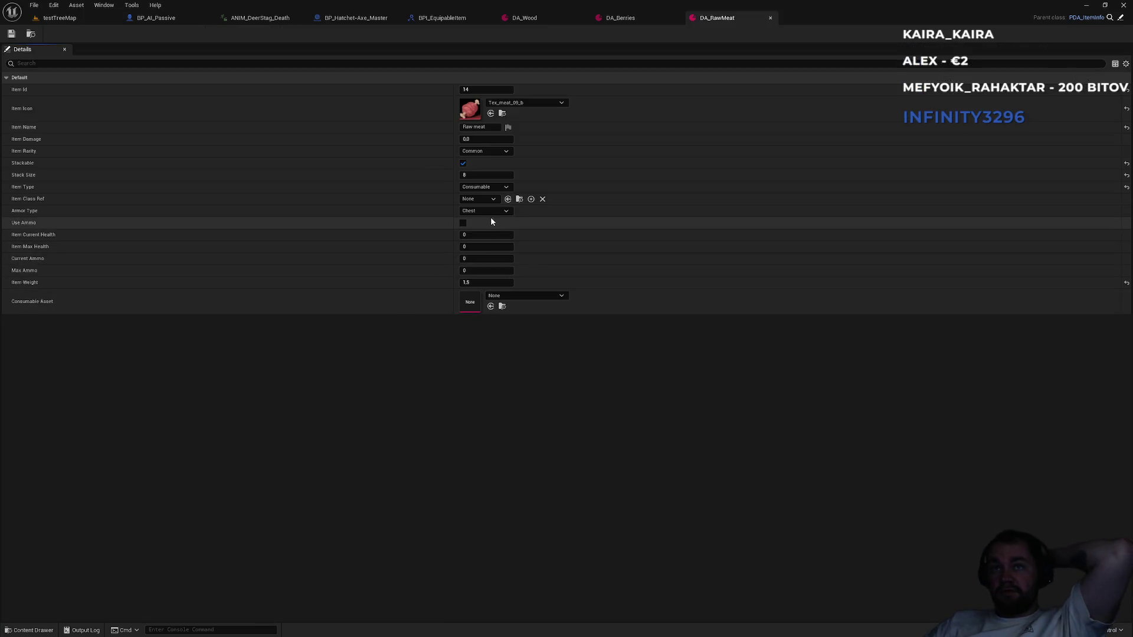
Compare the DA_RawMeat and DA_Berries values side by side.
click(628, 20)
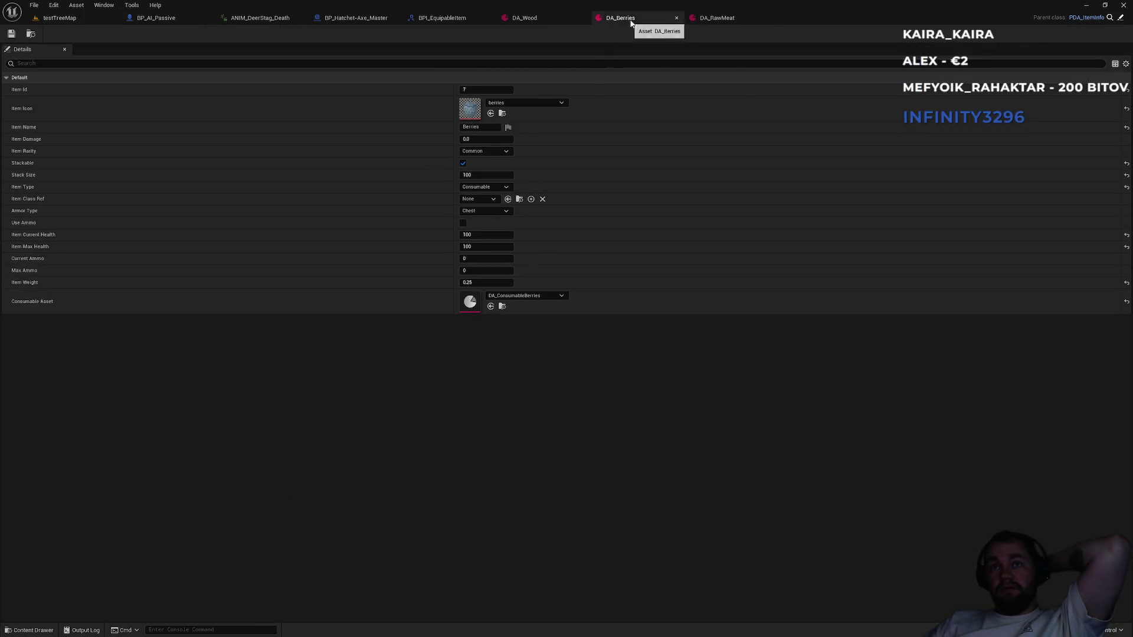
click(718, 20)
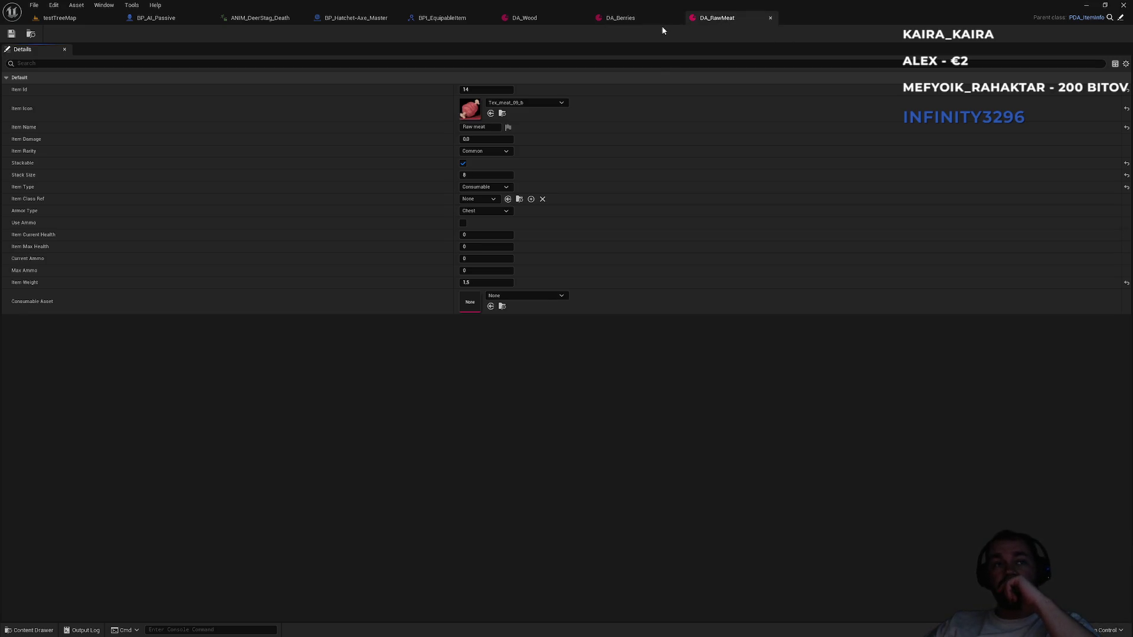
click(620, 22)
click(716, 18)
click(653, 19)
click(716, 18)
click(649, 16)
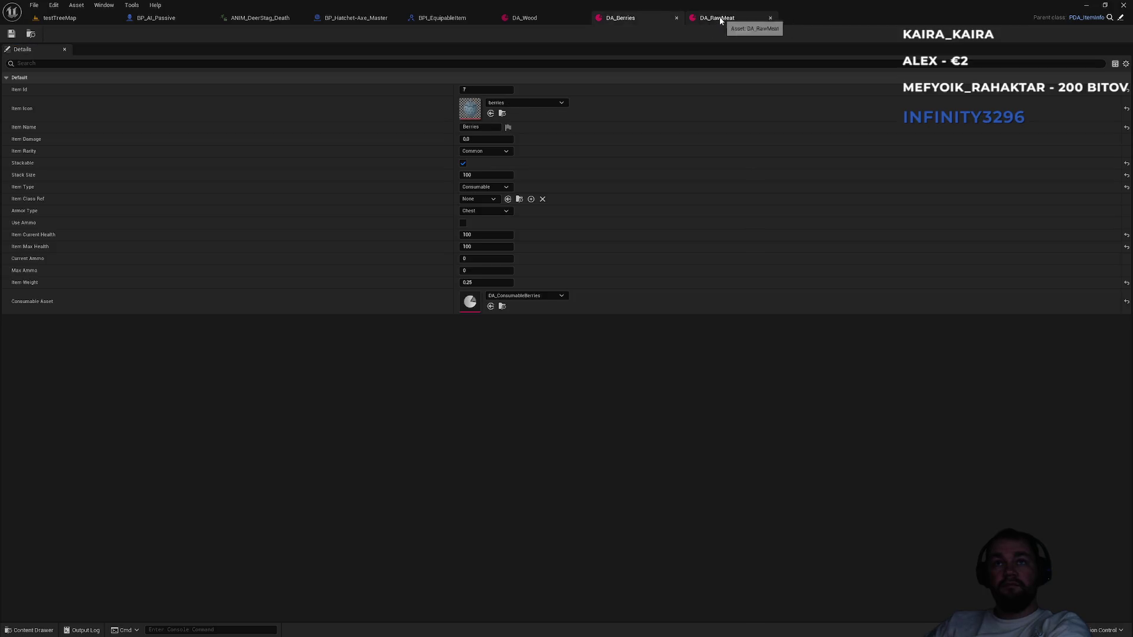
click(720, 21)
click(643, 16)
click(722, 21)
Give DA_RawMeat consumable asset DA_ConsumableBerries and current health 100, then return to testTreeMap.
click(528, 295)
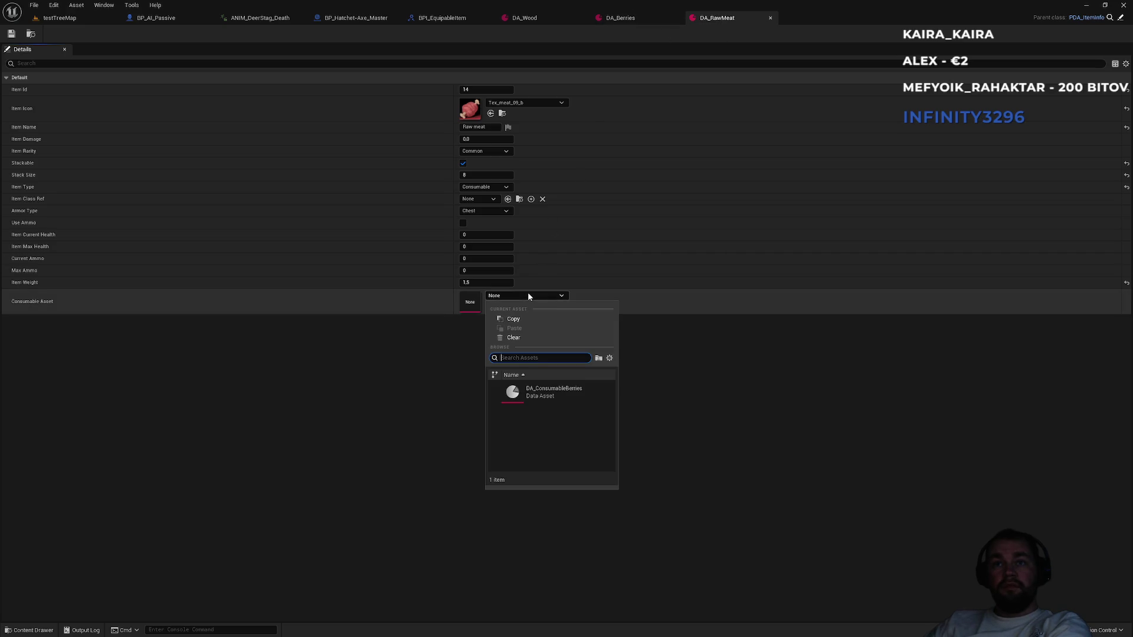
click(543, 400)
click(481, 234)
text(100)
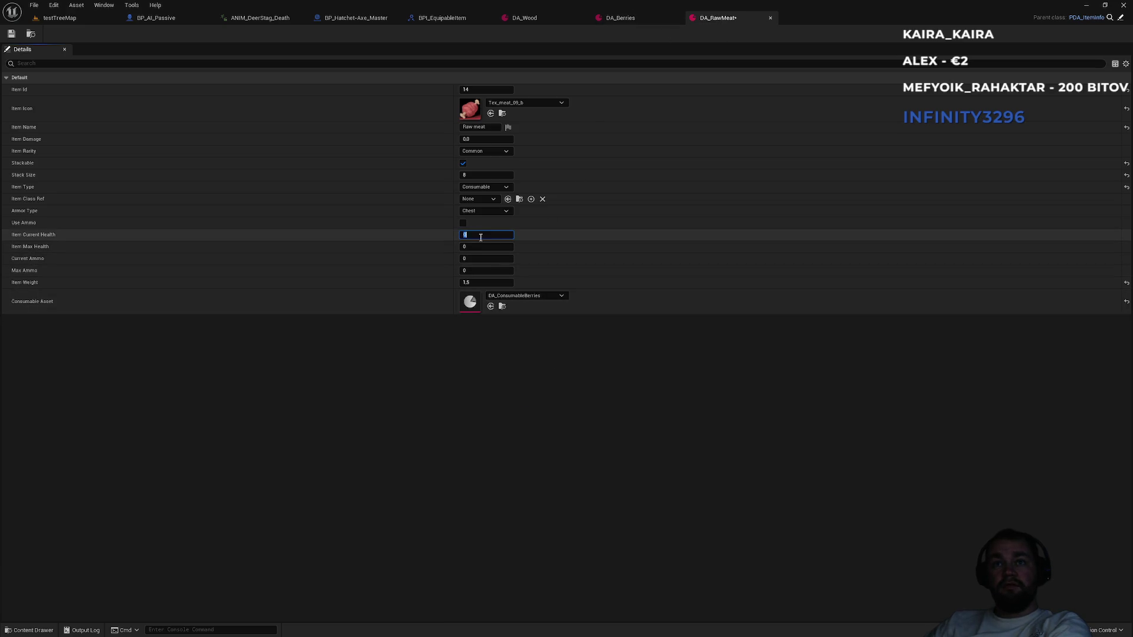
key(Return)
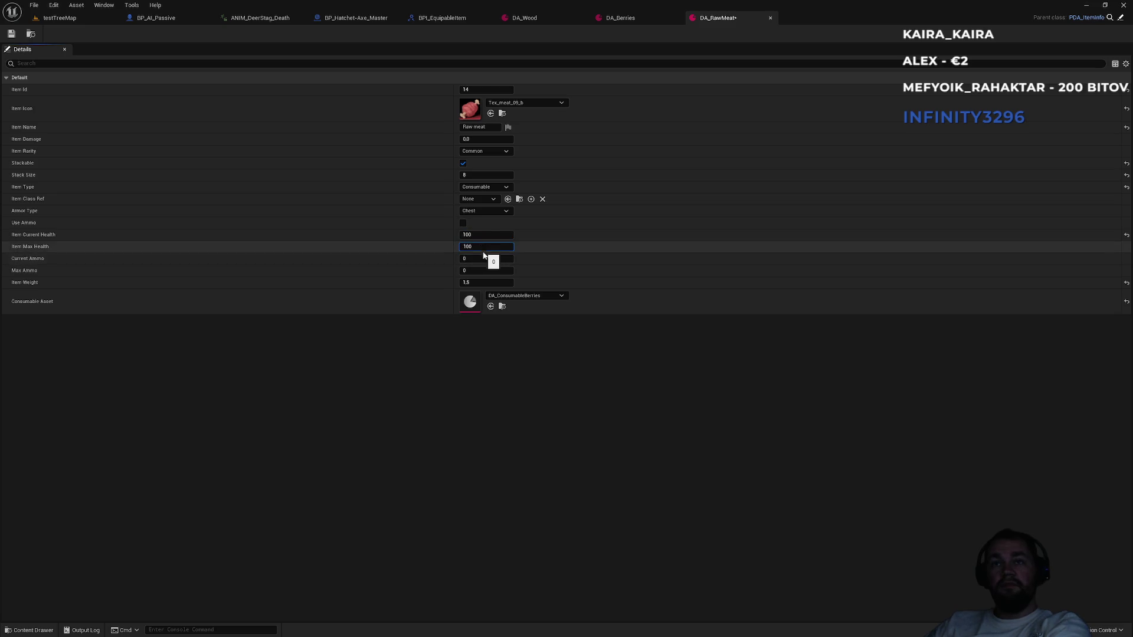
click(71, 18)
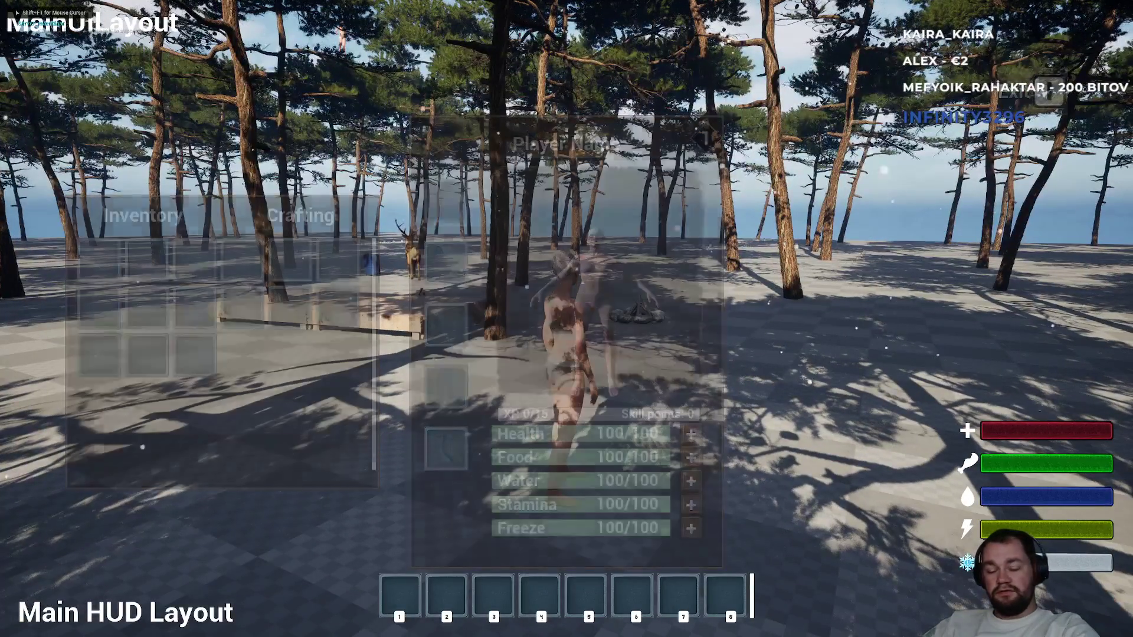
Close the inventory, equip the bow from slot 3 and shoot the deer.
key(Tab)
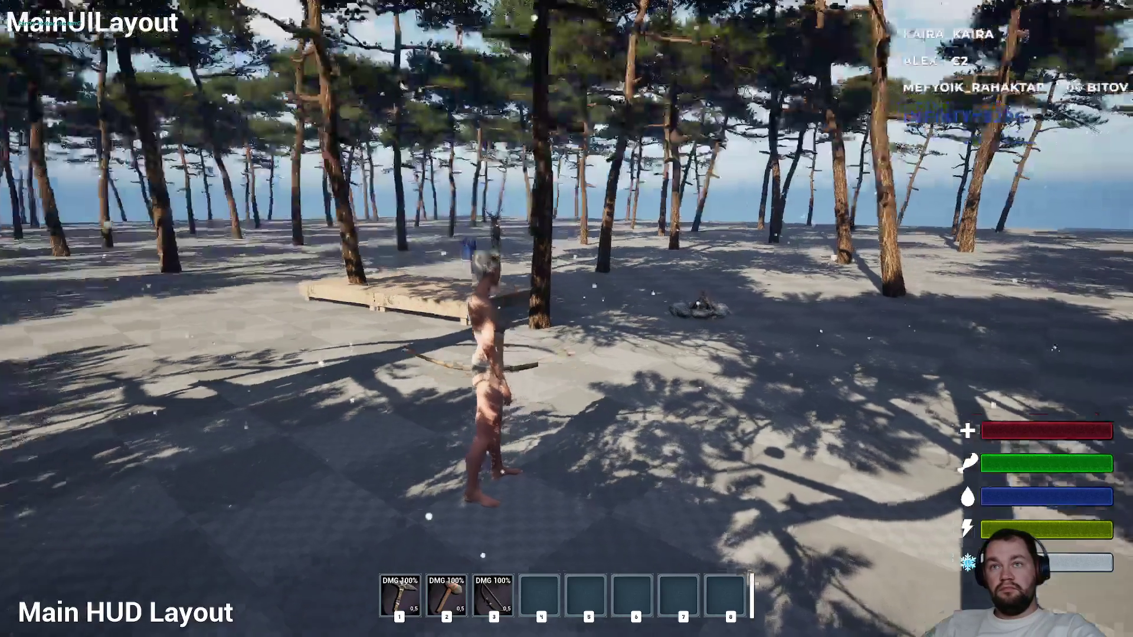
key(3)
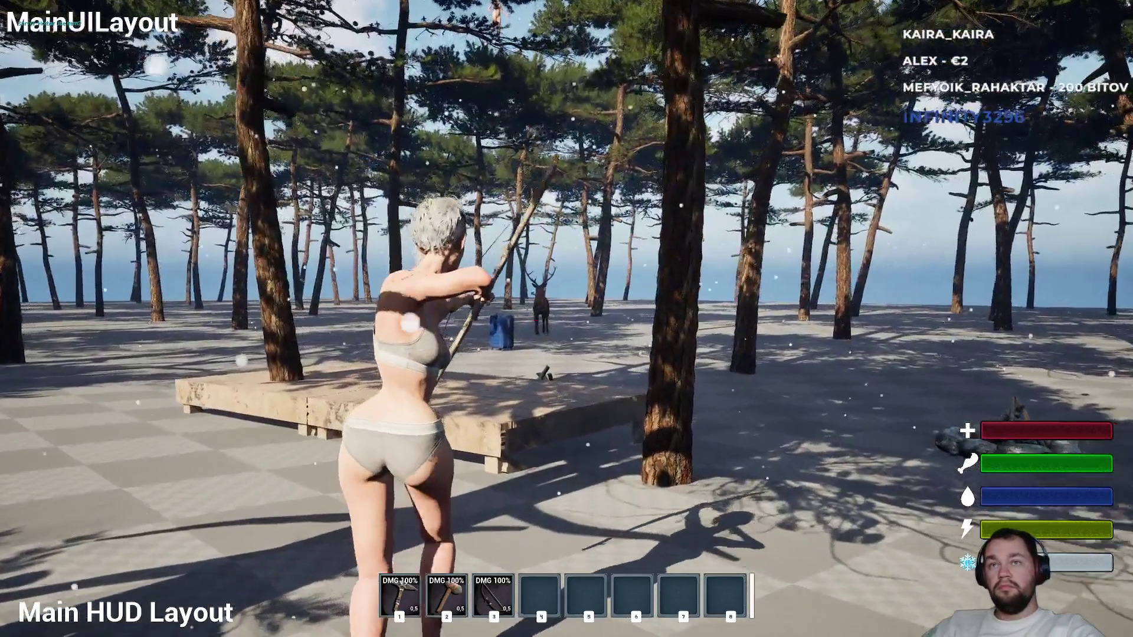
click(566, 319)
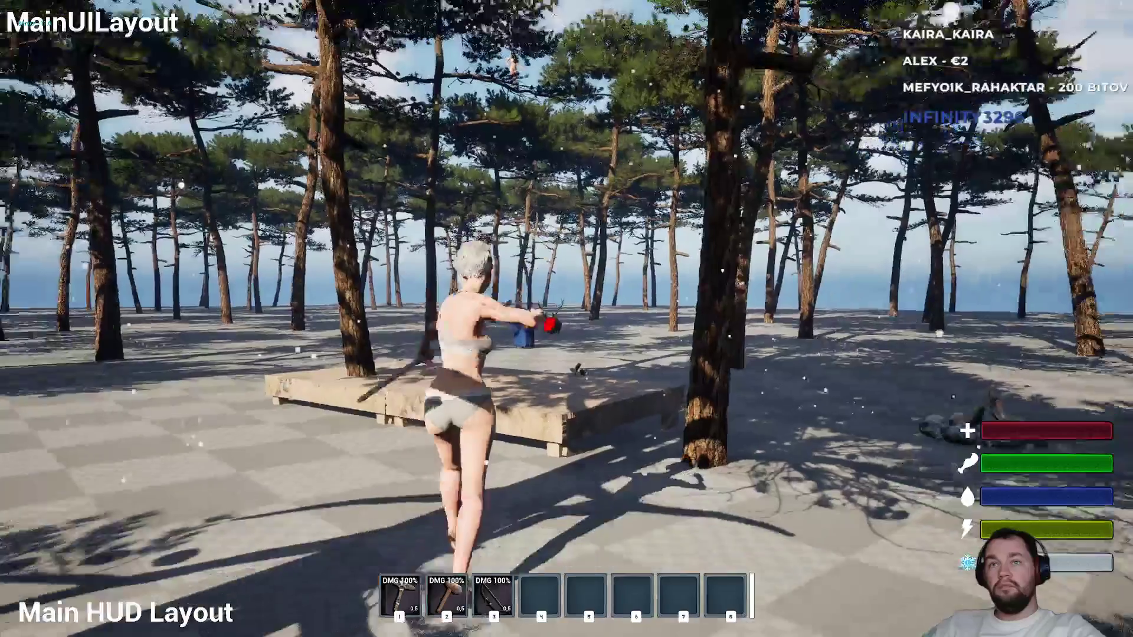
key(w)
key(w)
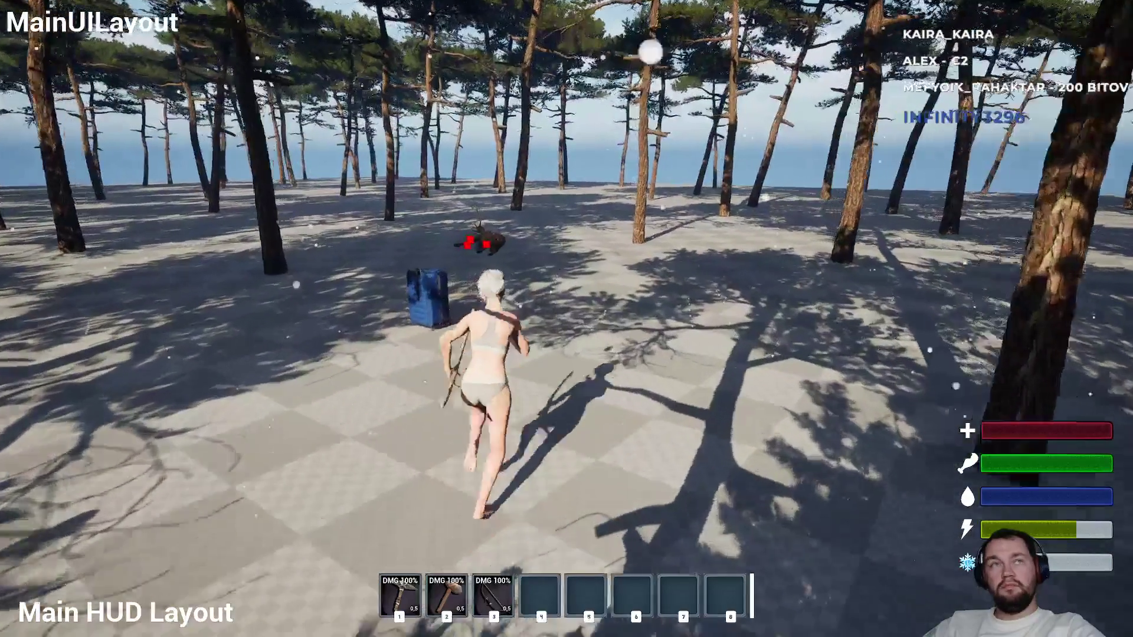
Chop the deer corpse with the hatchet, then check the inventory for Raw meat stacks of 8 and 5.
key(1)
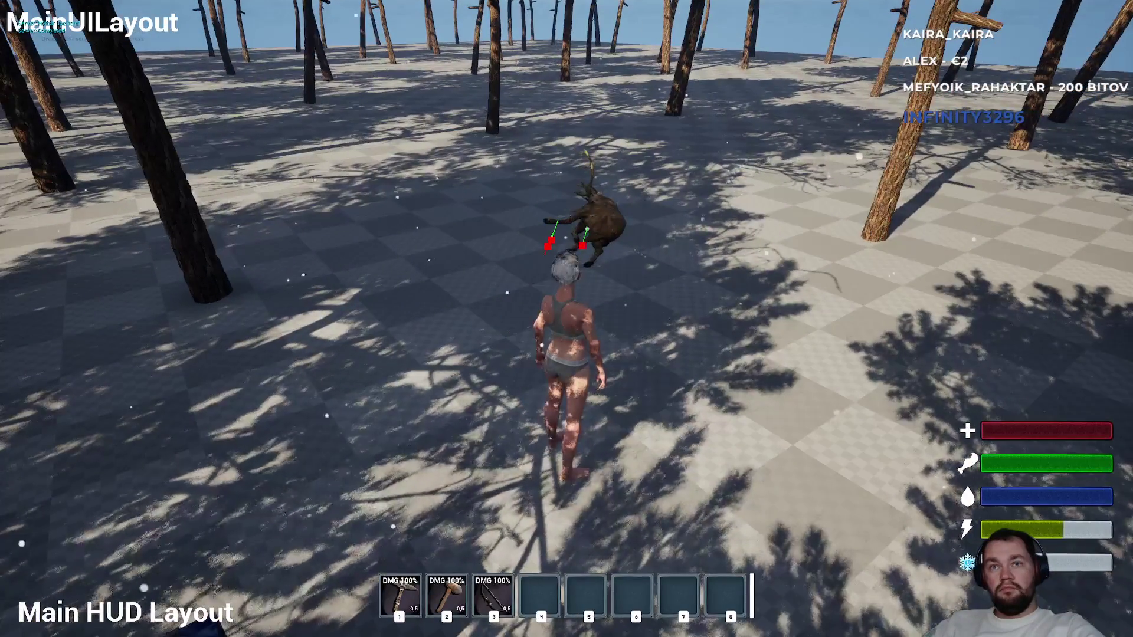
key(w)
click(566, 319)
key(w)
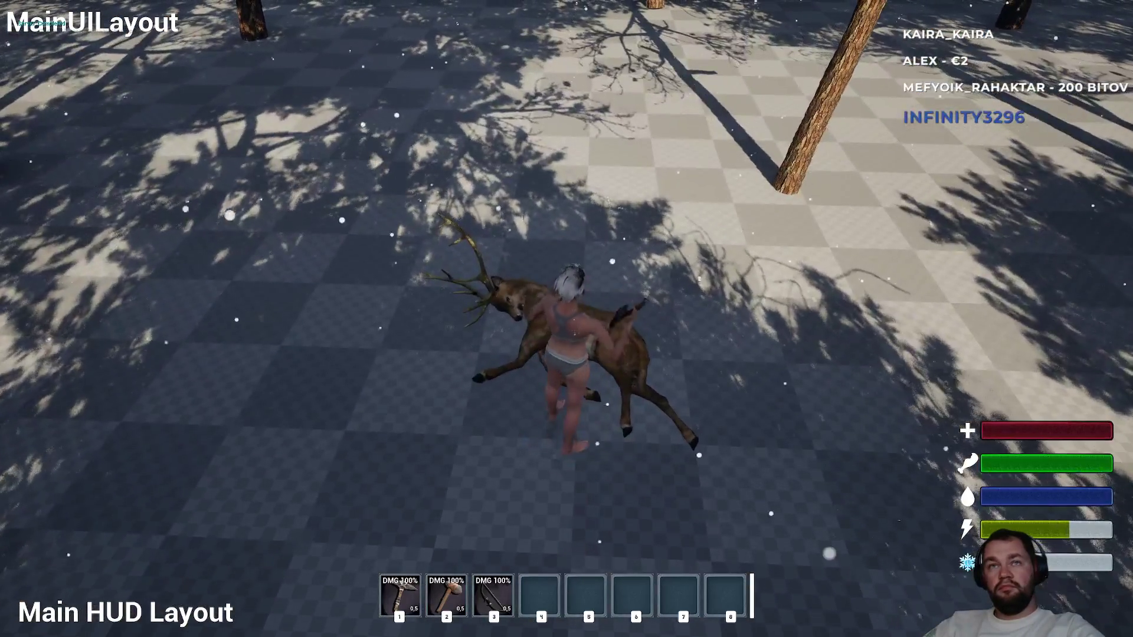
click(567, 319)
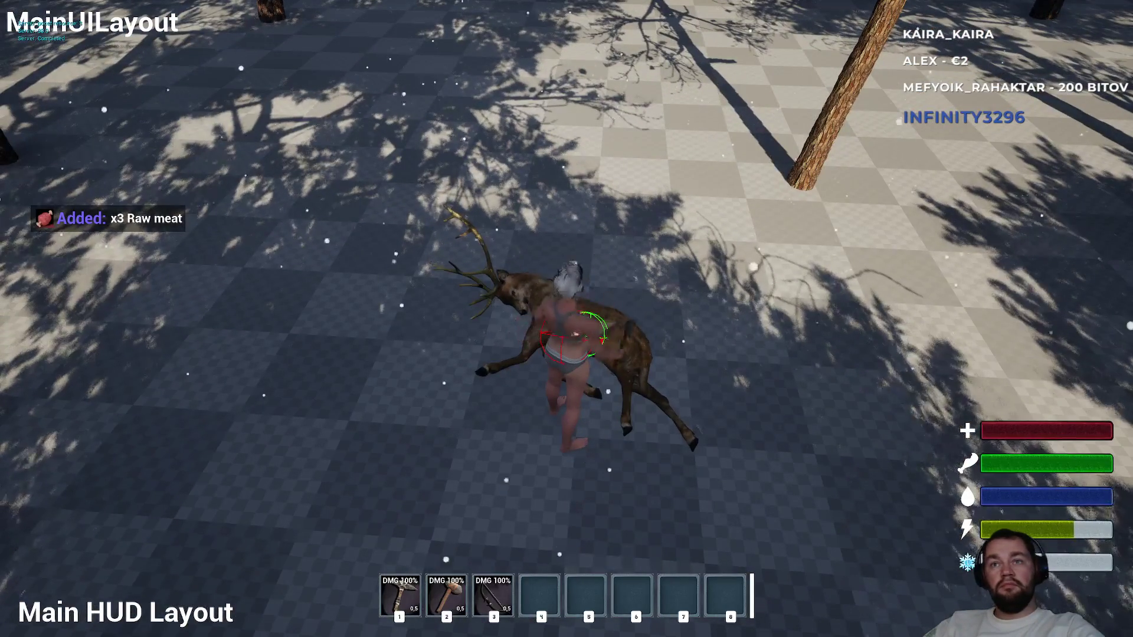
click(567, 318)
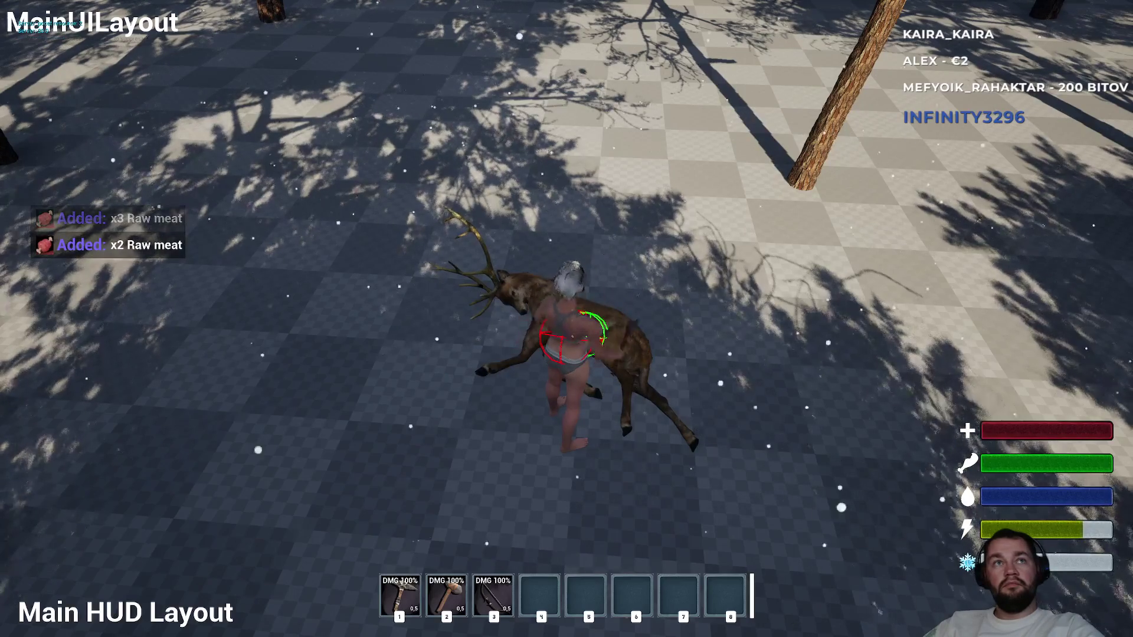
click(566, 318)
click(566, 318)
click(567, 319)
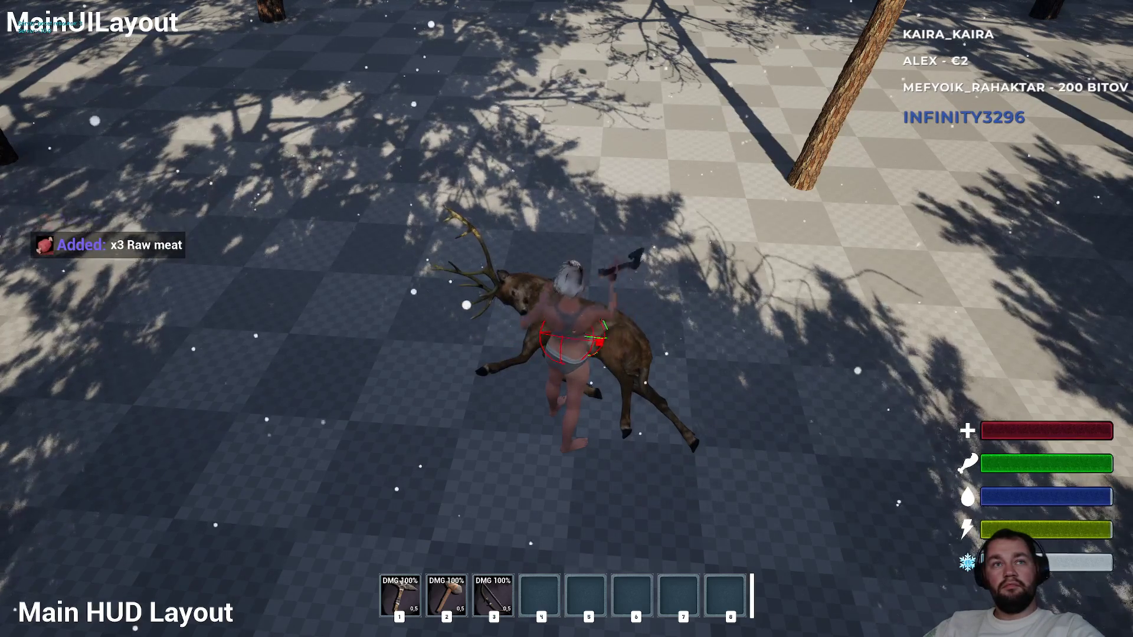
key(s)
key(i)
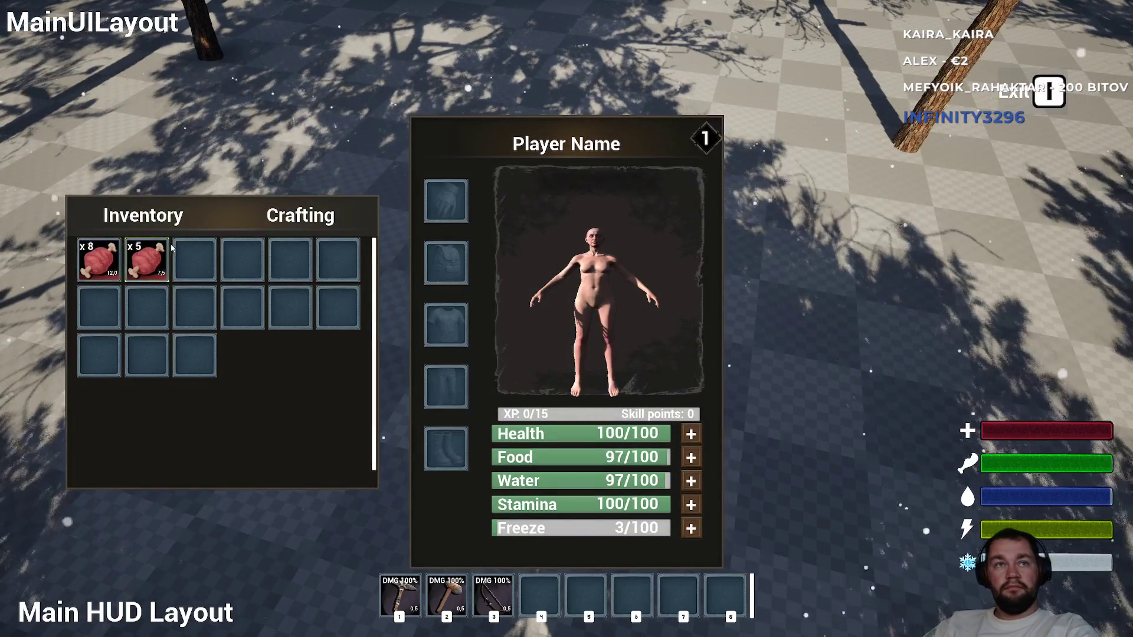
Put the x8 raw meat stack on hotbar slot 4 and eat several pieces from it.
drag(98, 259, 539, 590)
right_click(539, 589)
key(i)
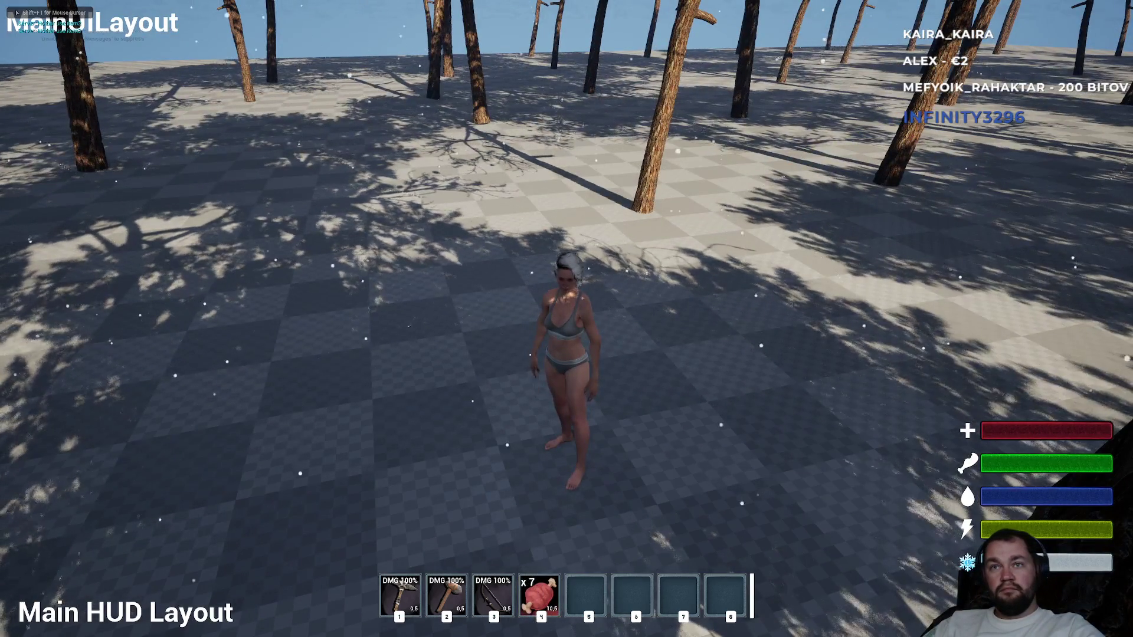
key(4)
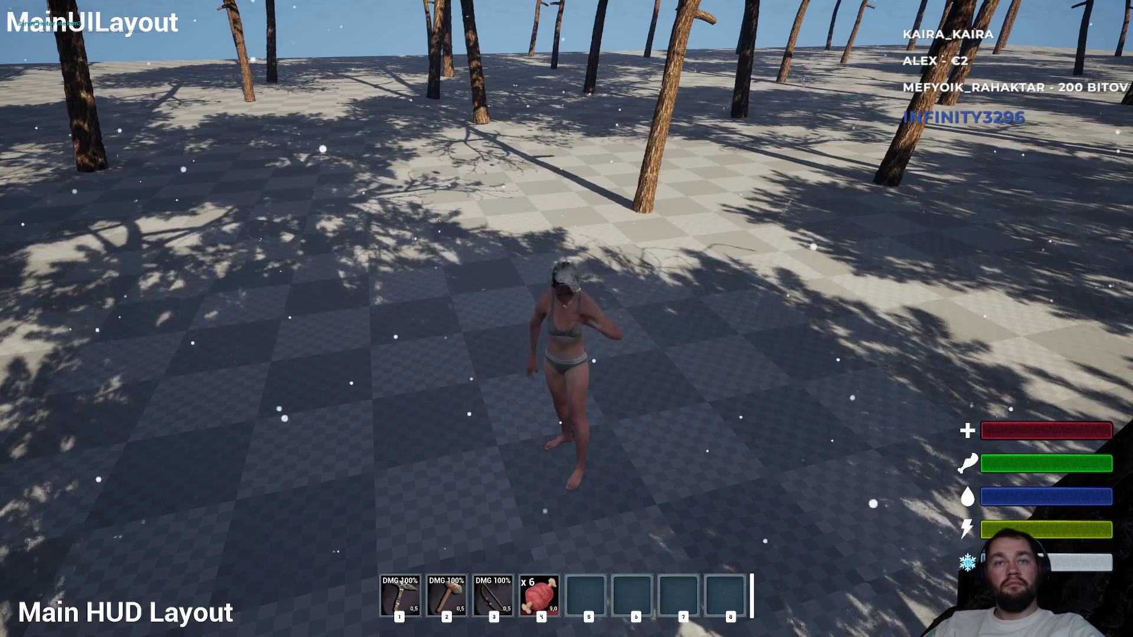
key(w)
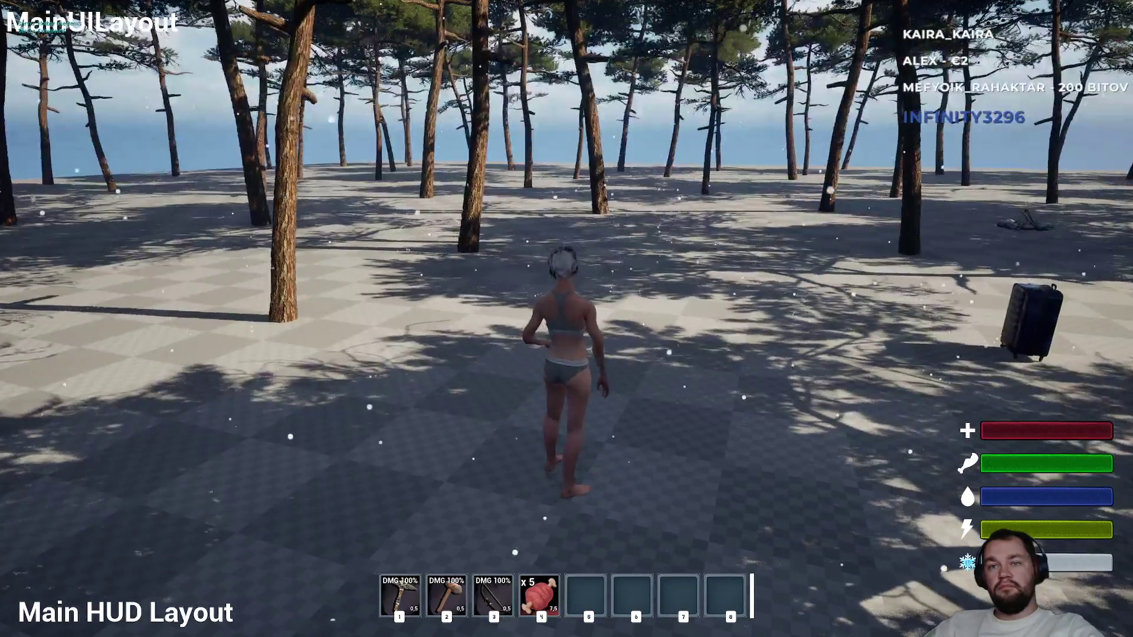
key(4)
key(w)
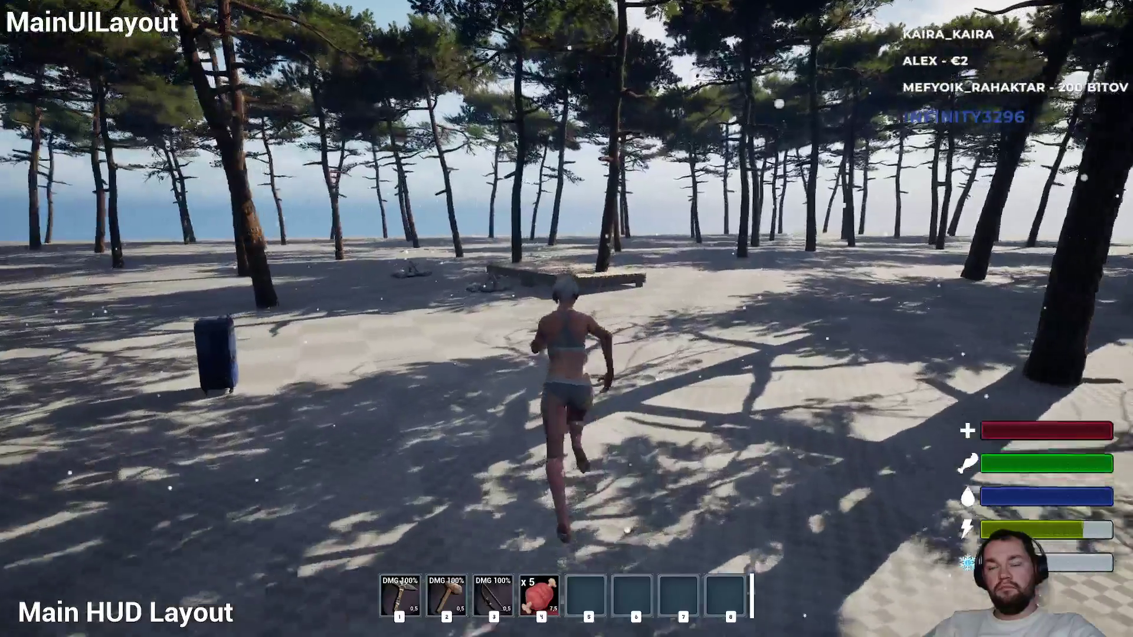
Move the x5 meat stack to hotbar slot 5, eat from it, and run around the map.
key(i)
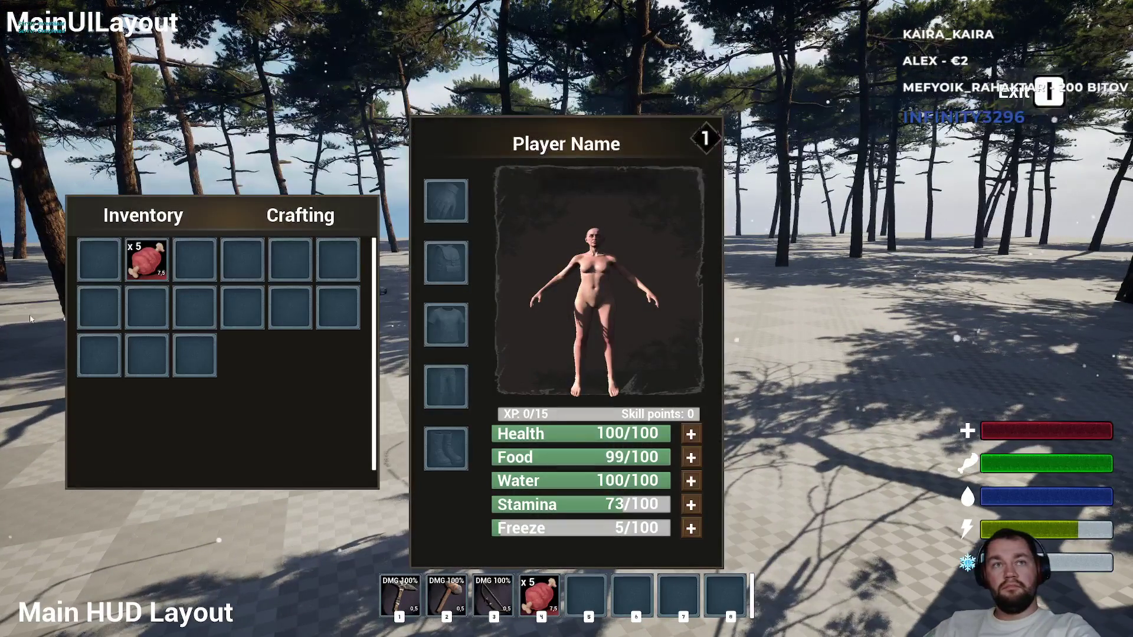
drag(147, 259, 587, 606)
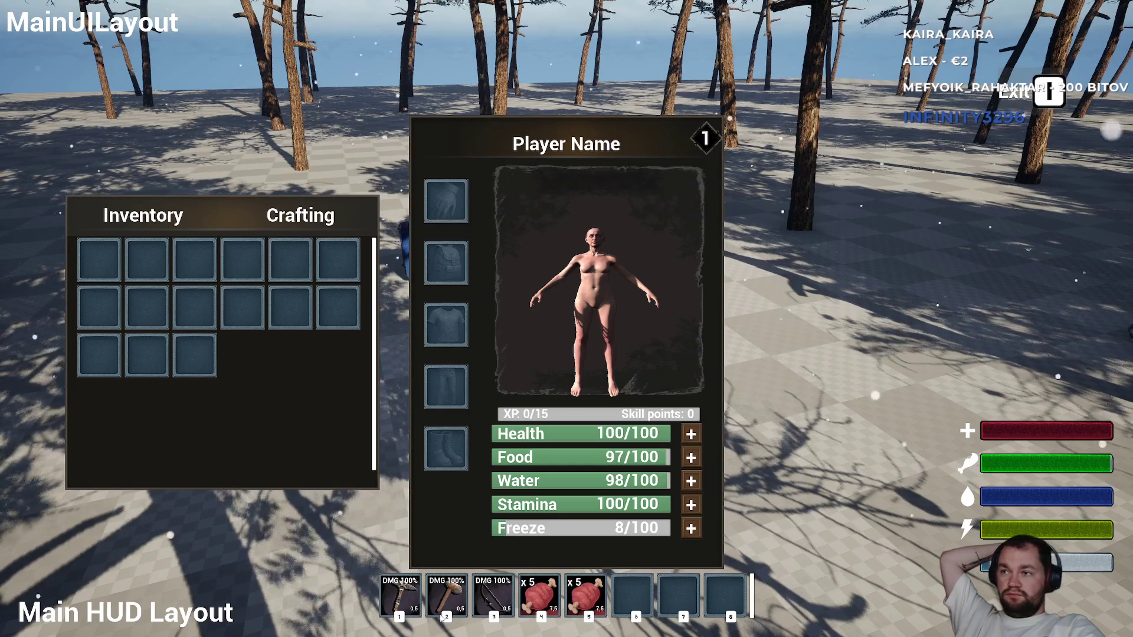
key(Tab)
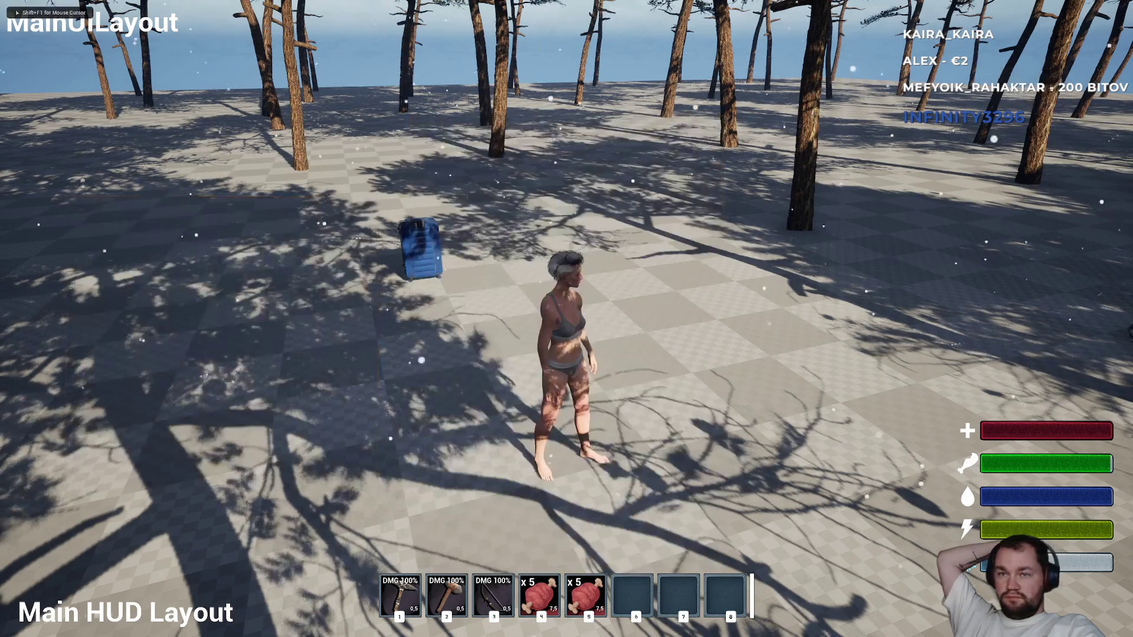
key(5)
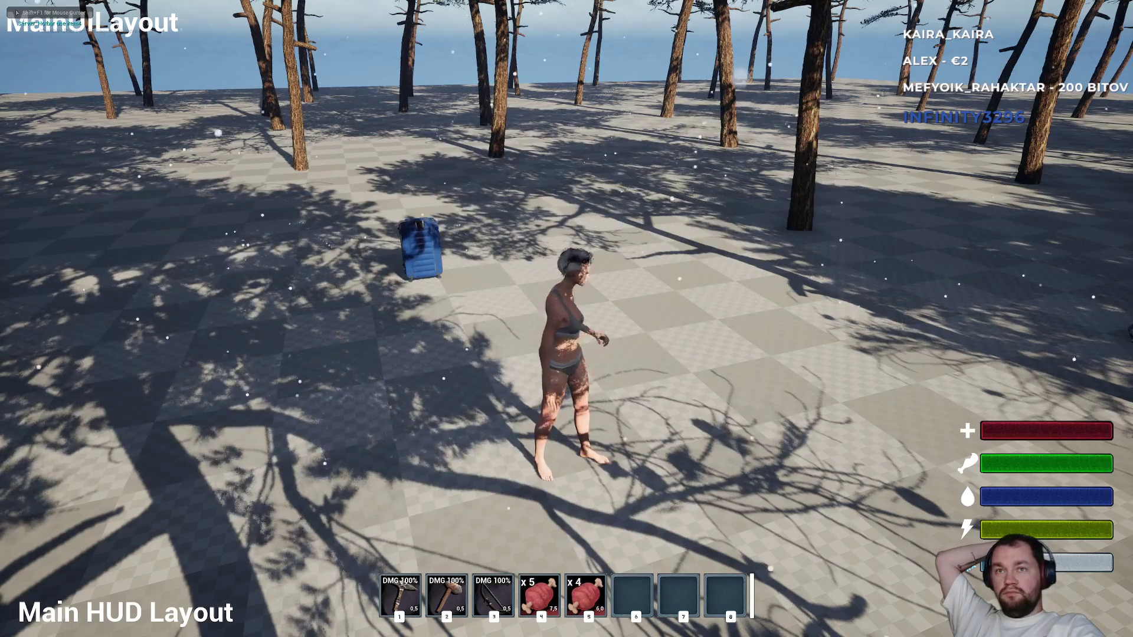
key(Tab)
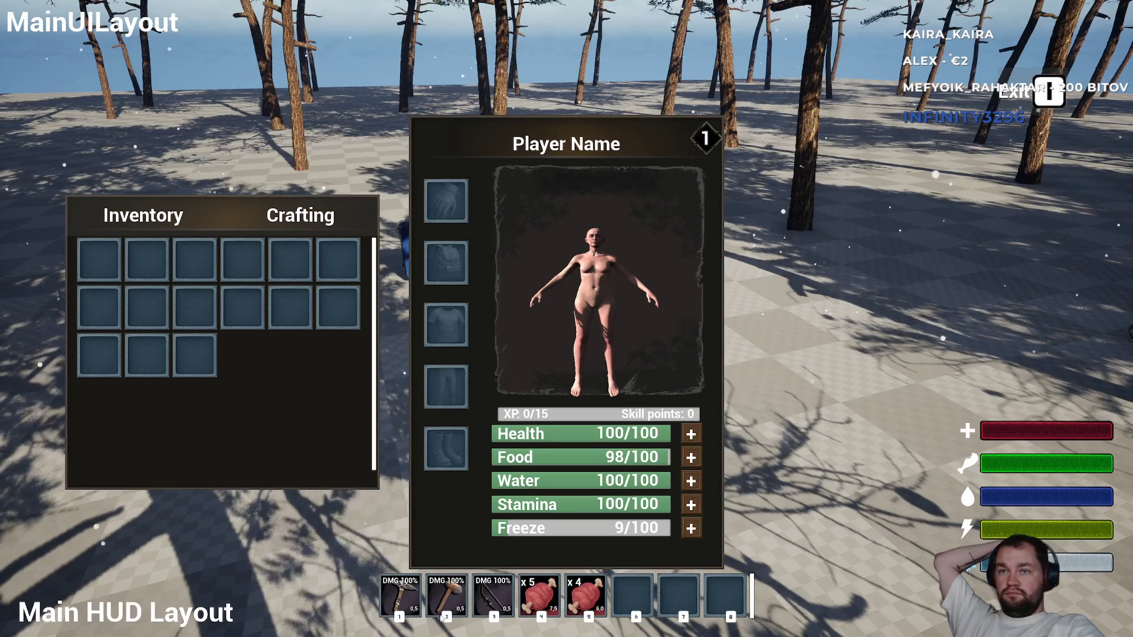
key(Tab)
key(w)
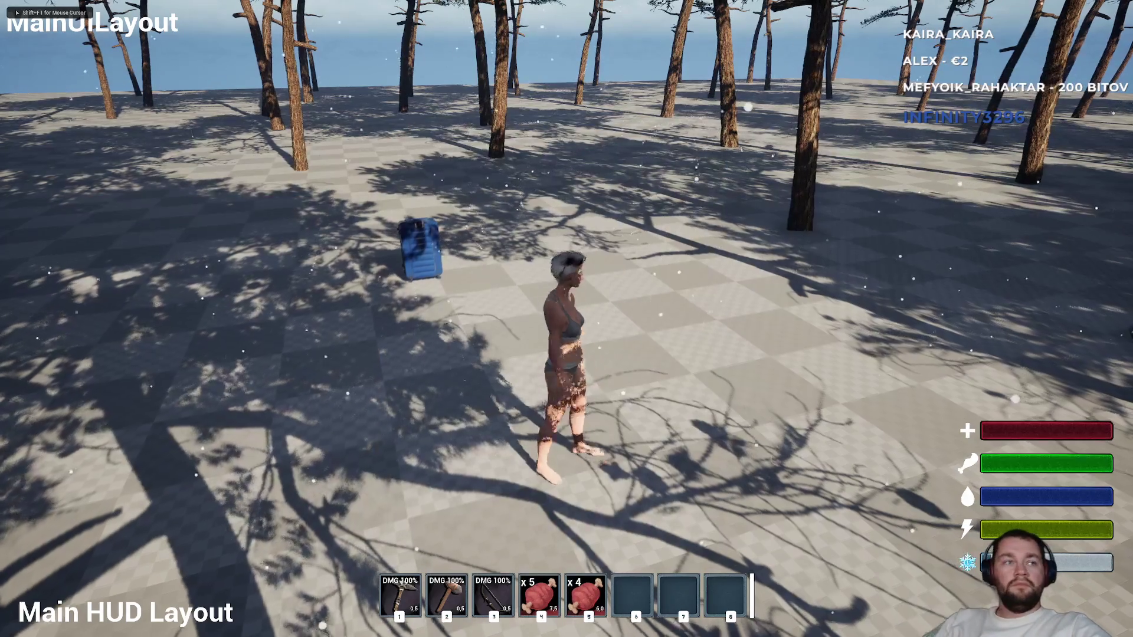
key(w)
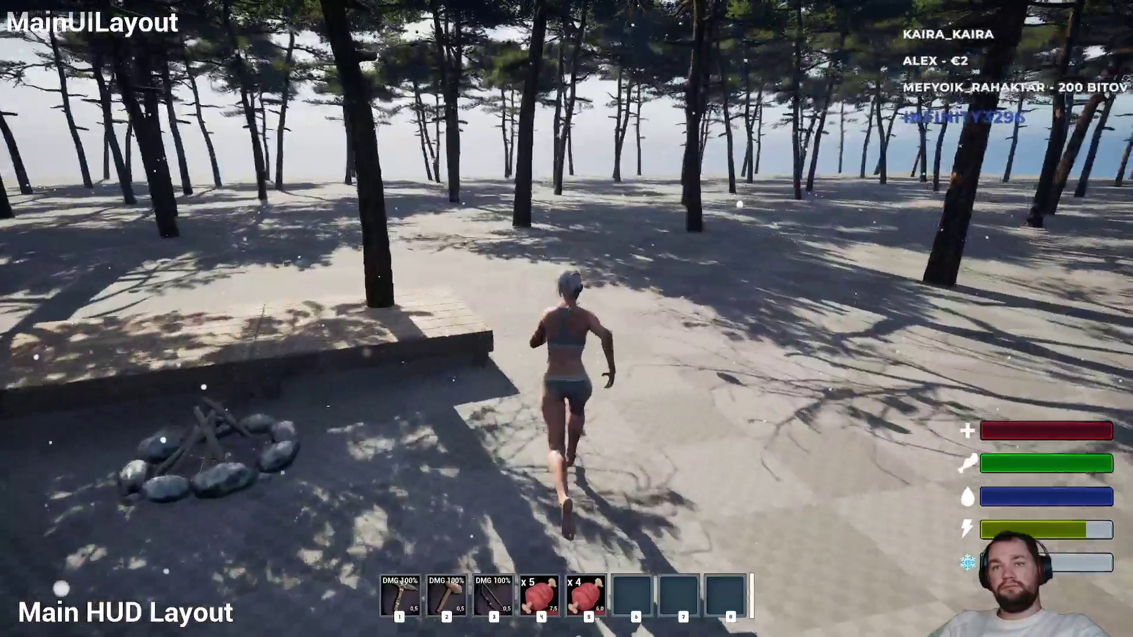
key(w)
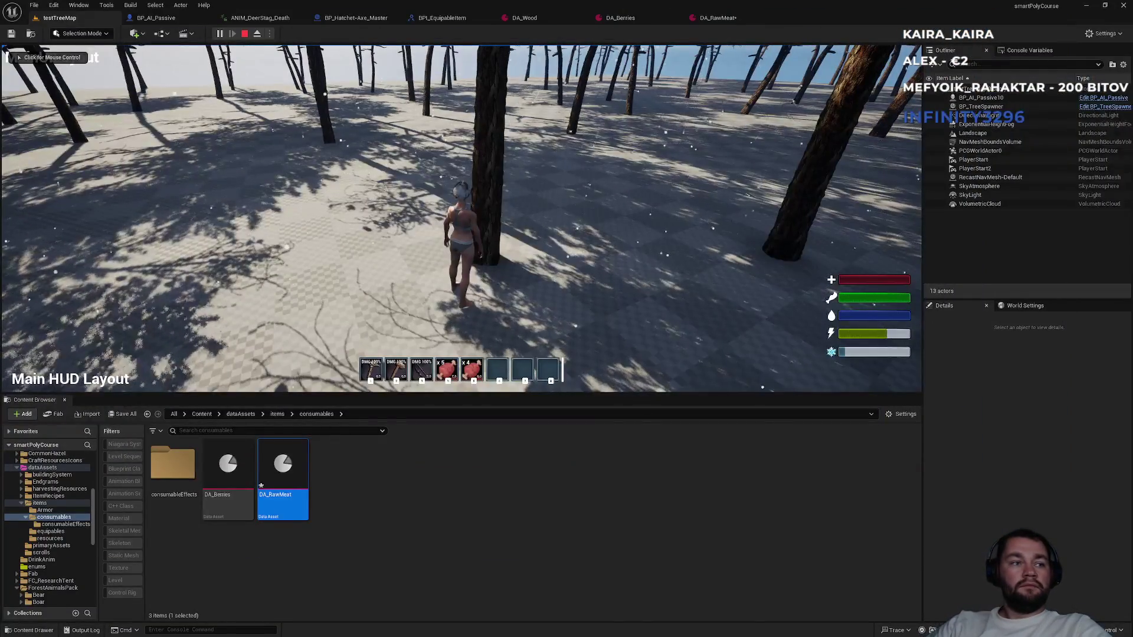
Stop play with Esc and save DA_RawMeat (Consumable, stack size 8, weight 1.5) with Ctrl+S.
key(Escape)
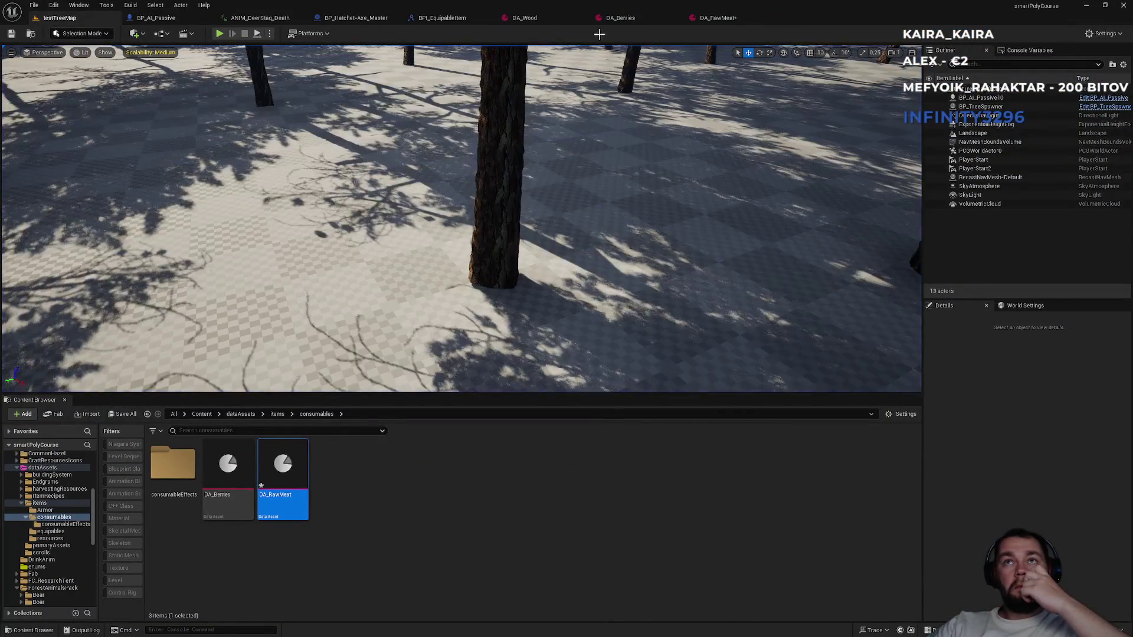
click(742, 19)
key(ctrl+s)
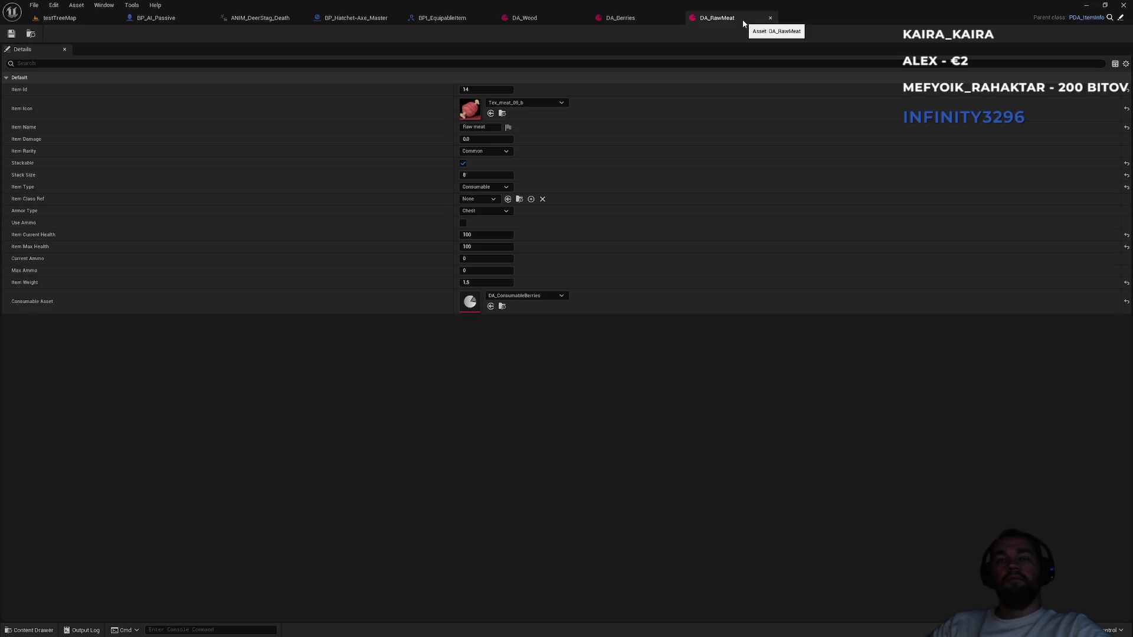
Return to the testTreeMap level to start a fresh play session.
click(98, 23)
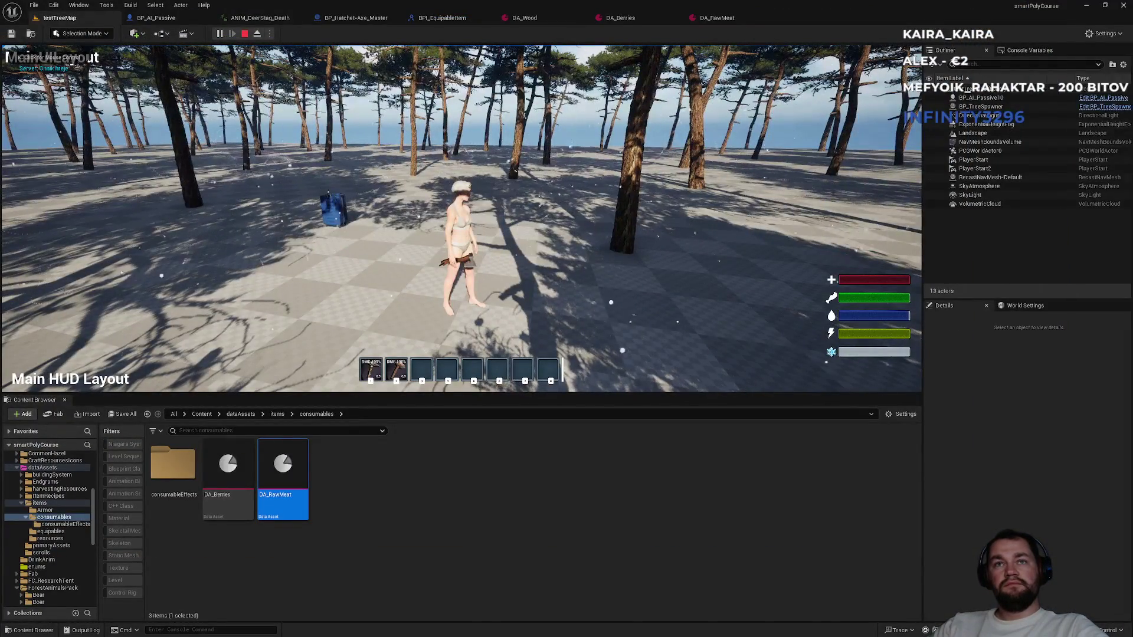
Stop the play session and bring up the BP_AI_Passive event graph.
click(246, 34)
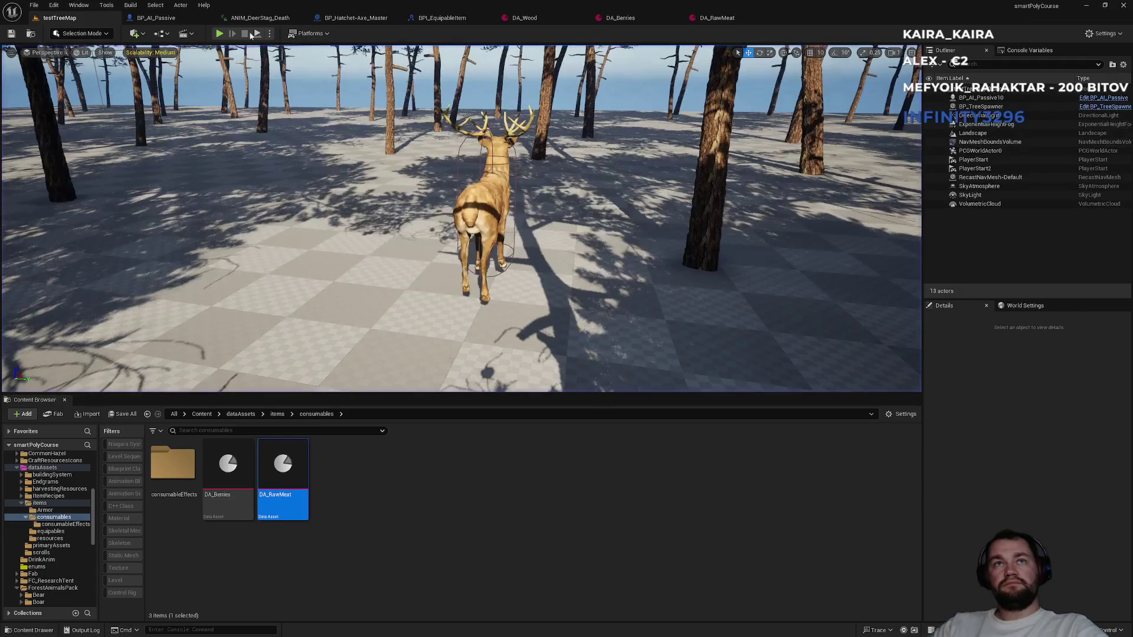
click(256, 17)
click(180, 22)
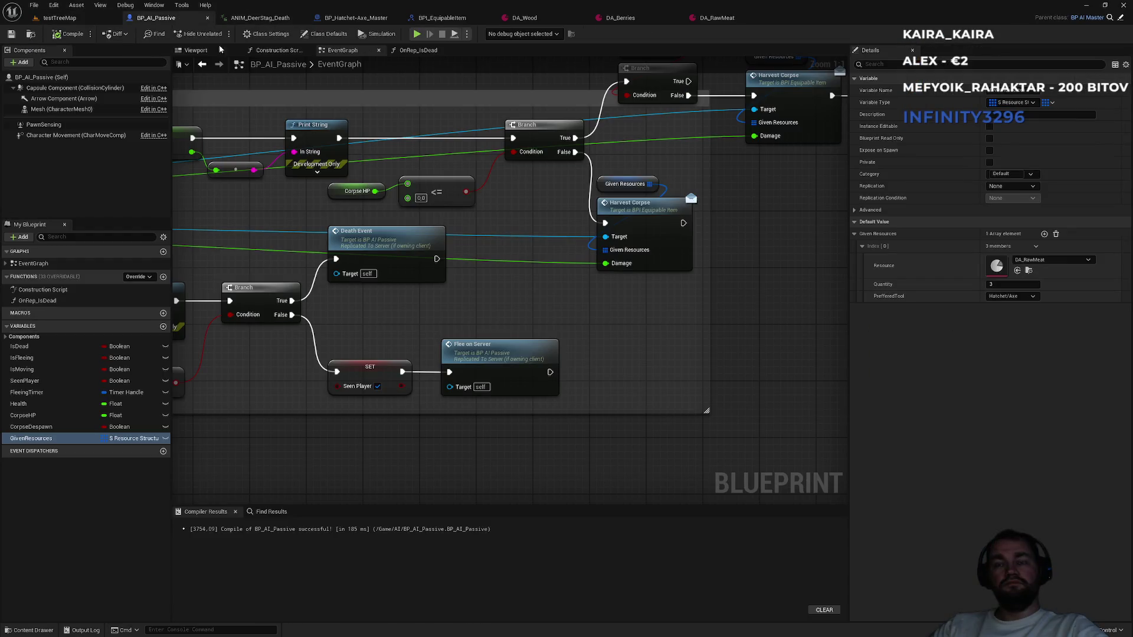
scroll(299, 296, down, 5)
scroll(587, 241, up, 5)
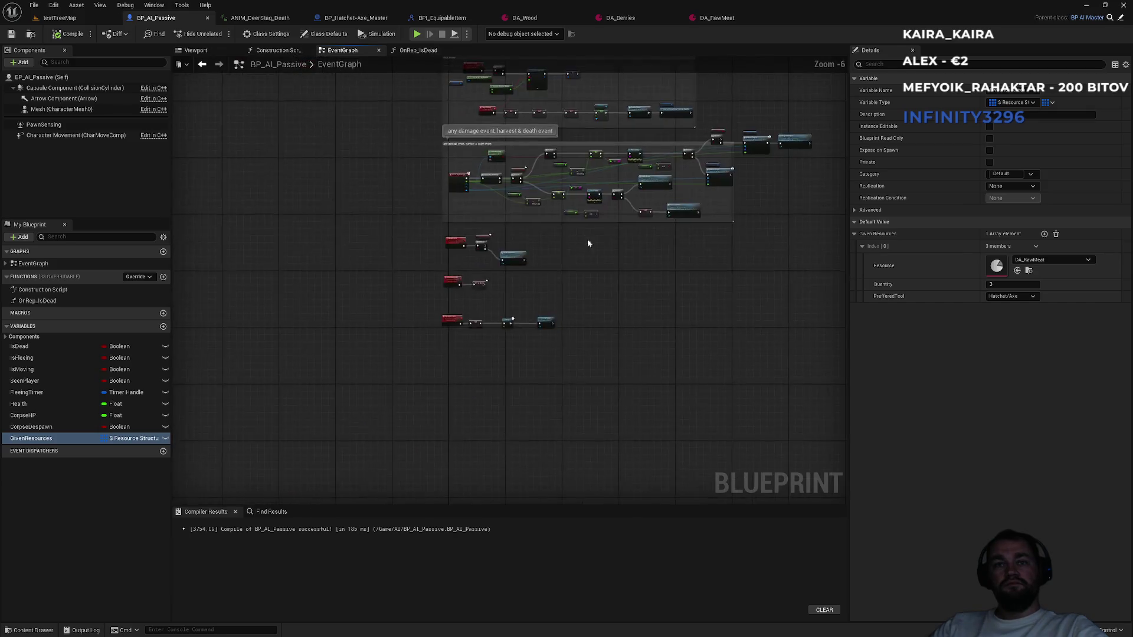
Inspect OnRep_IsDead's Set Collision Response channel list, then bring up the hatchet's FCalculateResources graph.
double_click(38, 301)
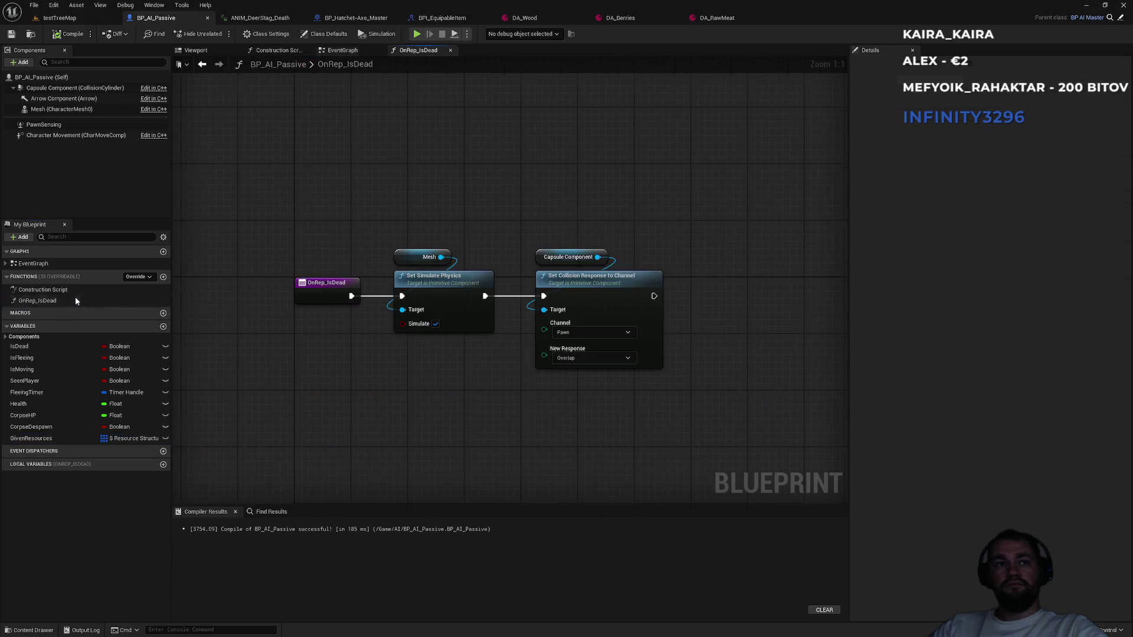
drag(563, 239, 607, 394)
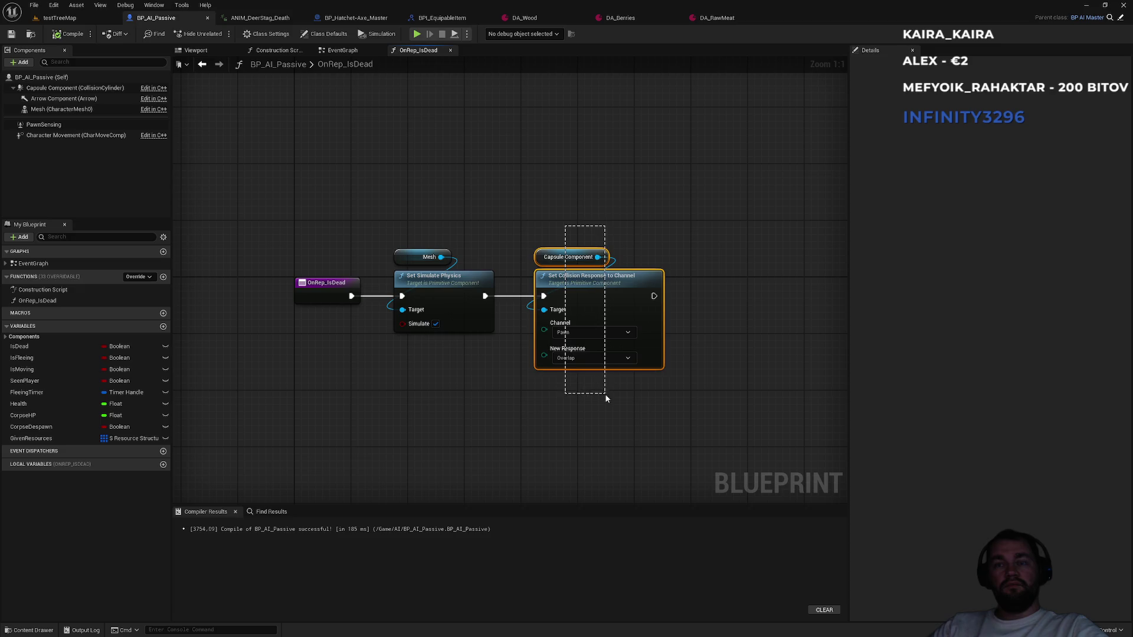
click(595, 333)
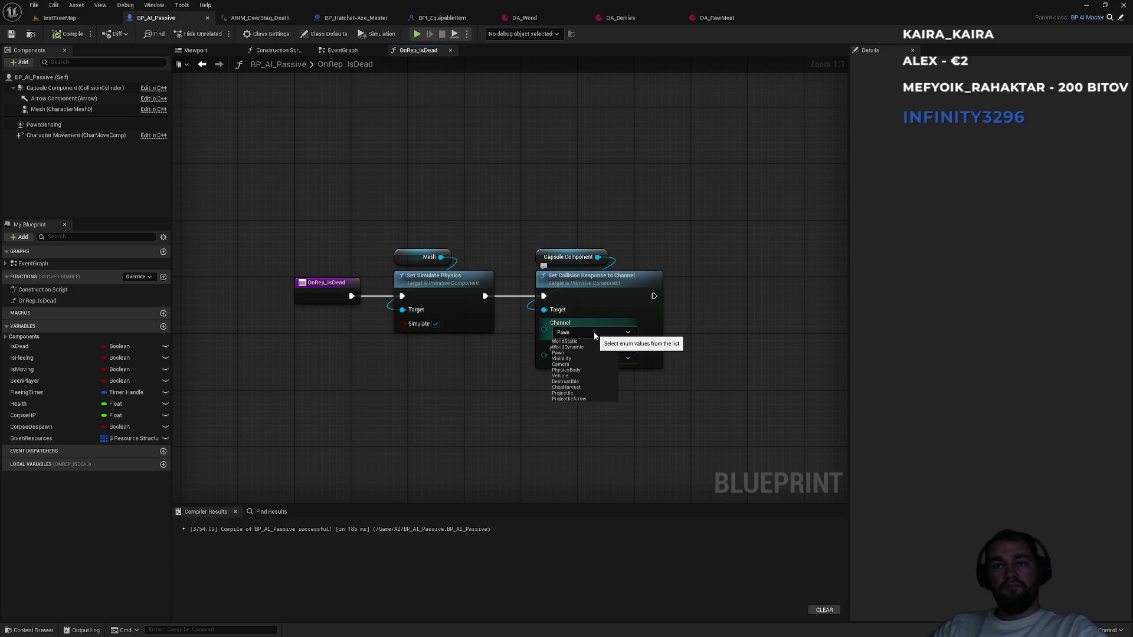
click(593, 334)
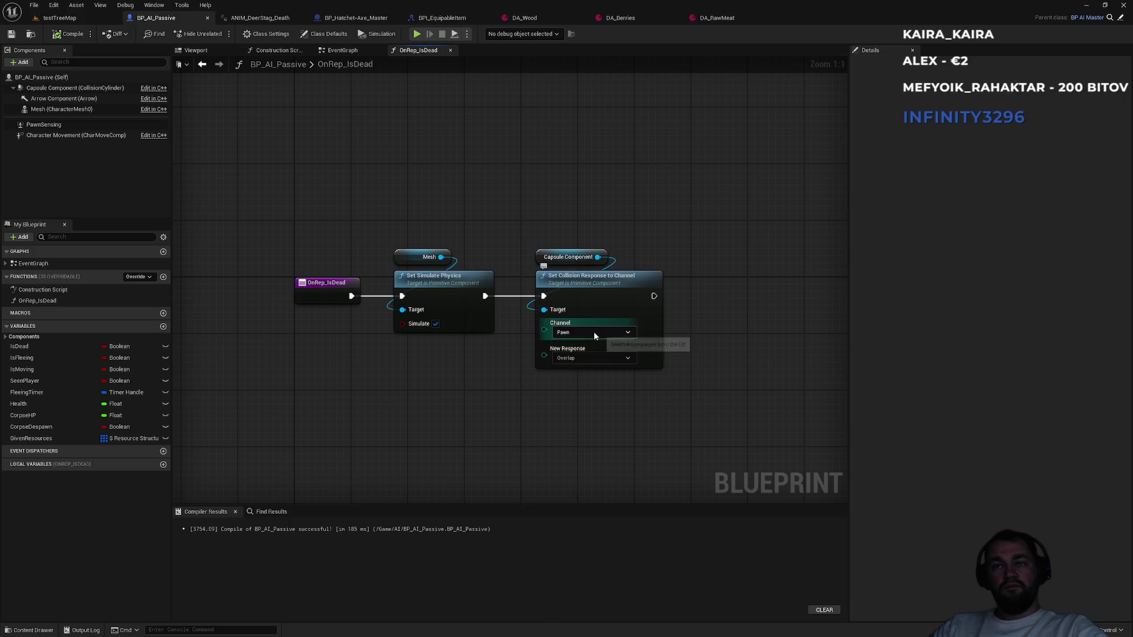
click(452, 21)
click(356, 17)
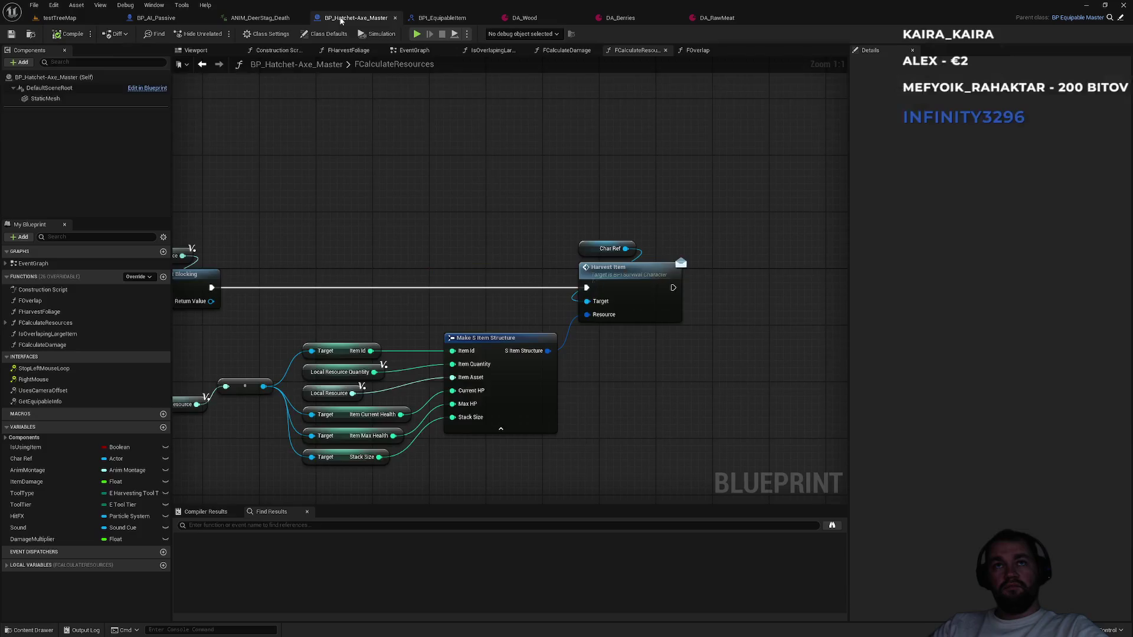
Pan the FCalculateResources graph to bring its entry node into view.
scroll(418, 304, down, 2)
scroll(418, 303, up, 3)
drag(418, 304, 728, 253)
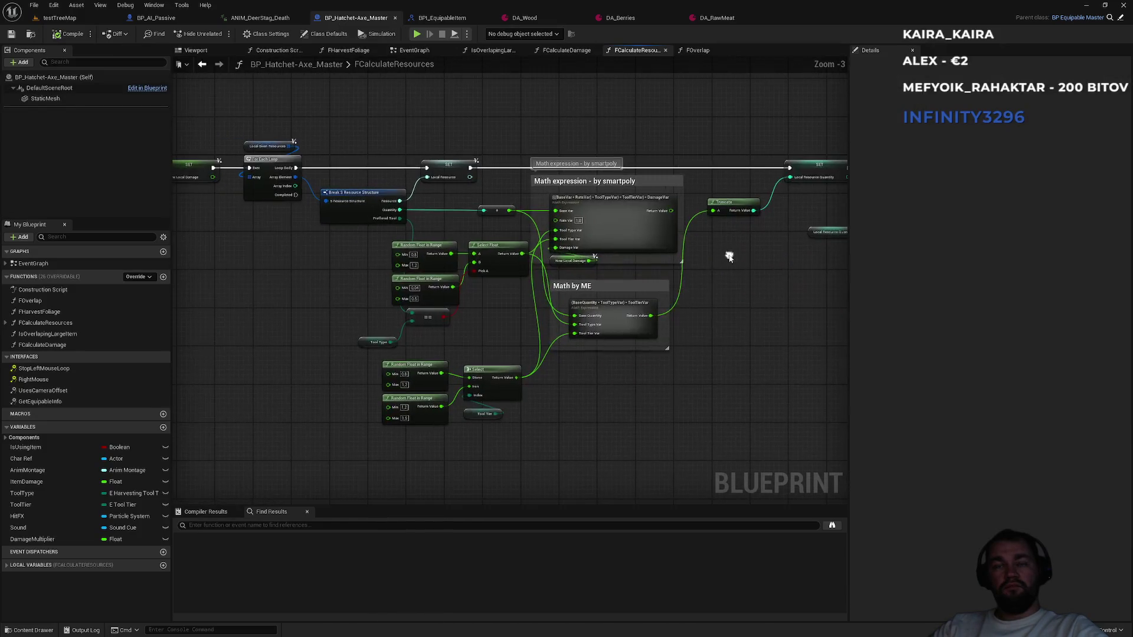
mouse_move(326, 251)
mouse_down()
mouse_move(658, 276)
mouse_move(441, 277)
mouse_up()
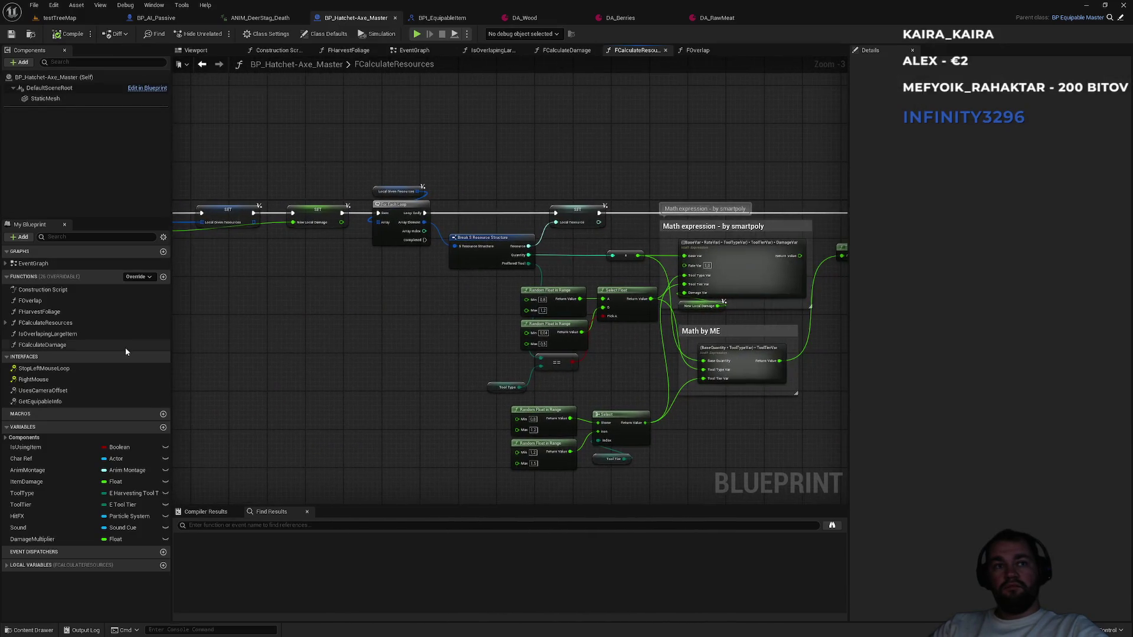
Inspect the Sphere Trace By Channel and hit result nodes in the hatchet's FOverlap function.
double_click(94, 264)
scroll(485, 255, down, 4)
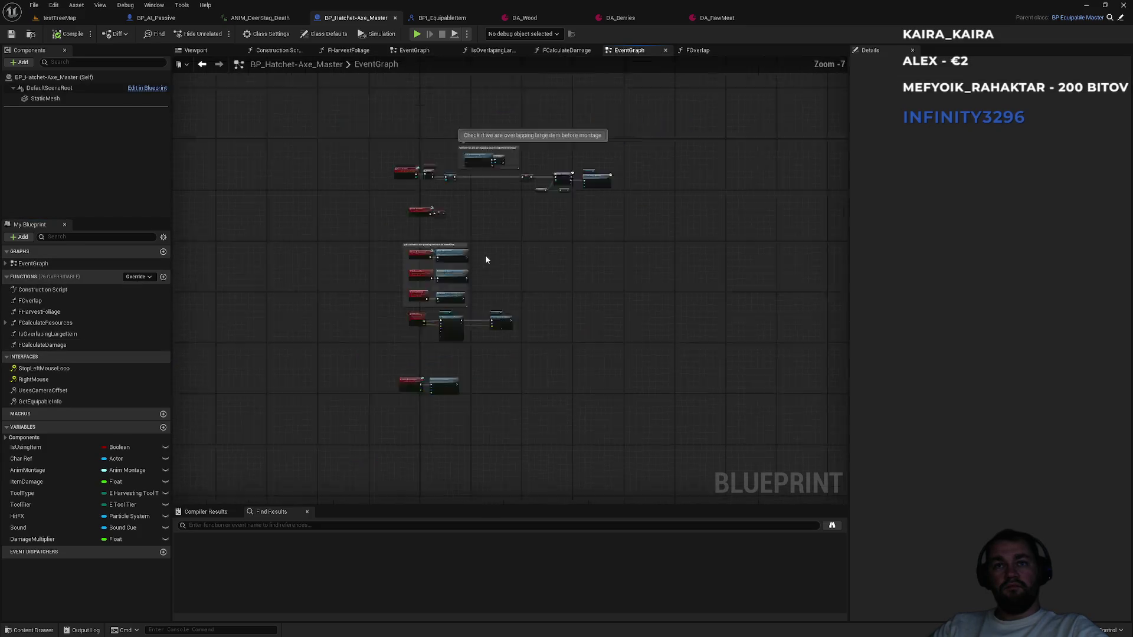
click(702, 51)
drag(470, 238, 734, 187)
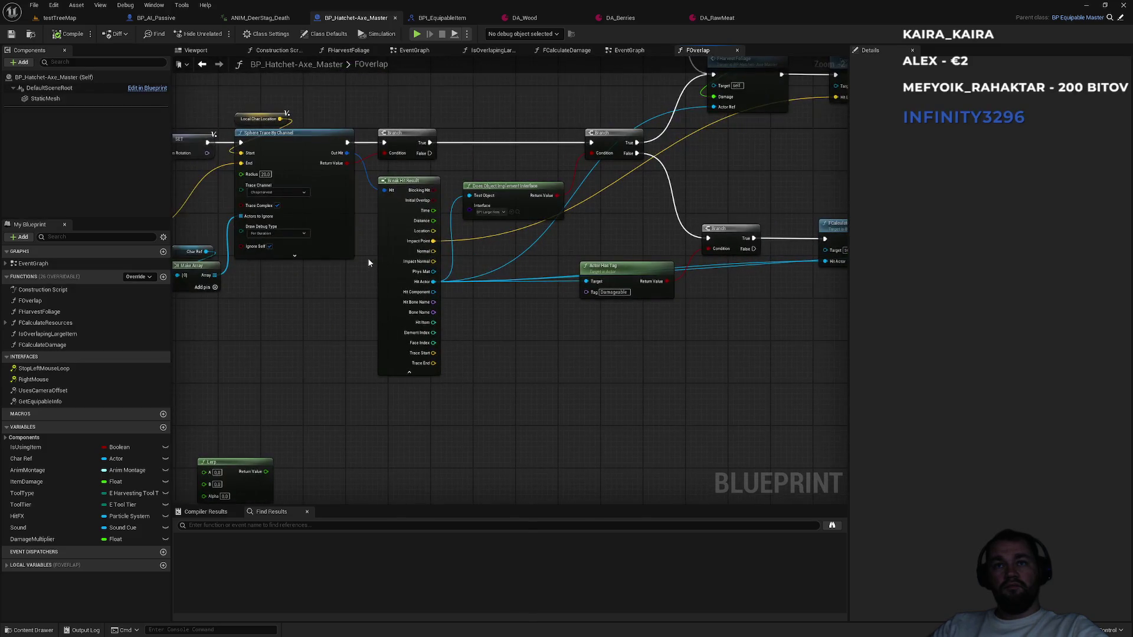
drag(283, 323, 550, 333)
scroll(487, 319, up, 2)
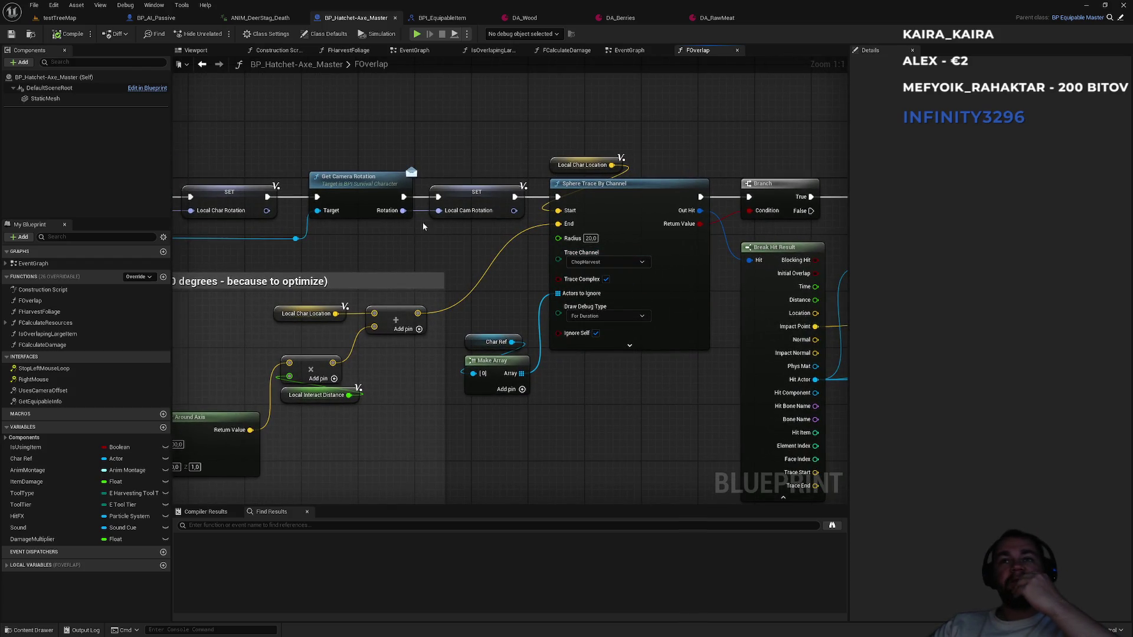
Cycle through the testTreeMap, hatchet and BPI_EquipableItem tabs, ending on the deer's OnRep_IsDead graph.
click(79, 20)
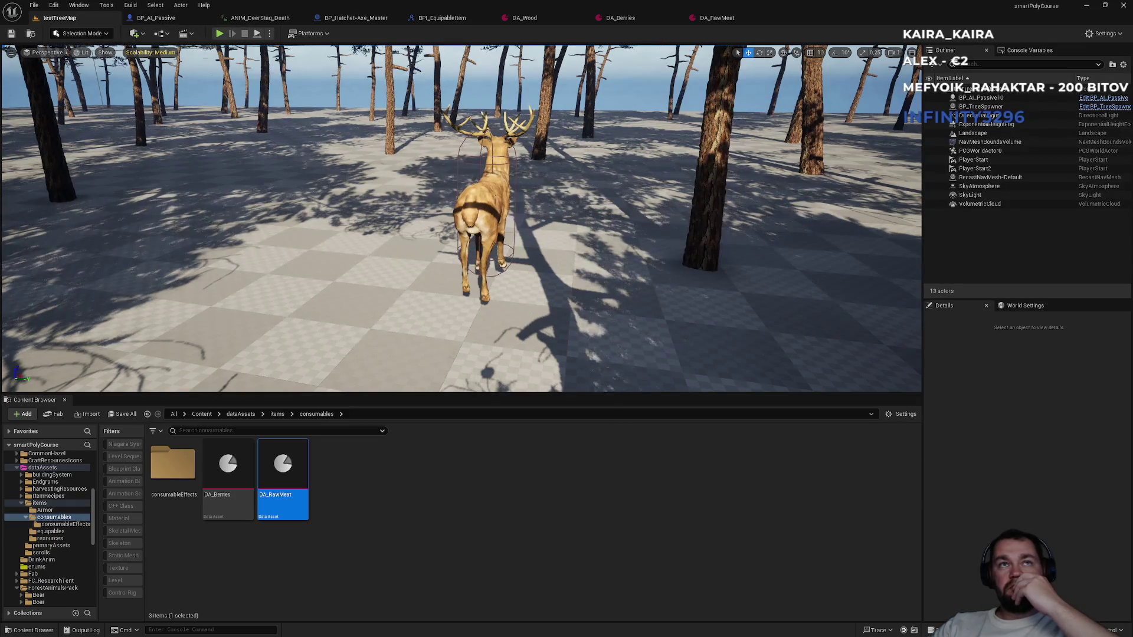
click(354, 18)
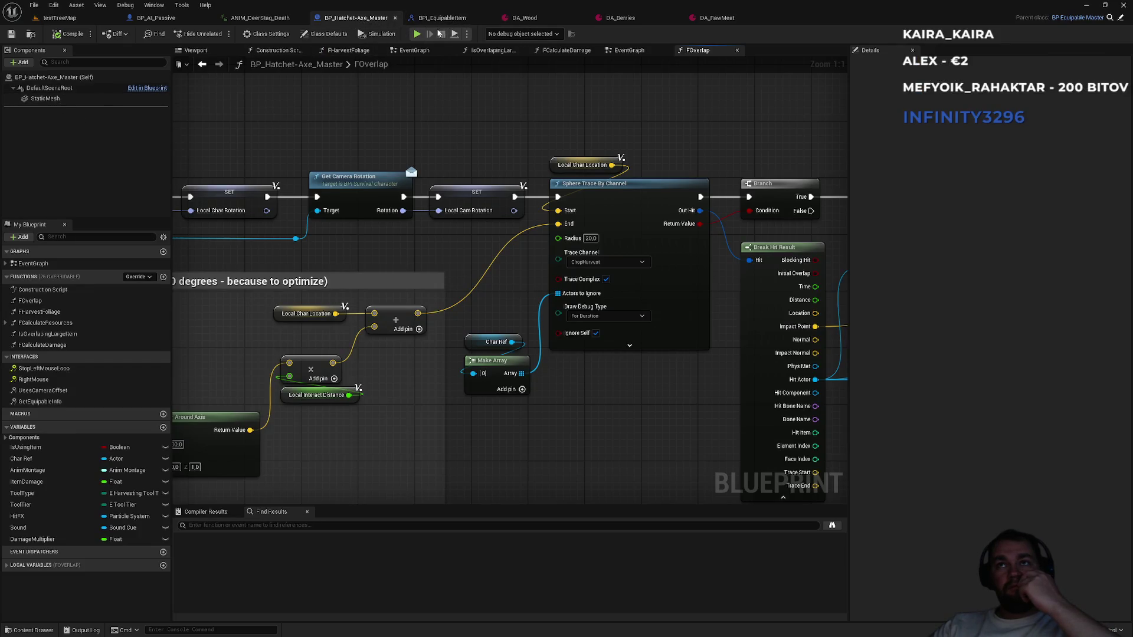
click(430, 22)
click(354, 18)
click(168, 21)
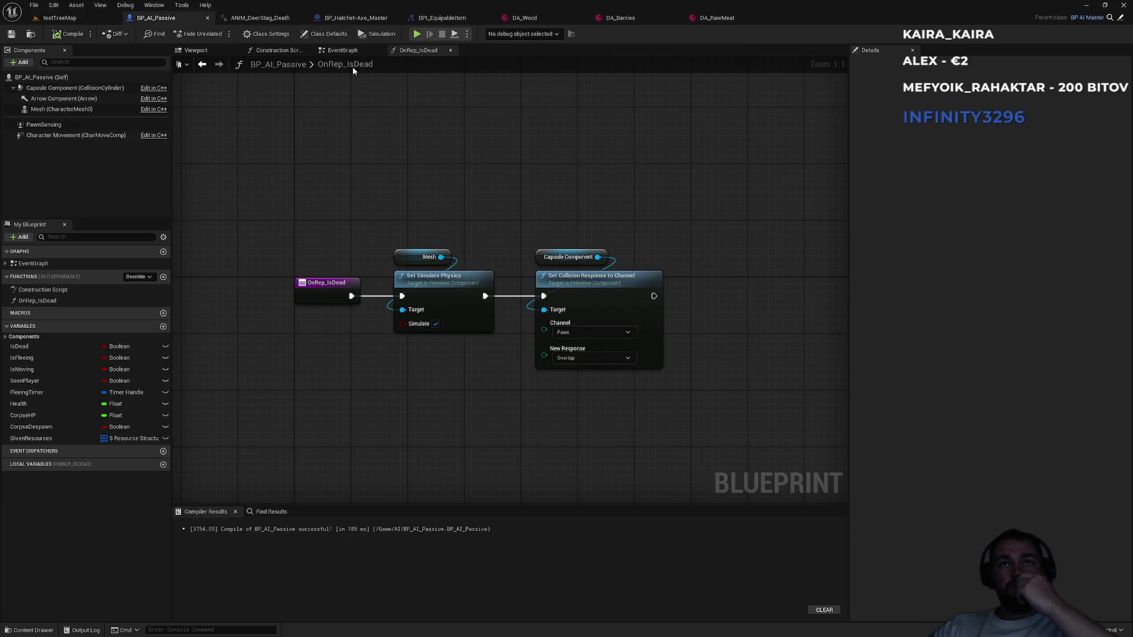
In BP_AI_Passive's Viewport, filter Details by 'col' and inspect the Mesh and Capsule Component collision.
click(354, 50)
click(195, 50)
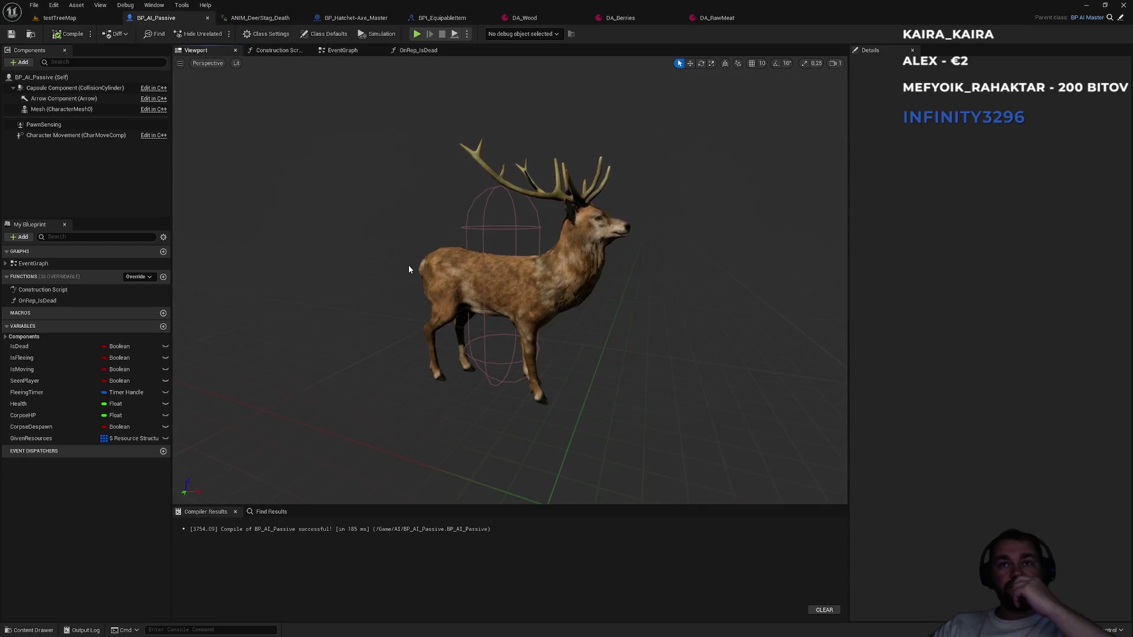
click(429, 269)
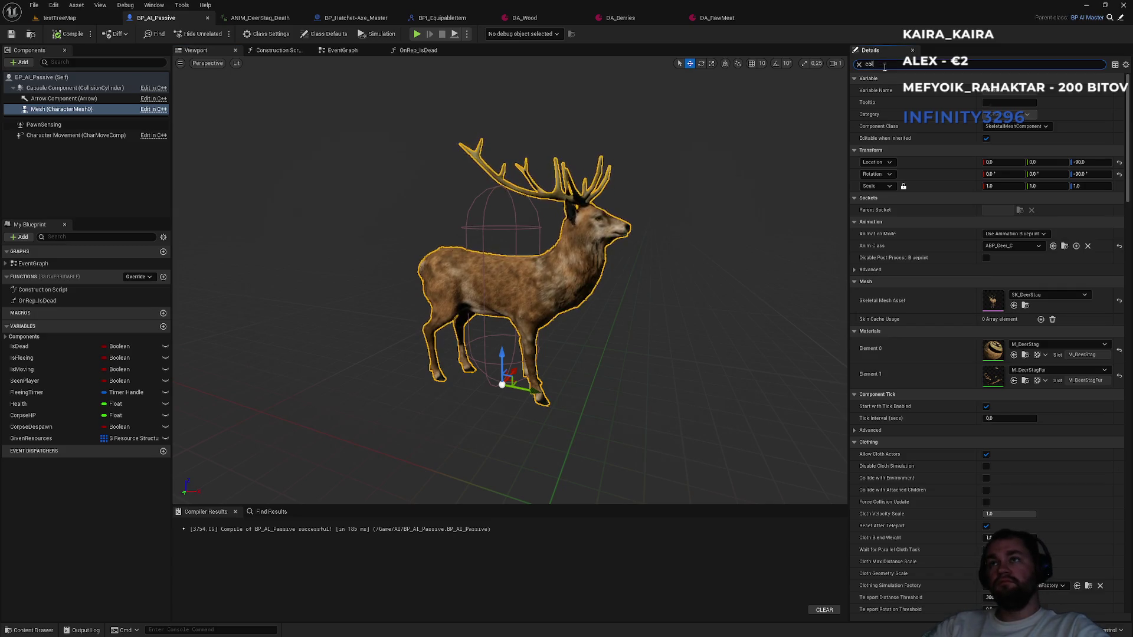
text(col)
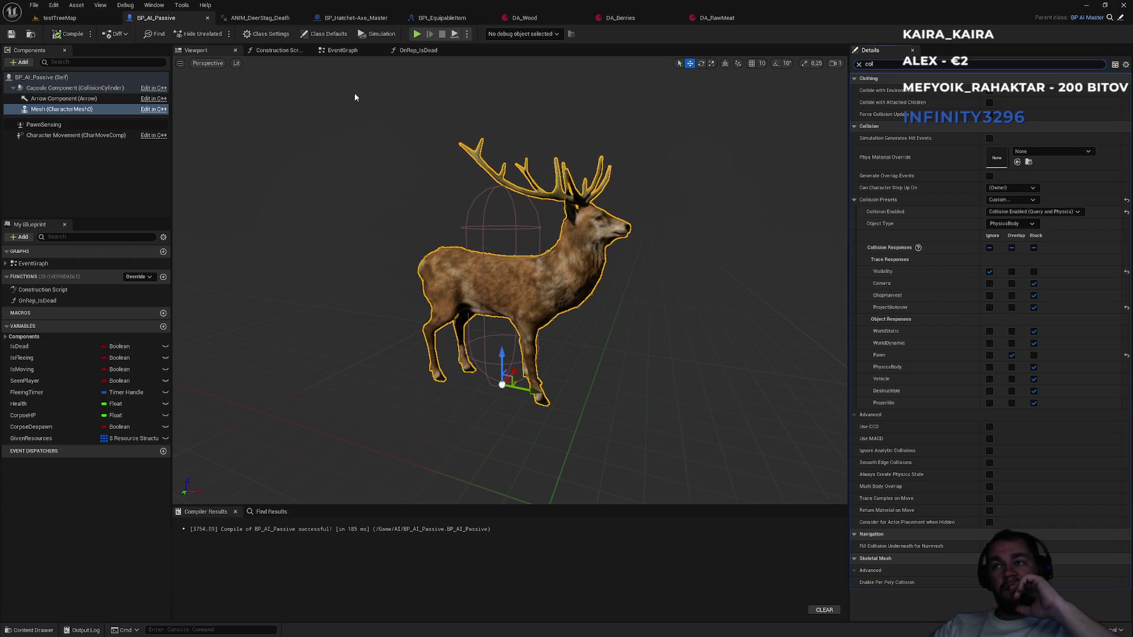
click(119, 89)
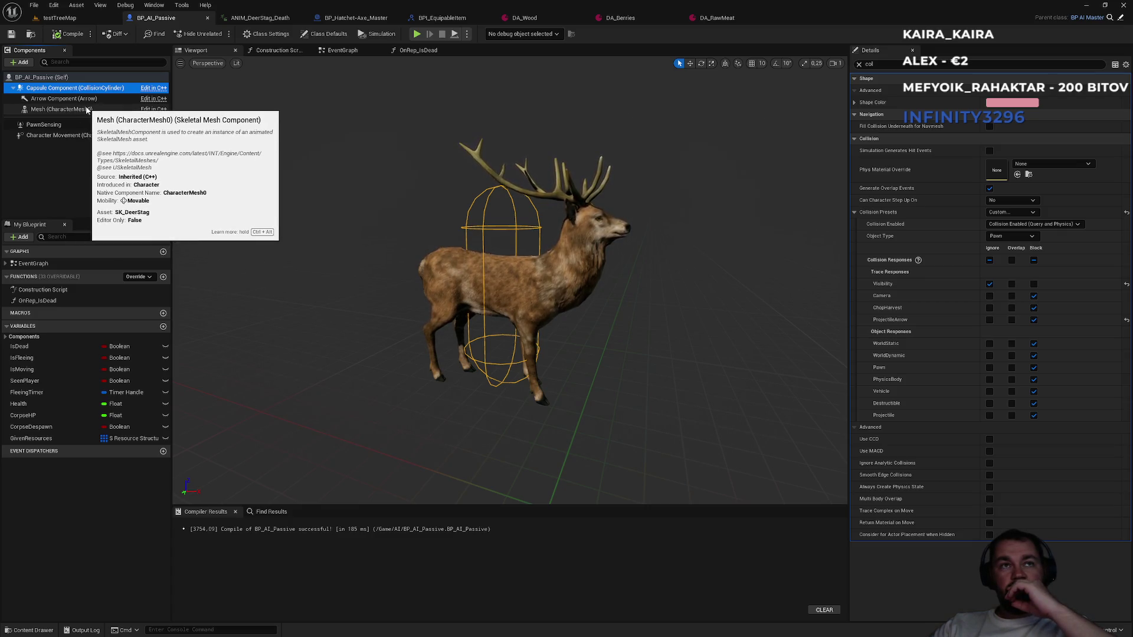
key(super)
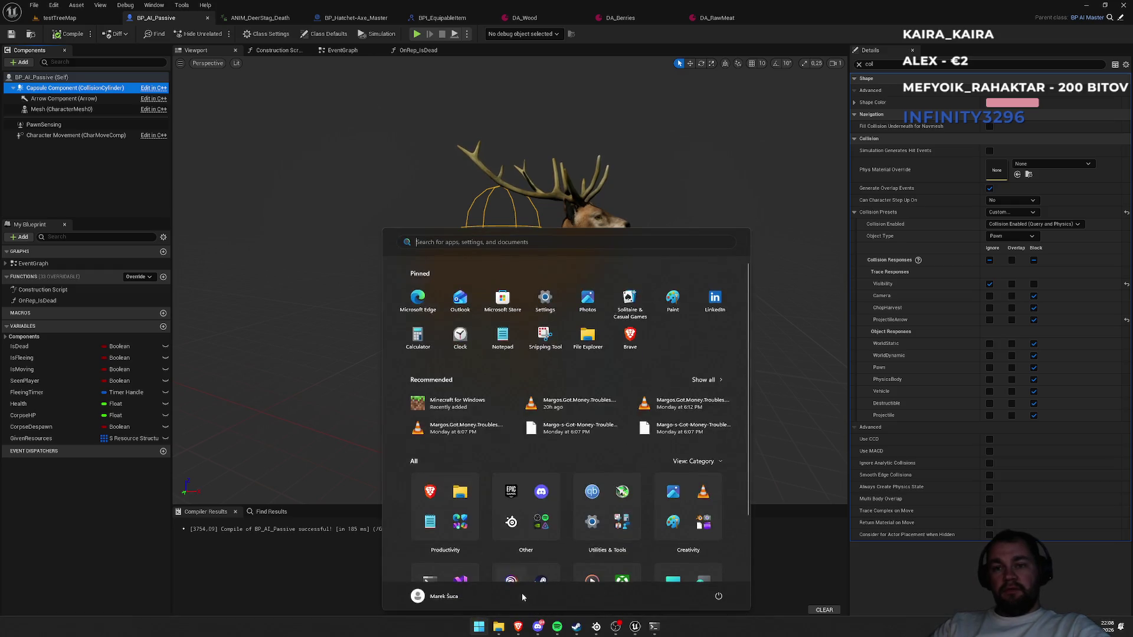
Dismiss the Windows Start menu and bring up the testTreeMap level.
key(super)
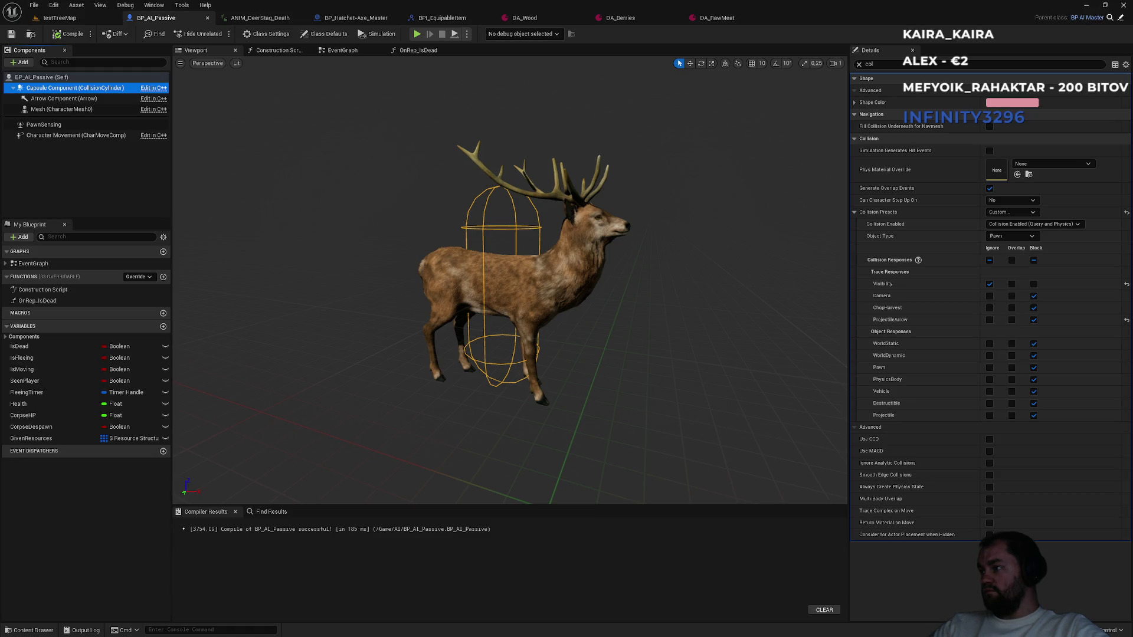
click(59, 17)
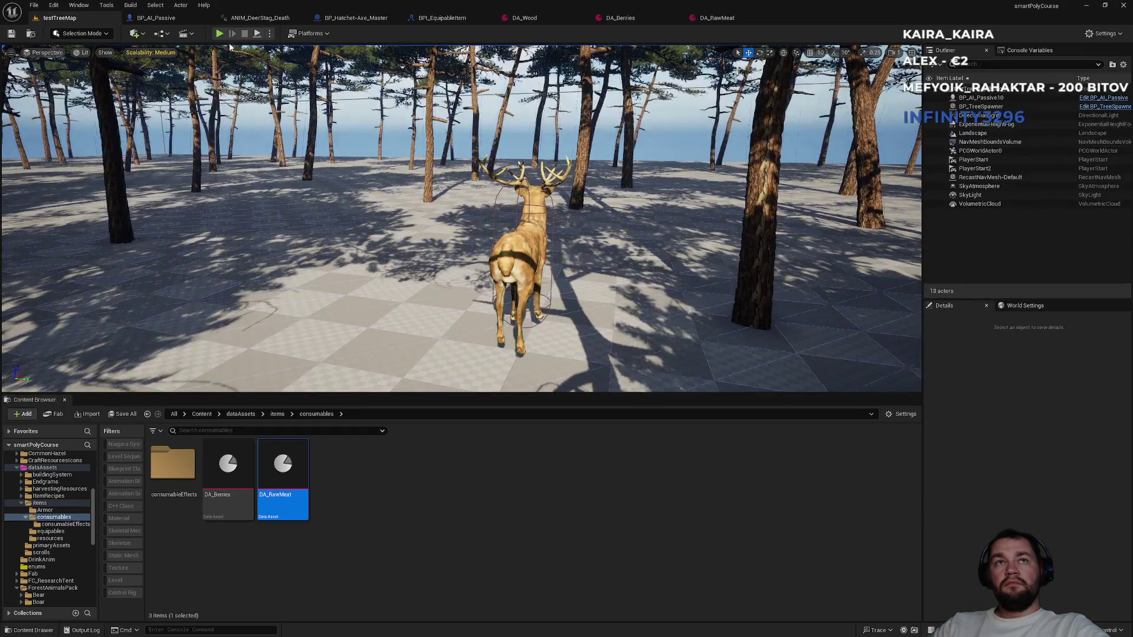
Play the level full screen, walk toward the campfire, and fly the debug camera around the character.
key(alt+p)
key(F11)
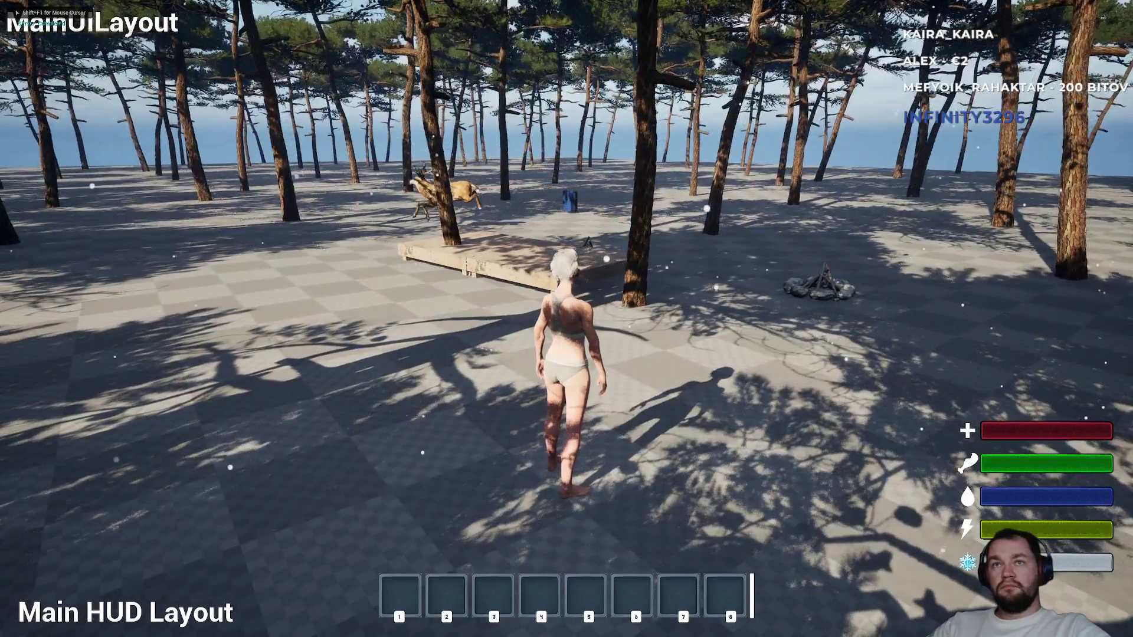
key(w)
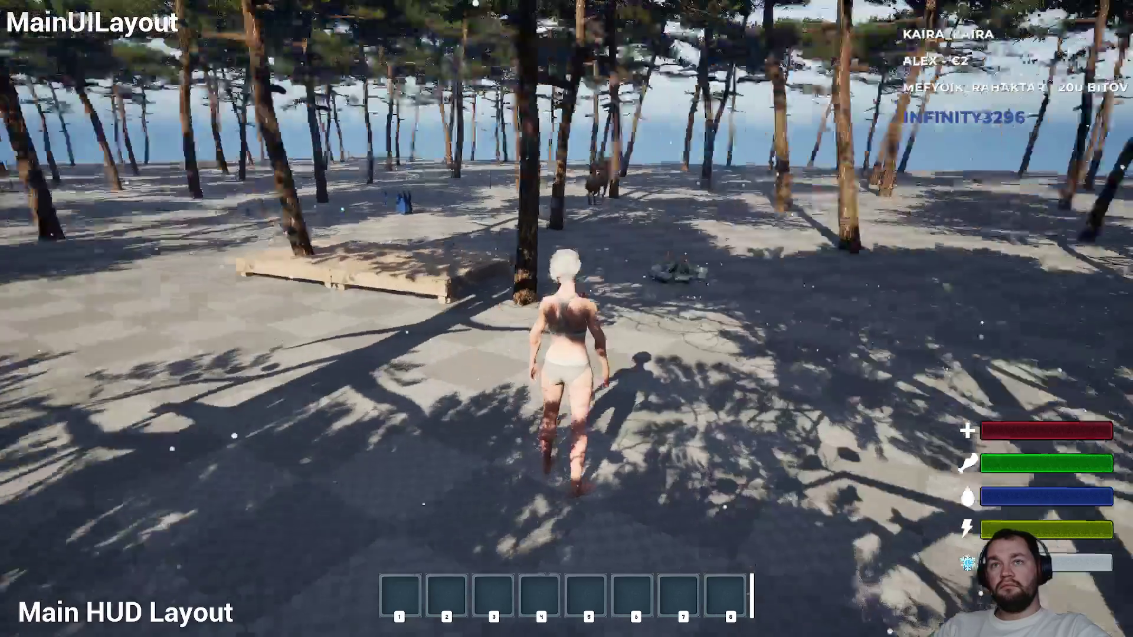
key(semicolon)
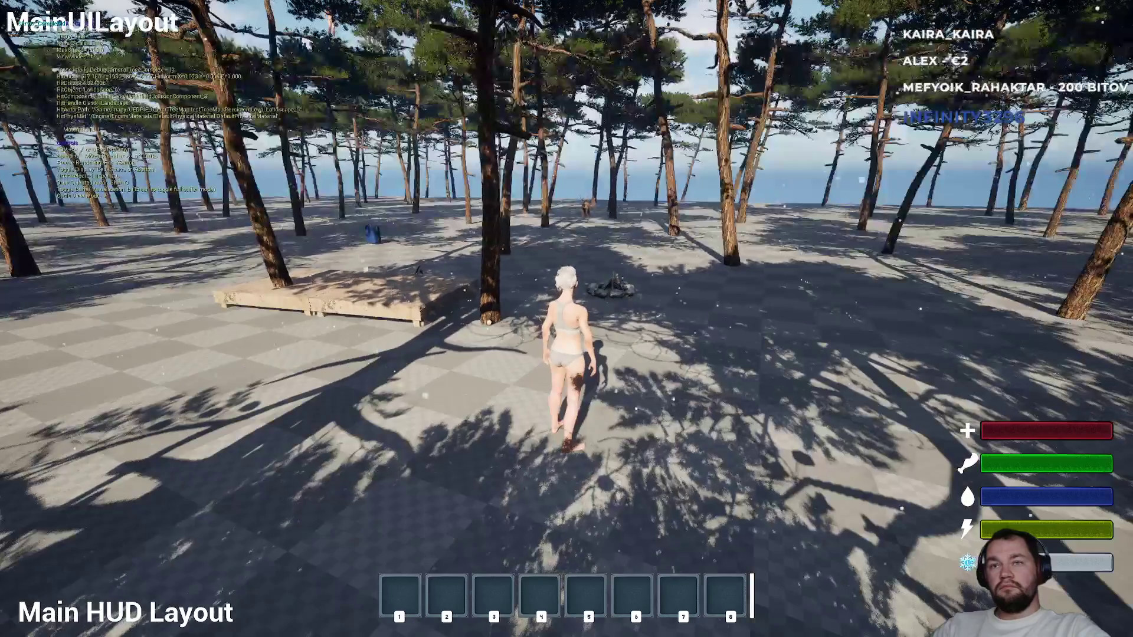
key(w)
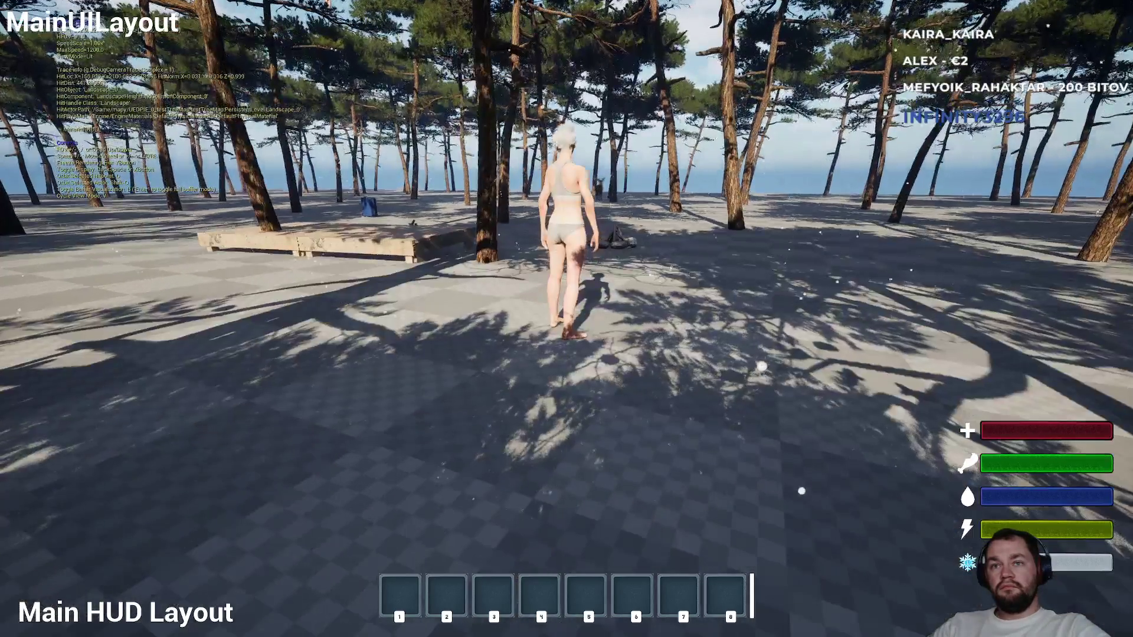
key(w)
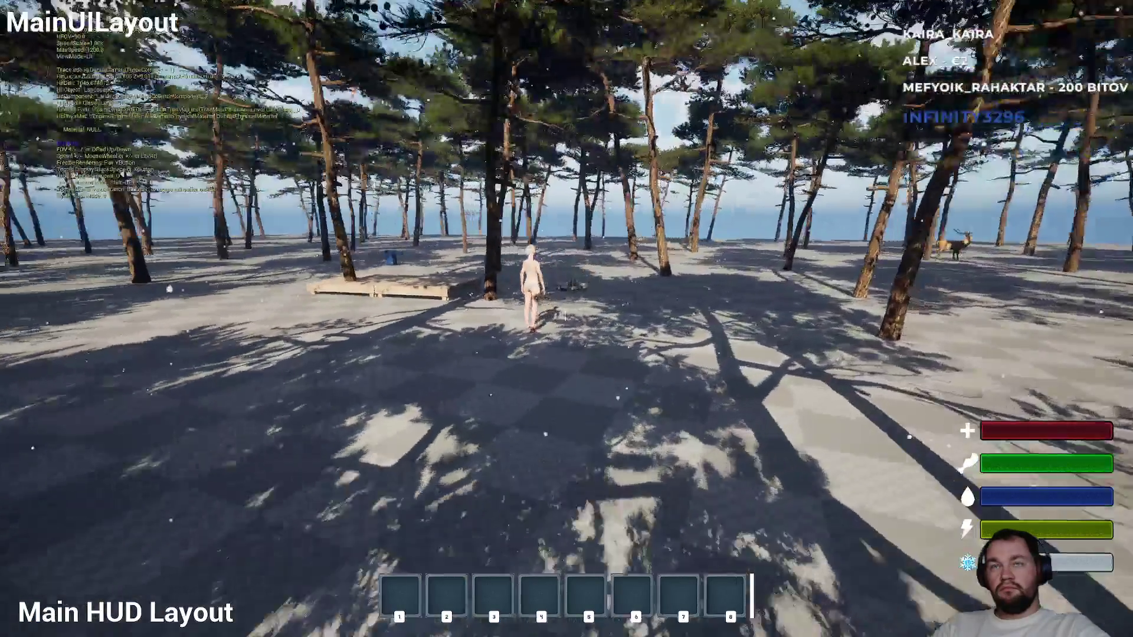
key(semicolon)
mouse_move(566, 319)
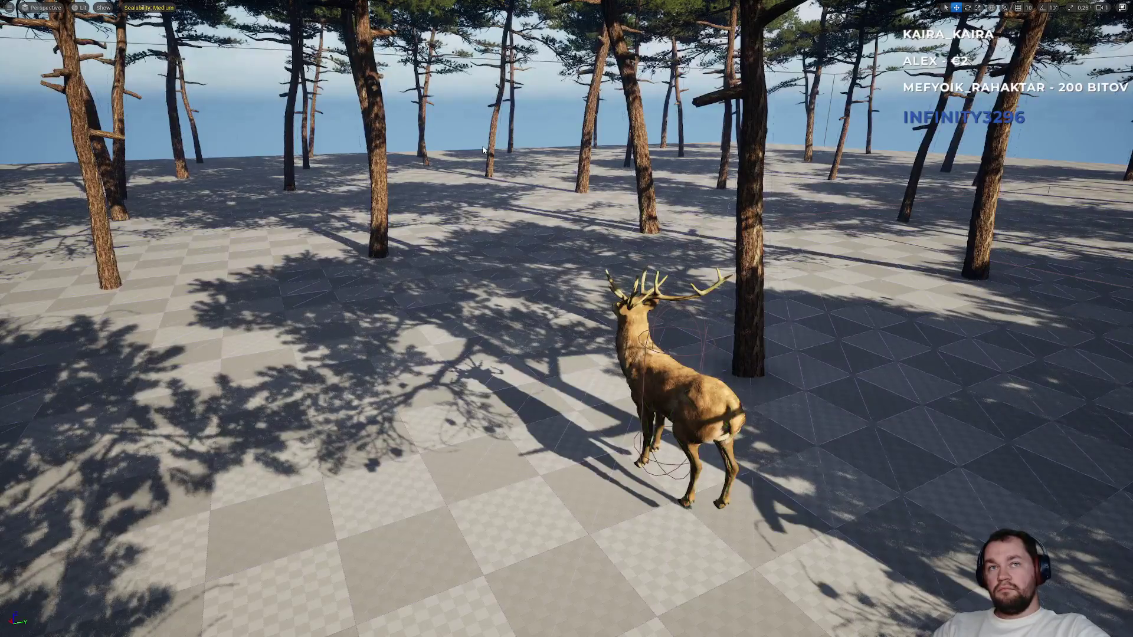
Frame the deer and forest in the editor viewport and toggle the navigation mesh overlay off with P.
drag(483, 150, 482, 150)
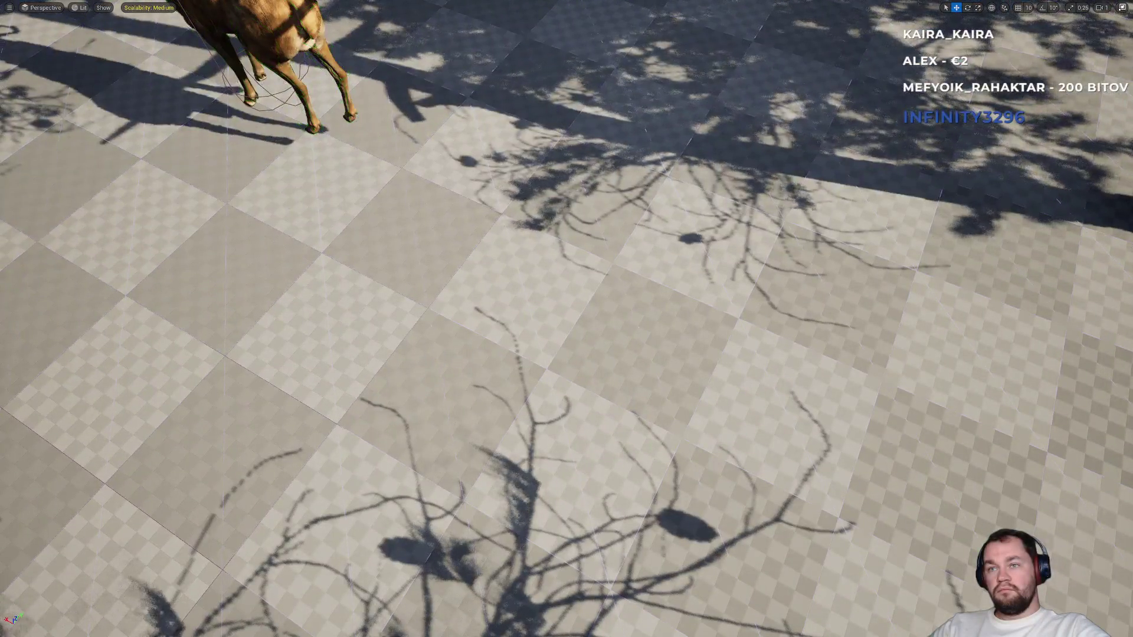
key(p)
drag(483, 150, 483, 150)
key(p)
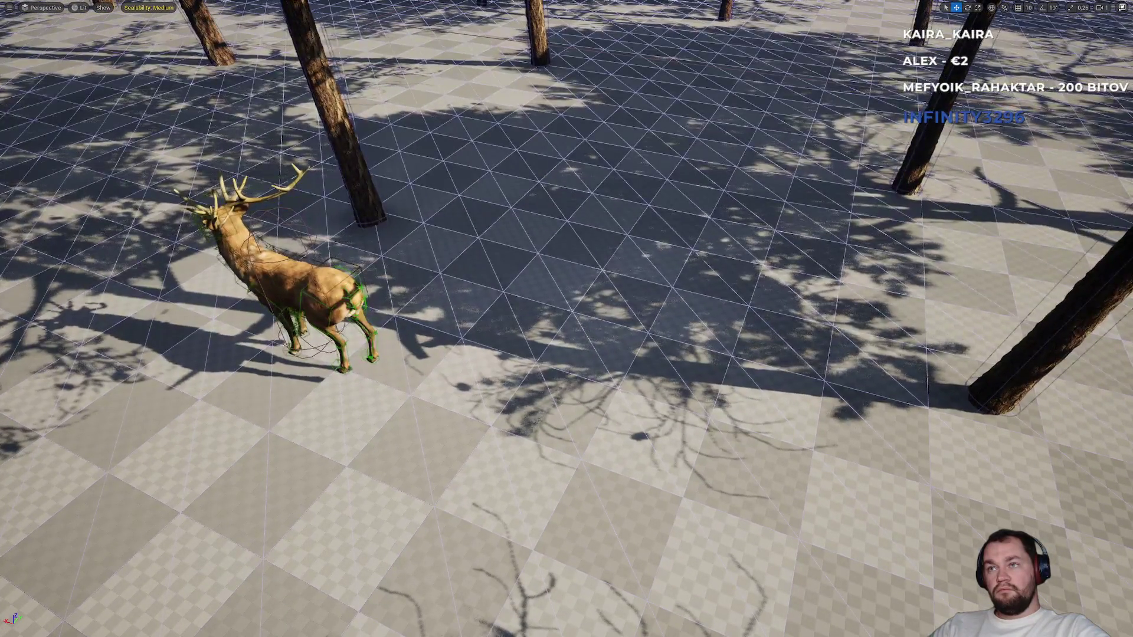
drag(482, 150, 483, 150)
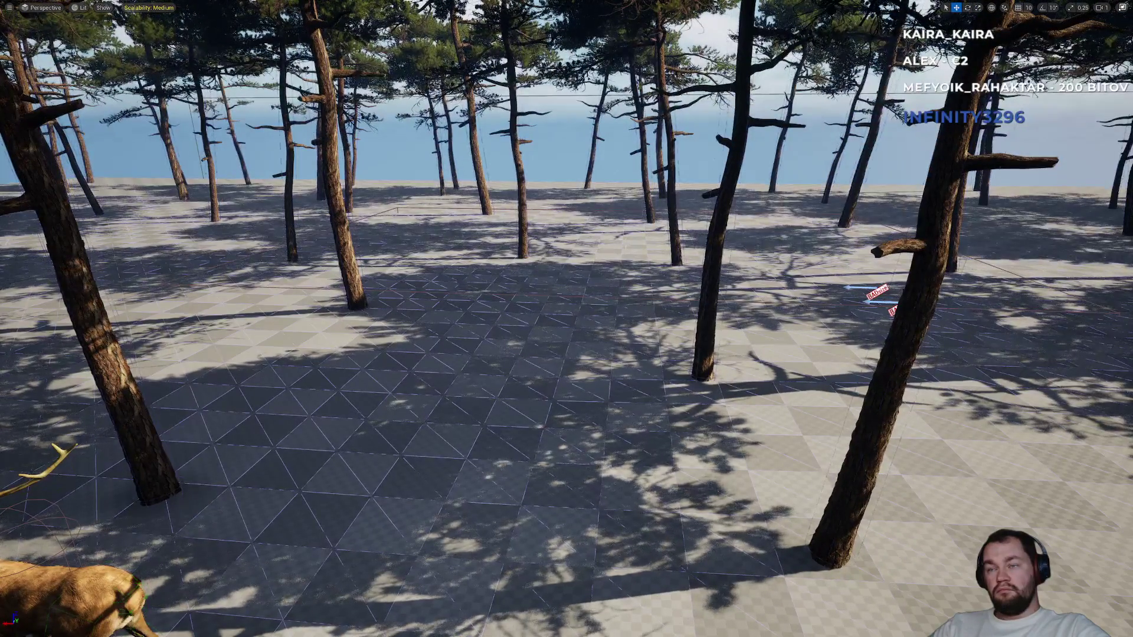
drag(483, 150, 482, 150)
key(p)
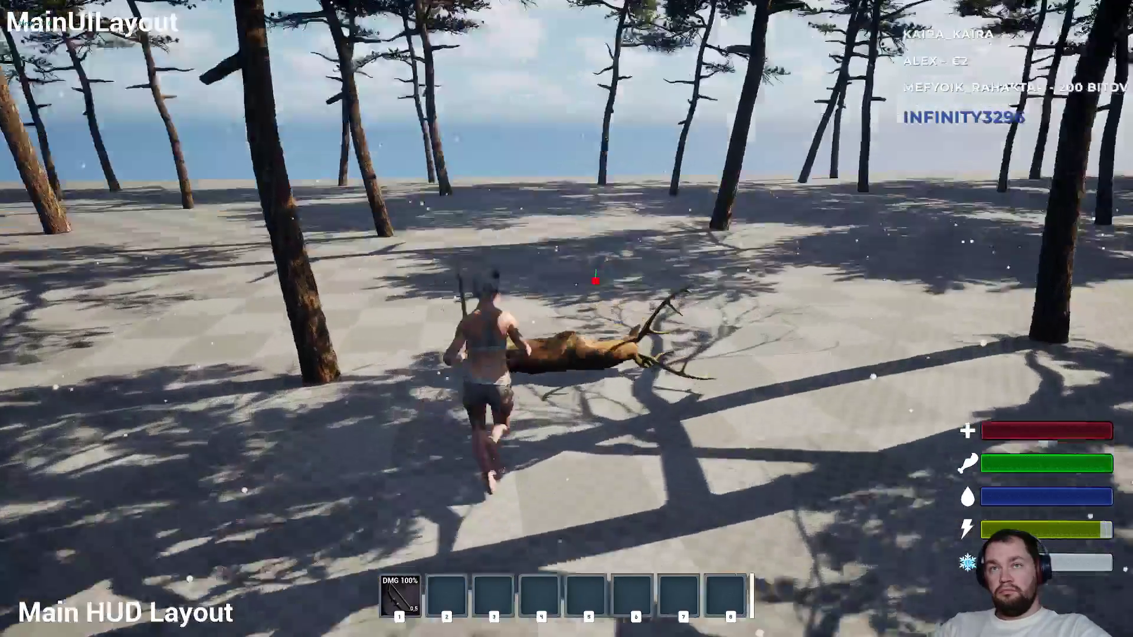
Fly the debug camera out wide and back toward the deer, then stop the play session.
key(semicolon)
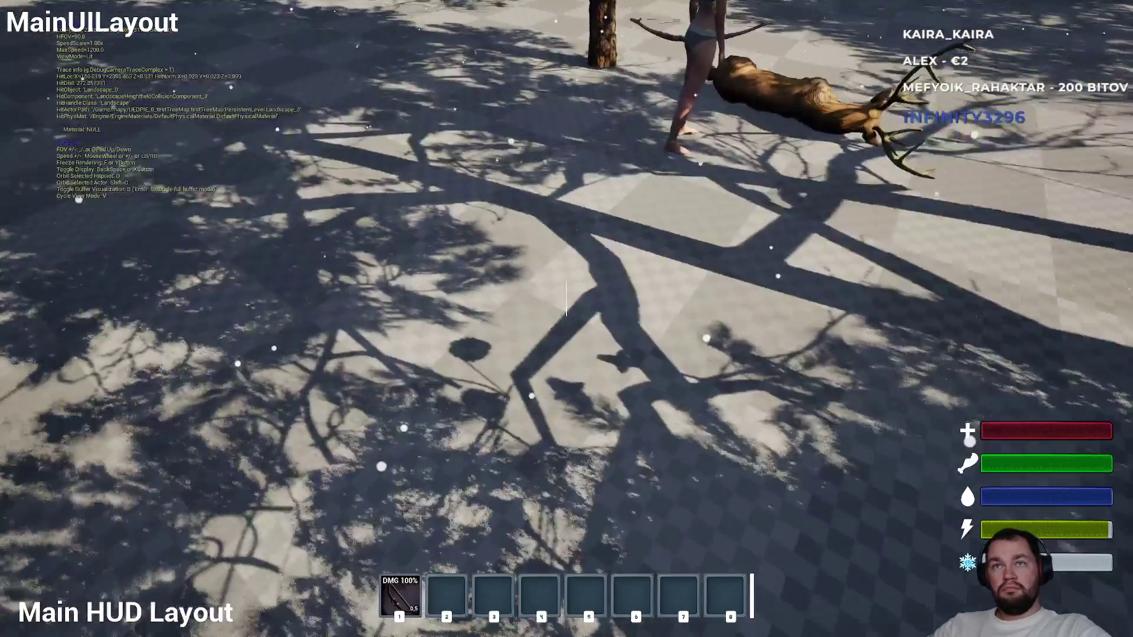
key(s)
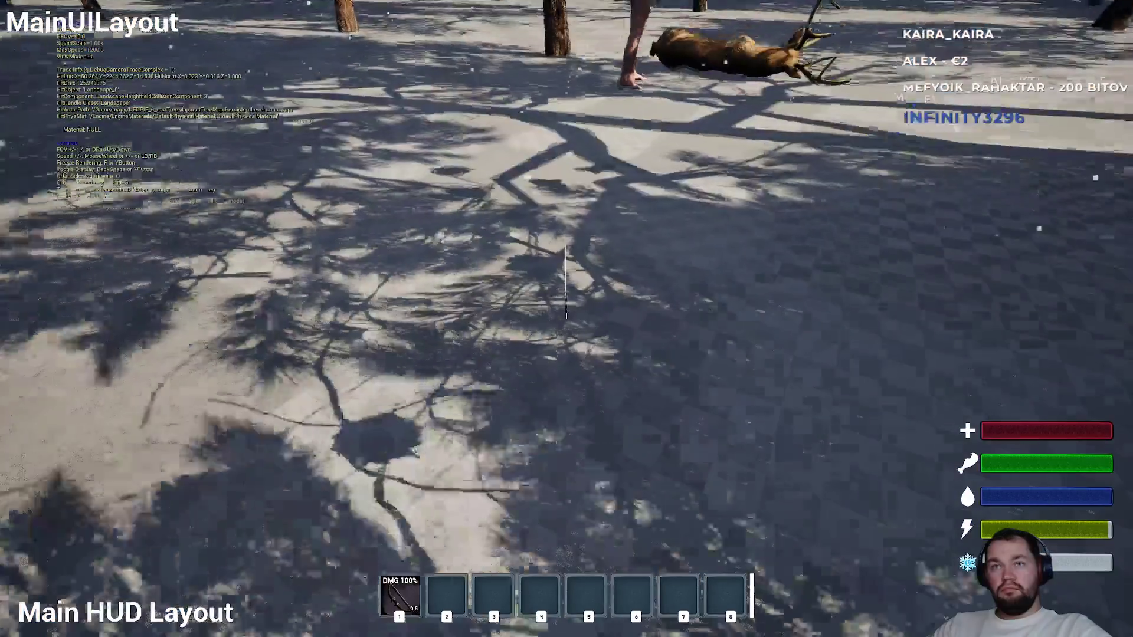
key(w)
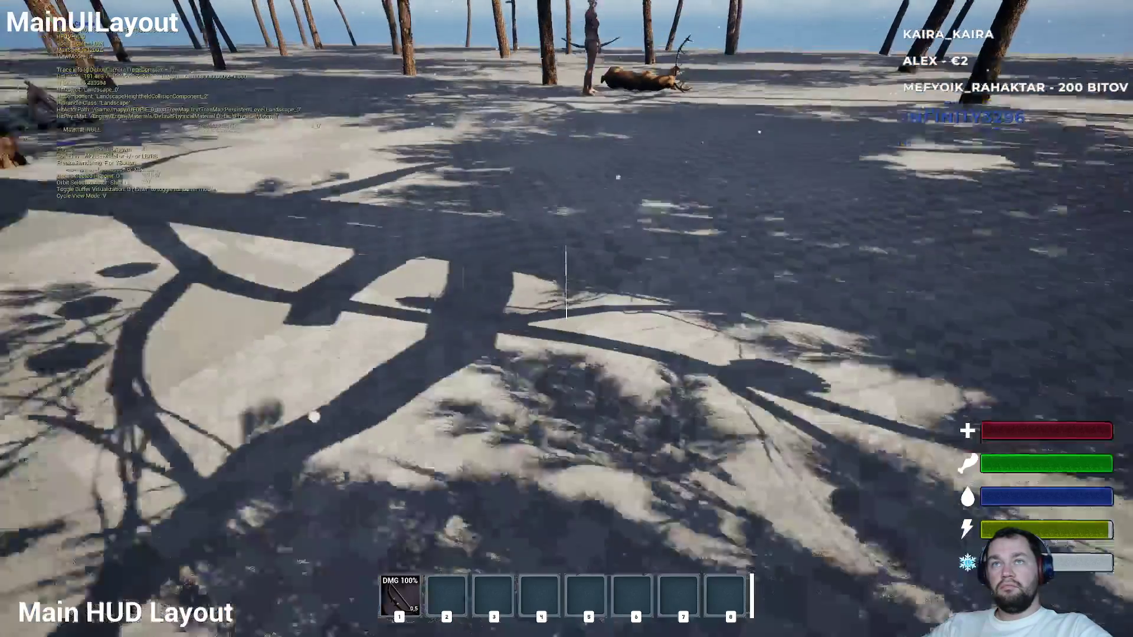
key(w)
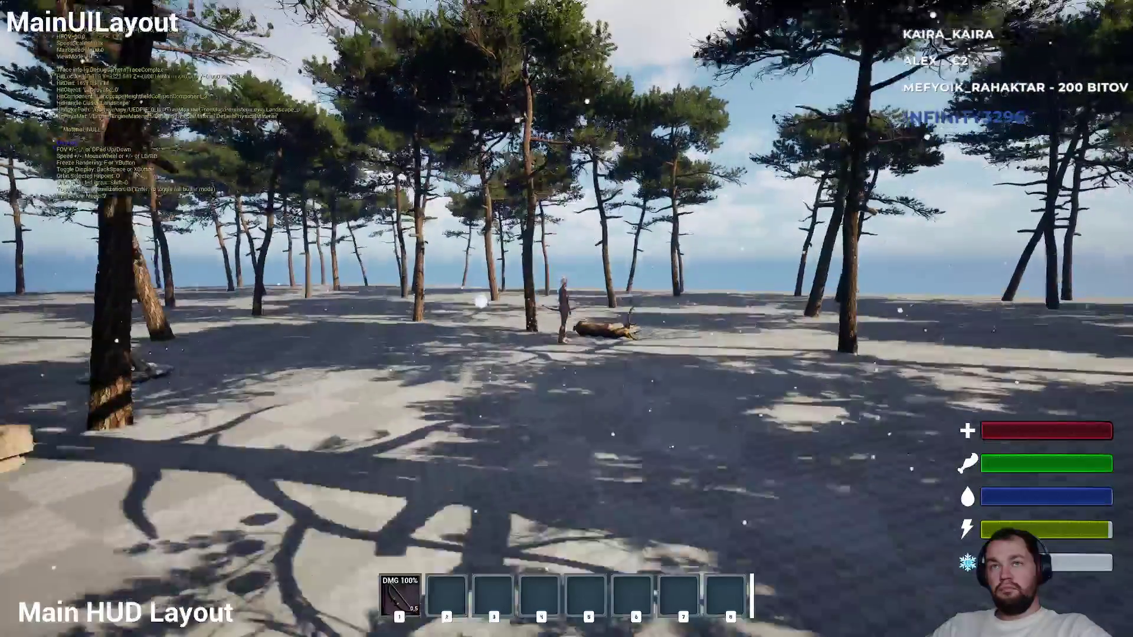
key(semicolon)
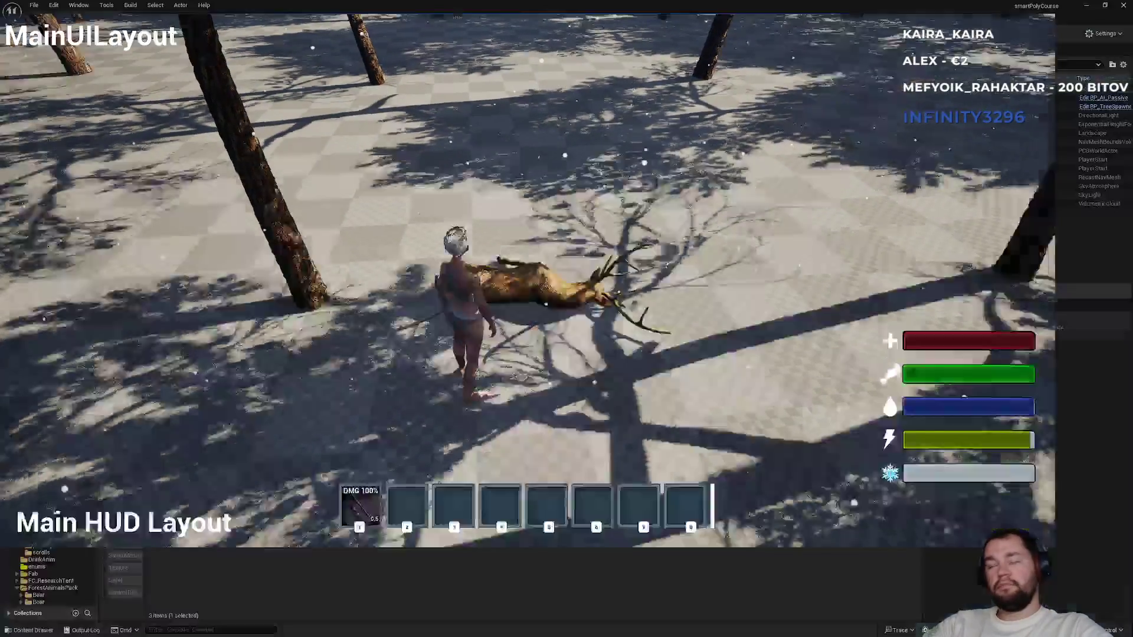
key(Escape)
key(super)
key(super)
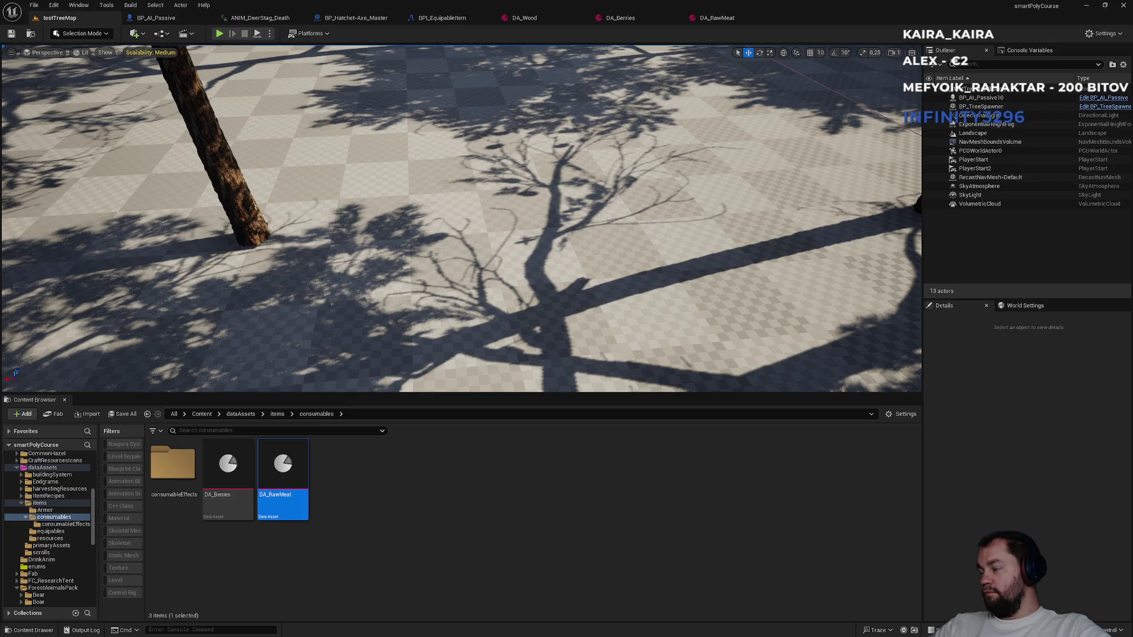
Start Play-In-Editor, enable collision display with 'show collision' in the console, and go fullscreen.
click(220, 34)
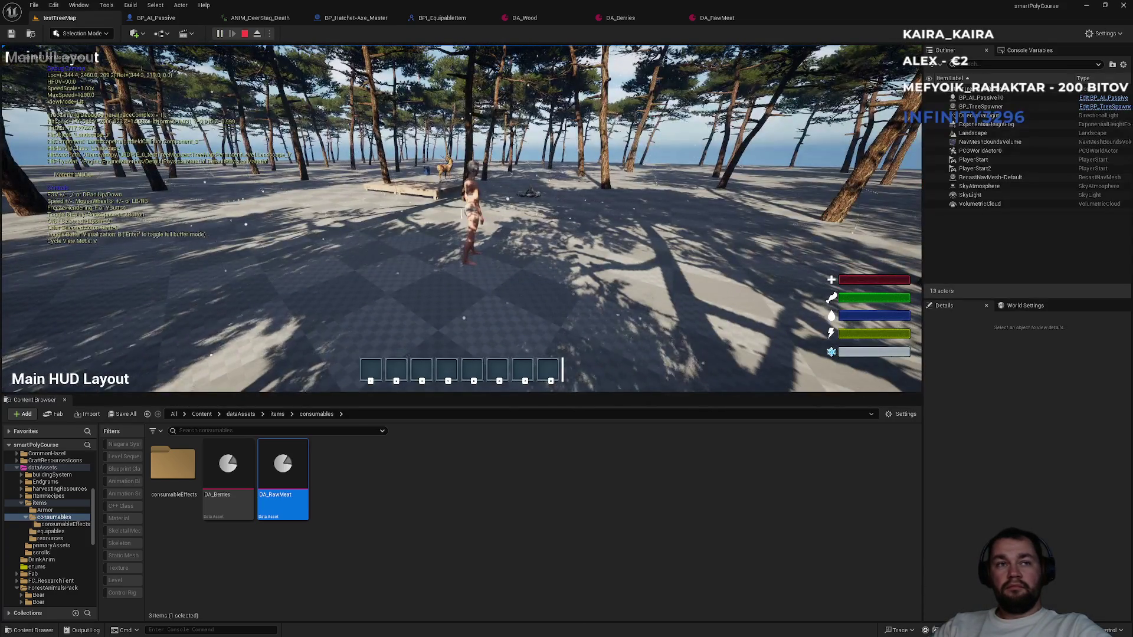
key(grave)
text(showq co)
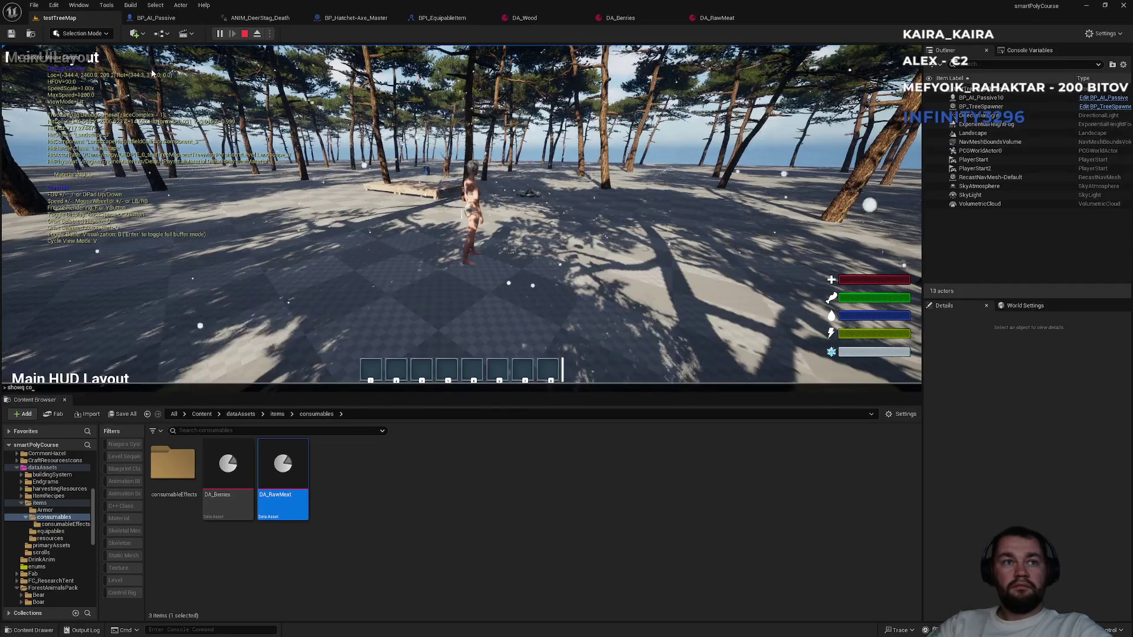
key(BackSpace)
text(col)
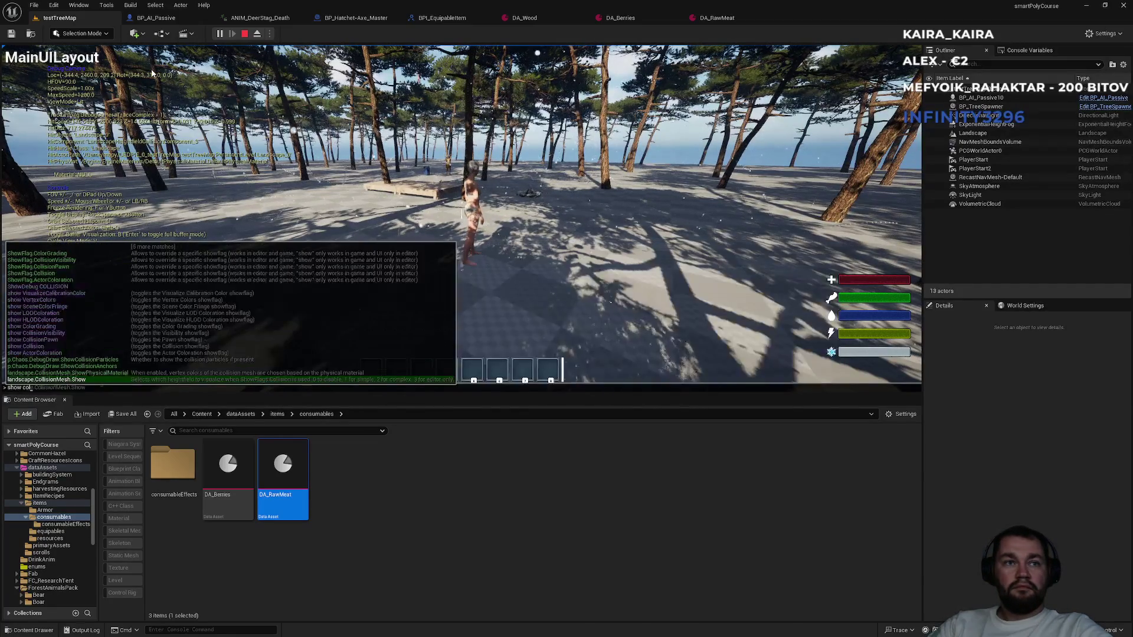
text(ision)
key(Return)
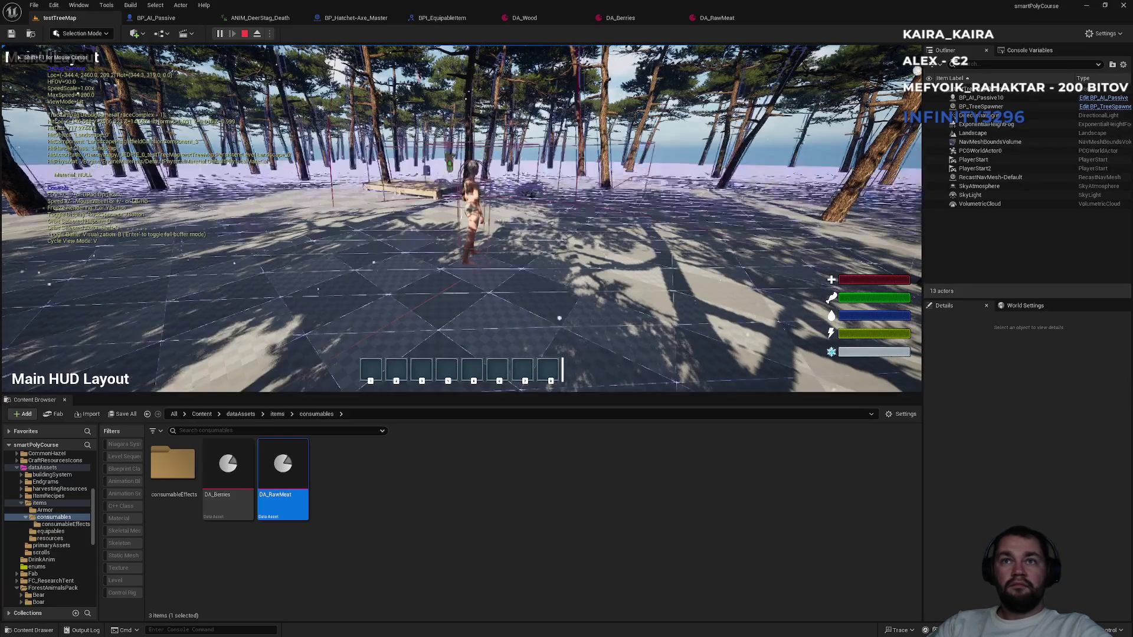
key(F11)
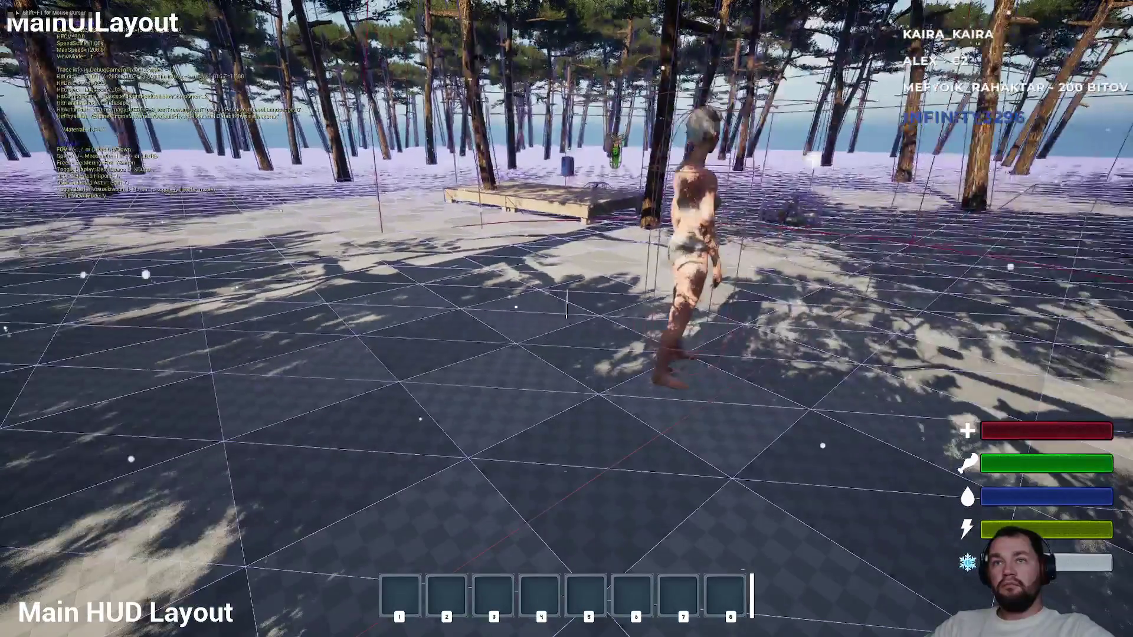
Run the character over the wooden platform to the deer and collect an item.
key(shift+F1)
key(grave)
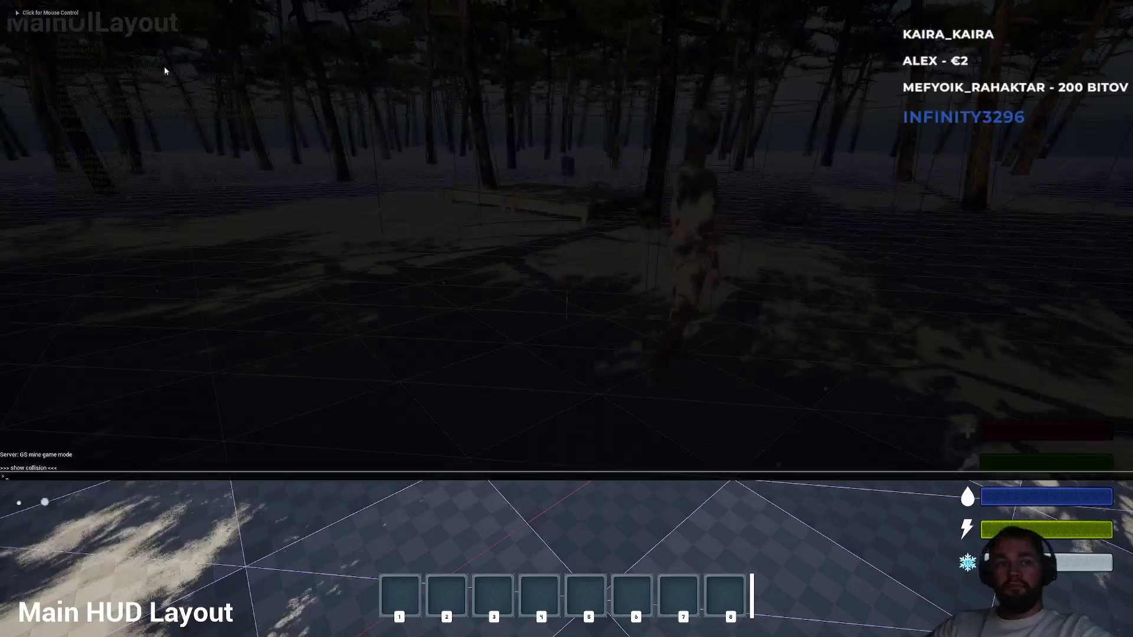
click(164, 66)
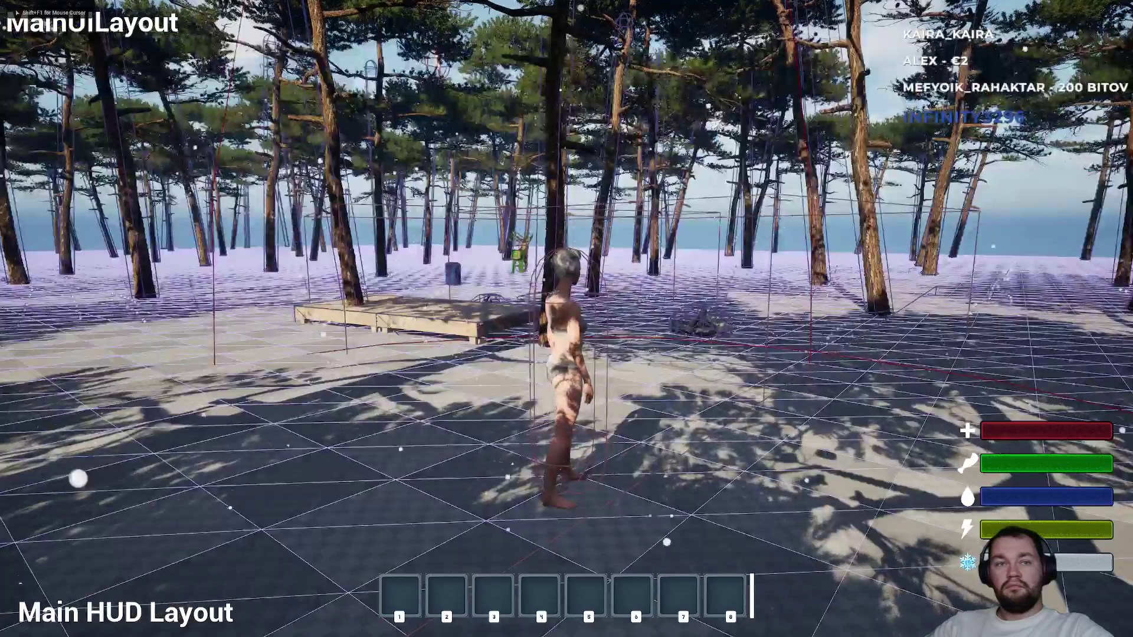
key(w)
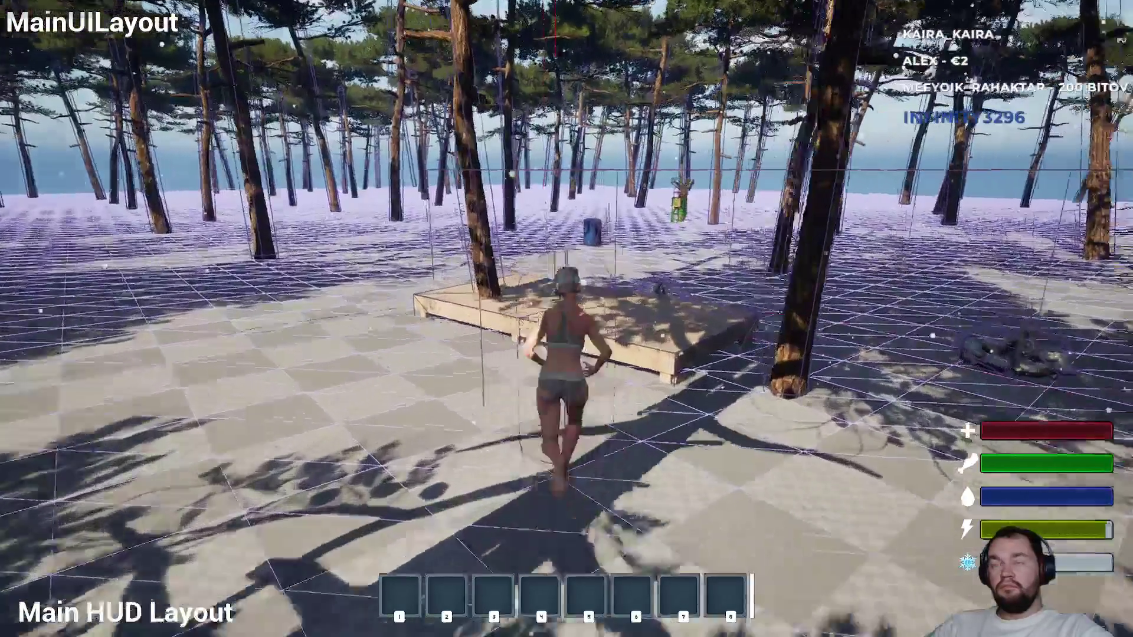
key(w)
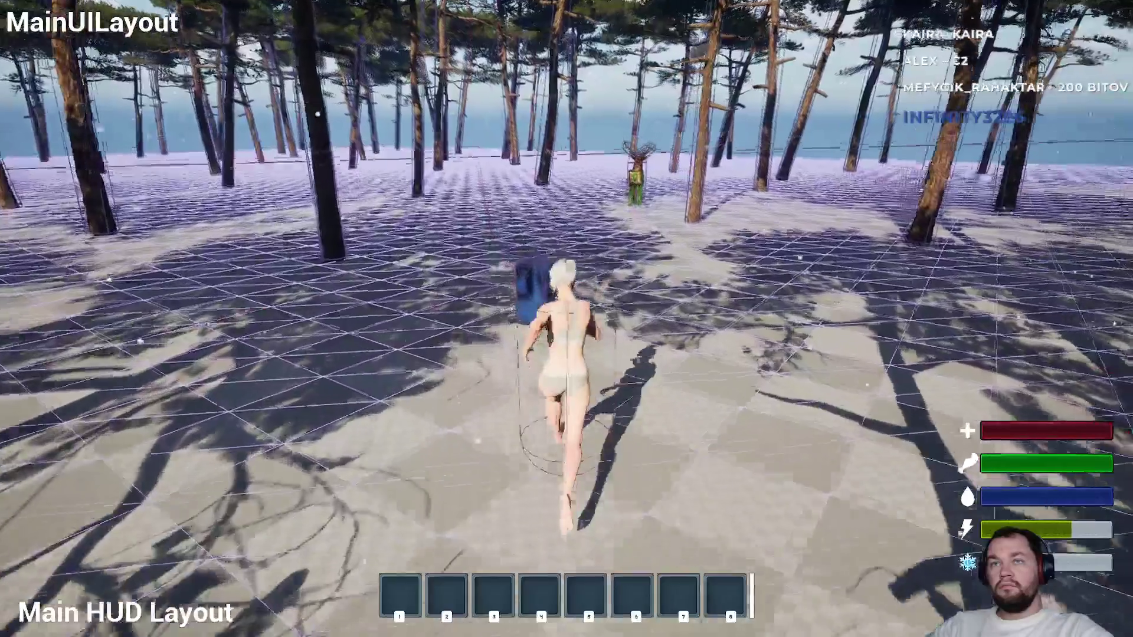
key(w)
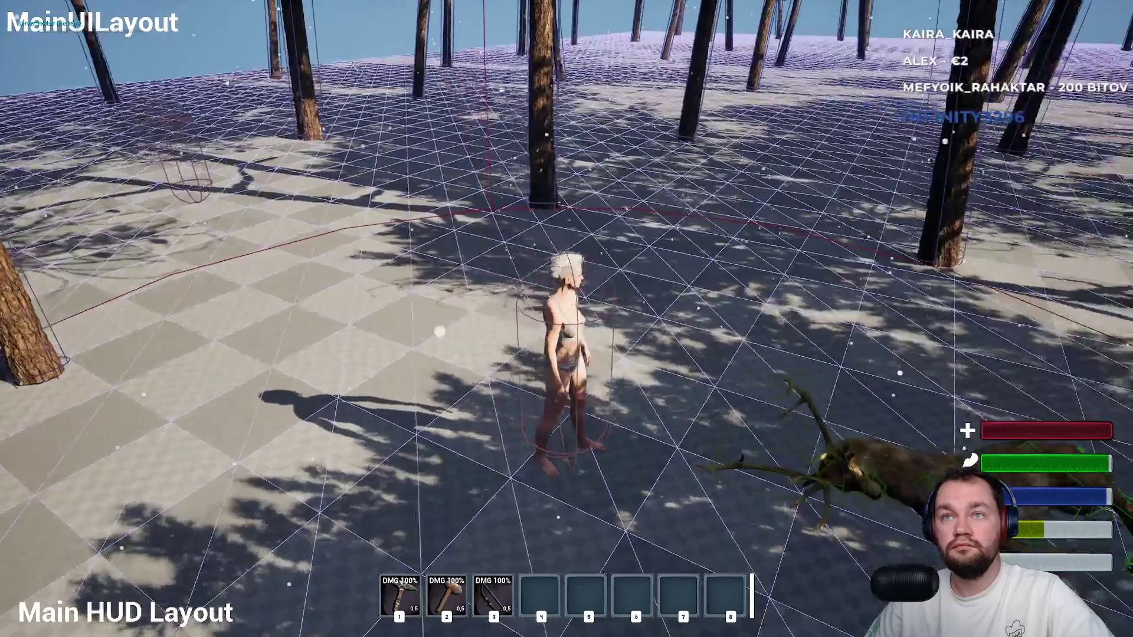
Equip and use items from hotbar slots 1 and 3, then stop and restart play.
key(1)
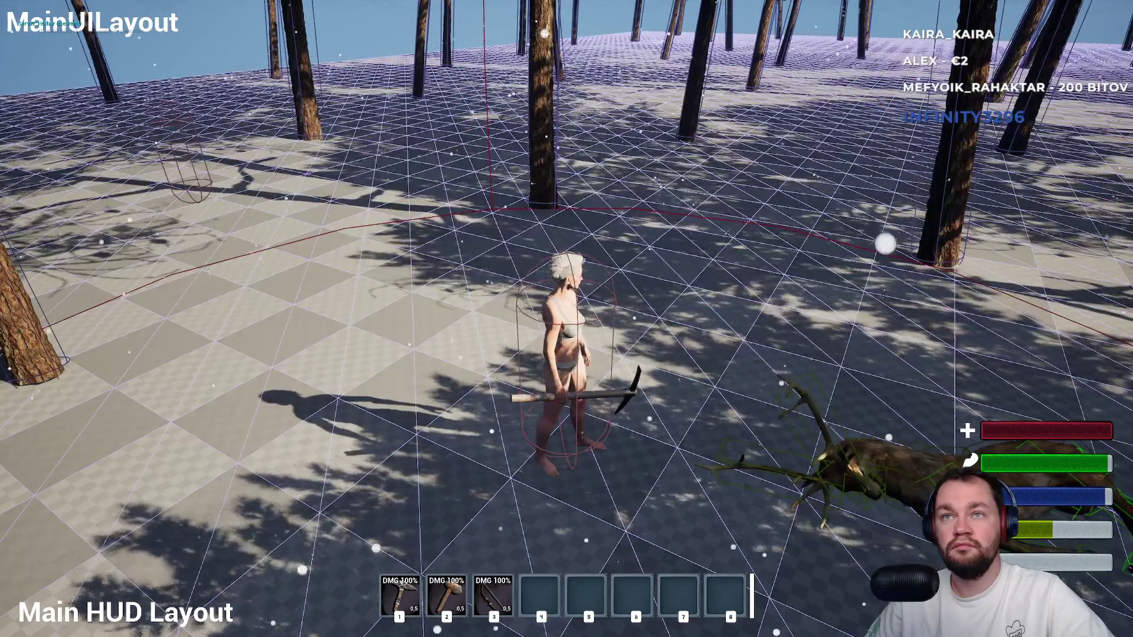
key(1)
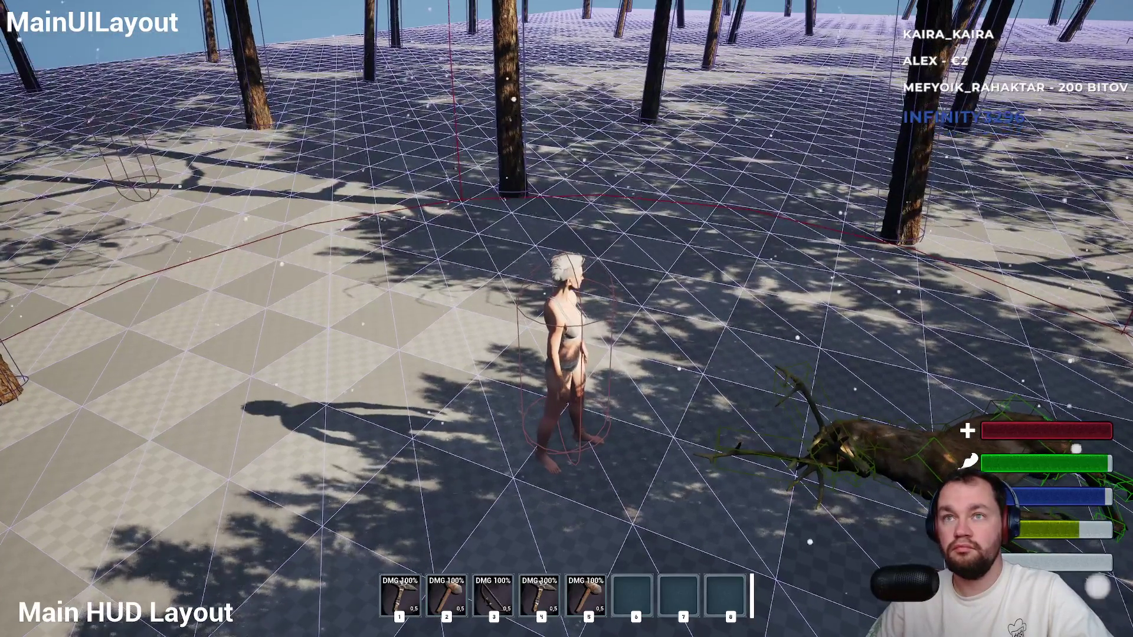
key(3)
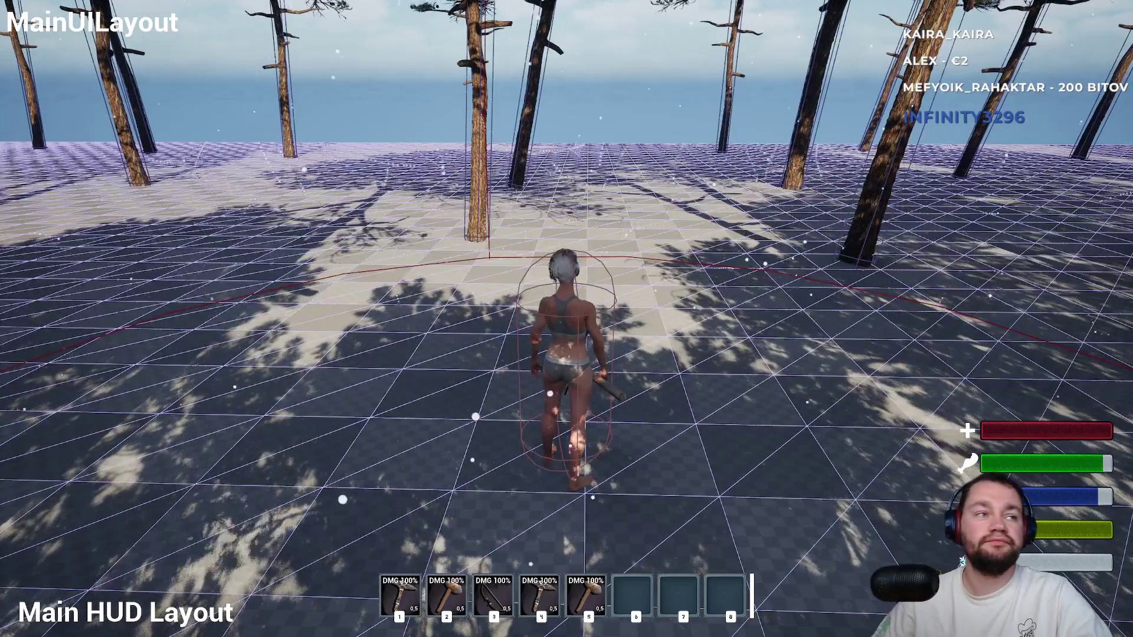
key(Escape)
key(alt+p)
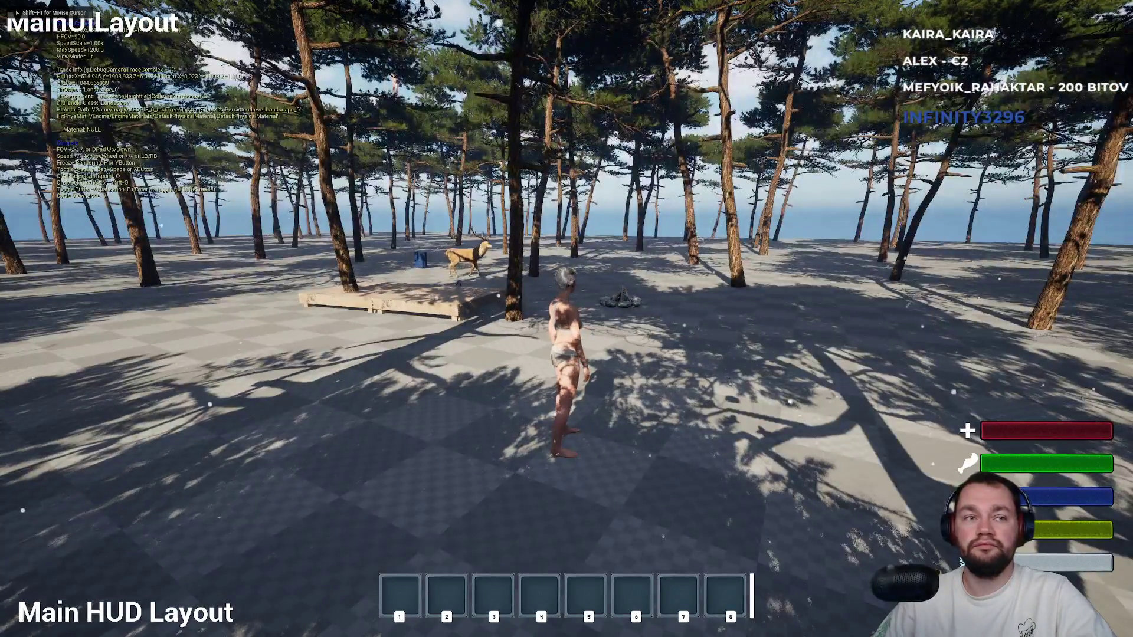
Show collision wireframes with the 'show collision' console command and recapture the mouse.
key(grave)
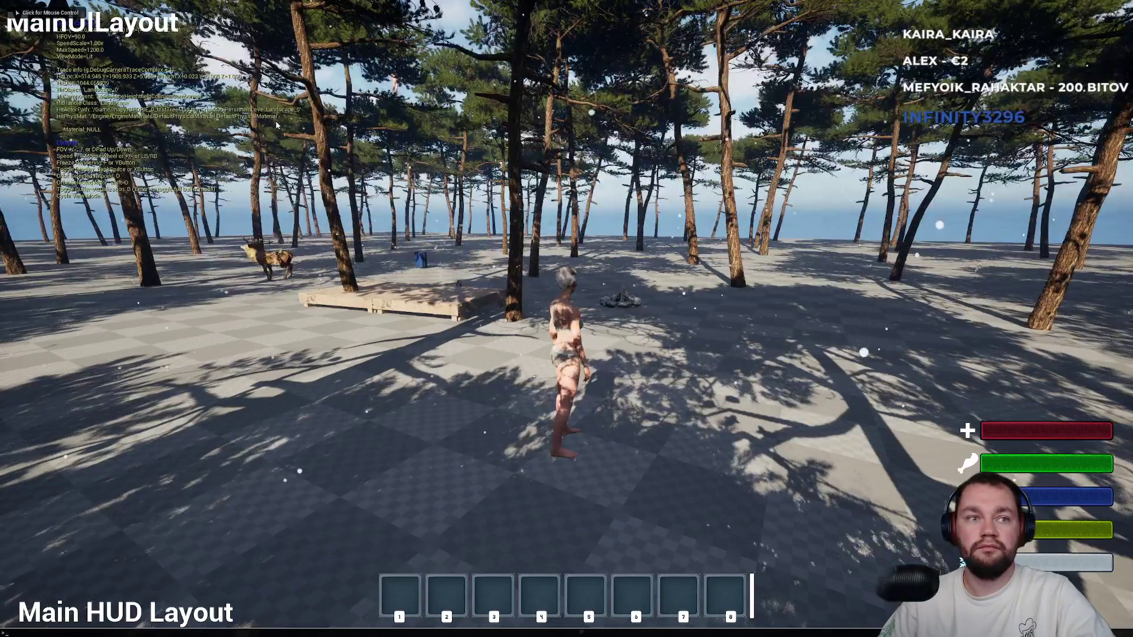
text(show co)
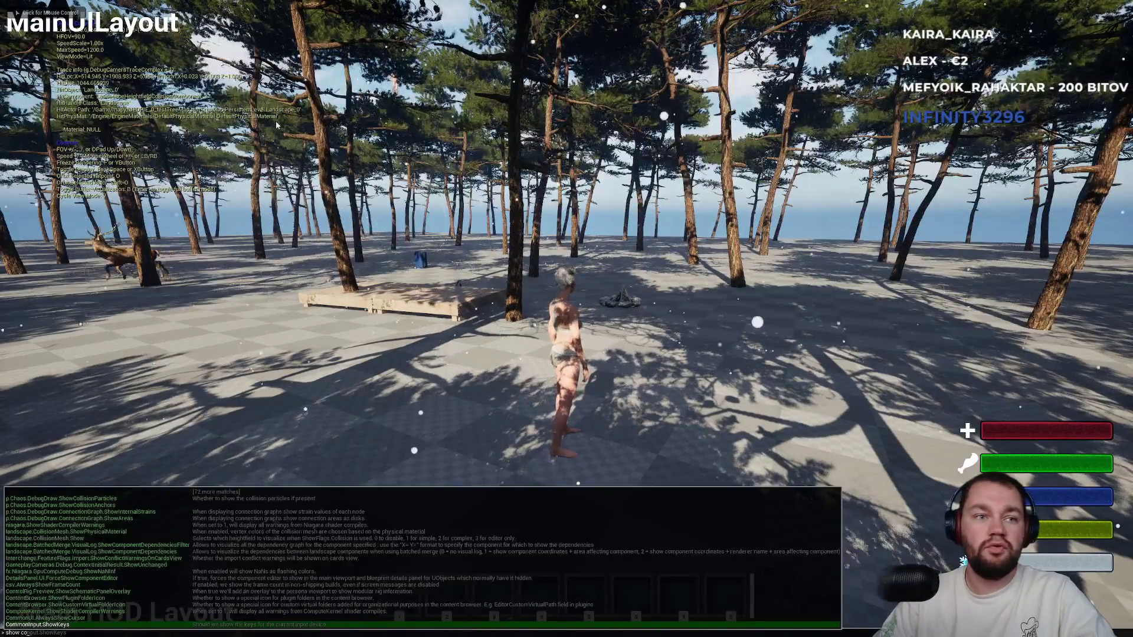
text(llision)
key(Return)
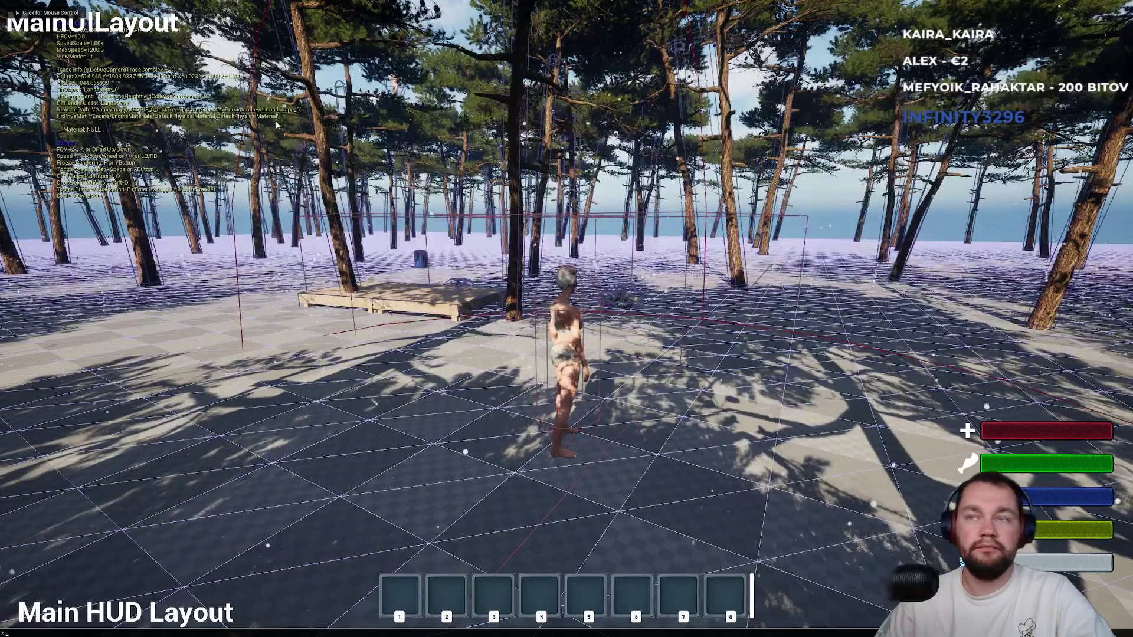
click(279, 125)
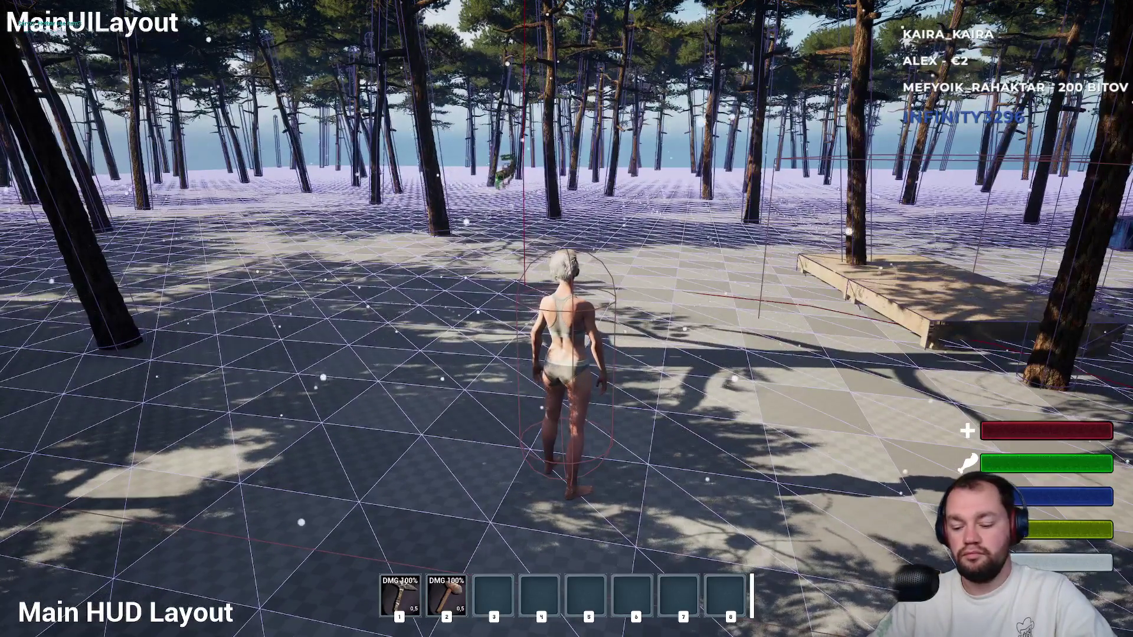
Shoot the deer with the bow, then run past its corpse through the forest to the platform tree.
key(w)
key(3)
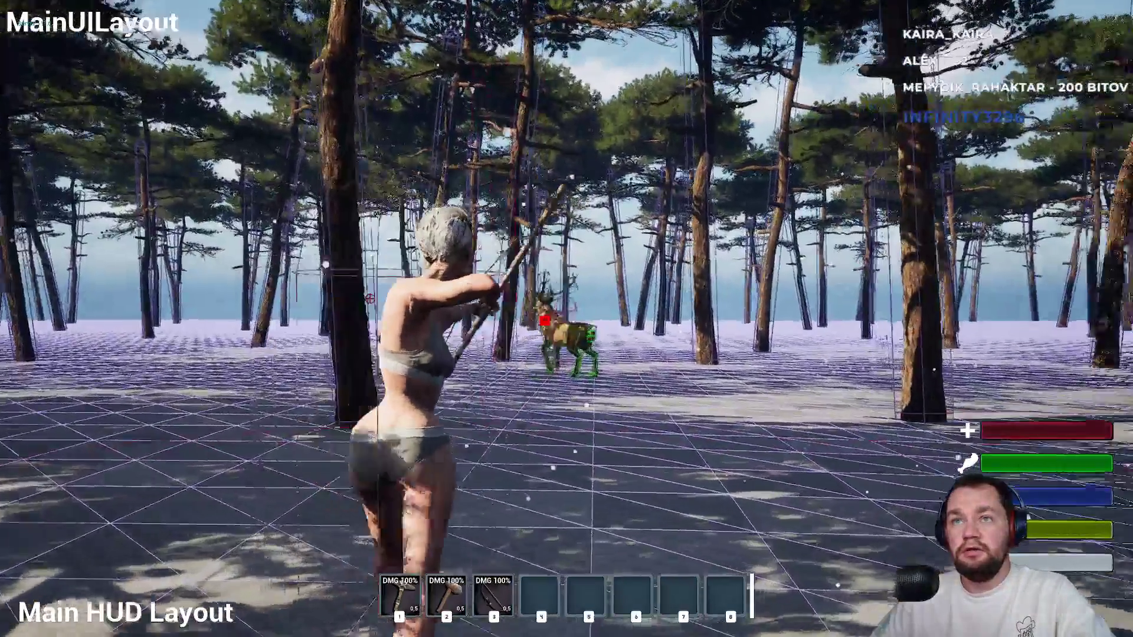
key(w)
key(w)
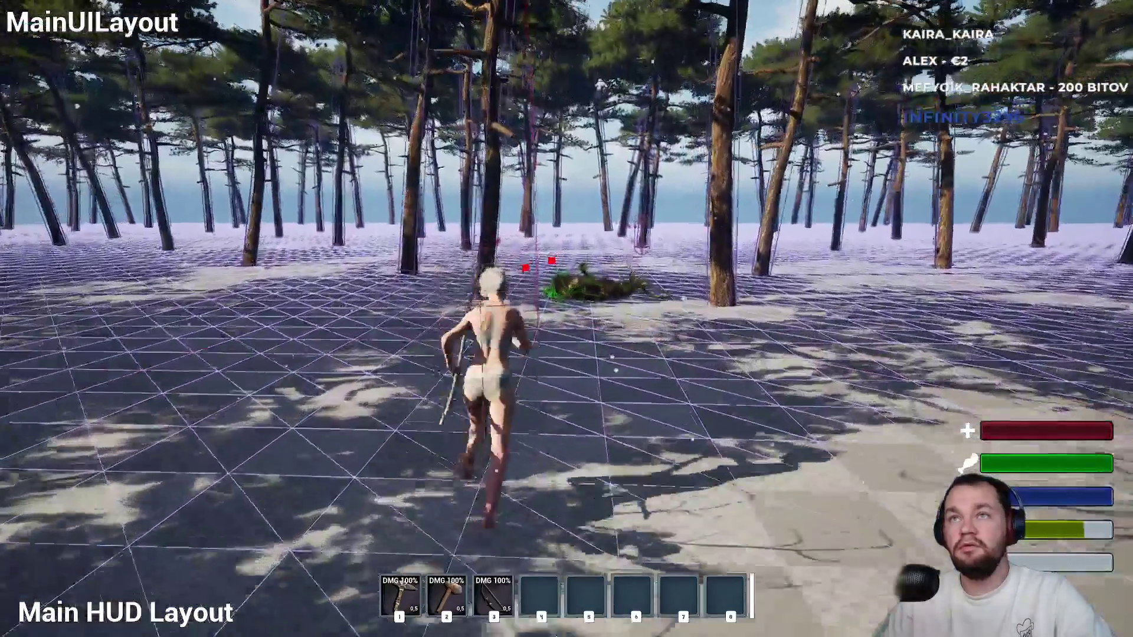
key(w)
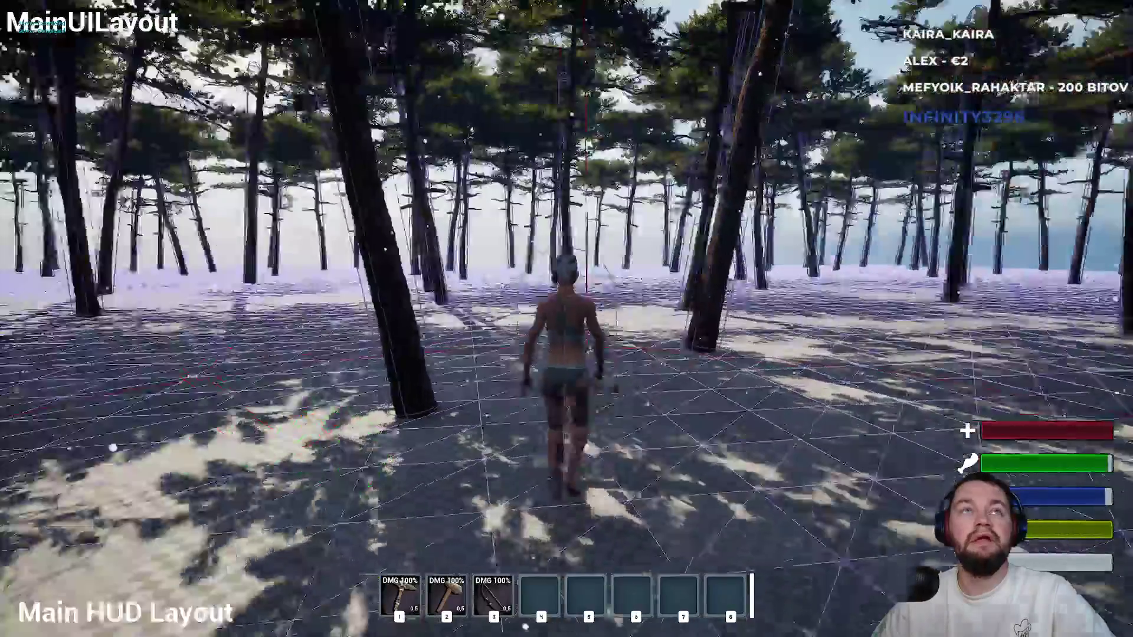
key(w)
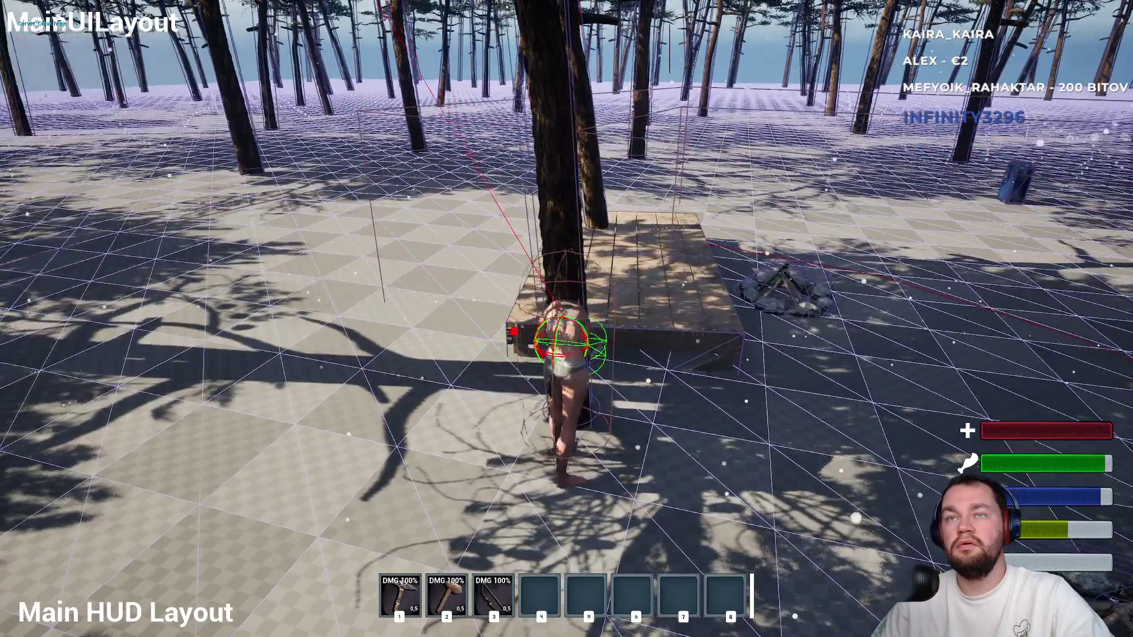
Chop down two trees with the hatchet to collect wood.
key(w)
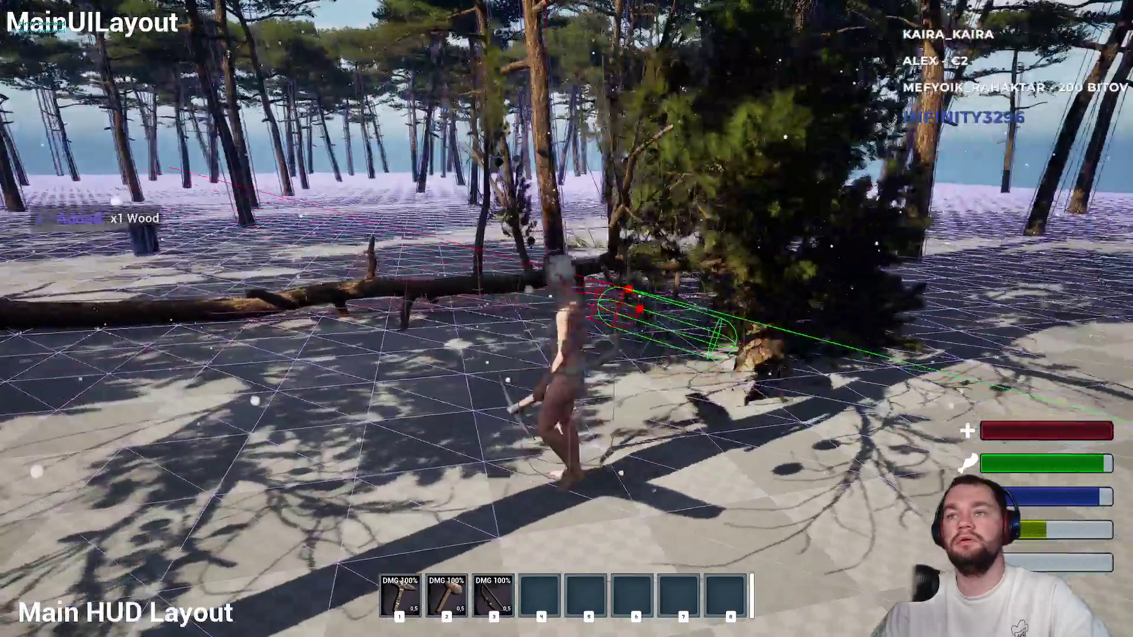
key(w)
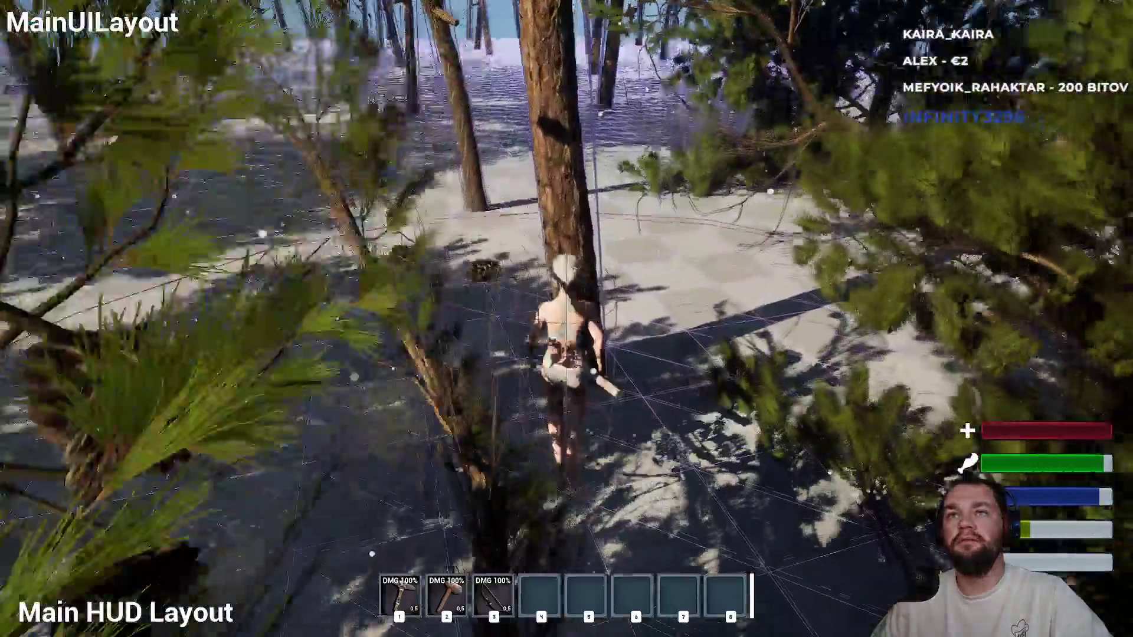
key(w)
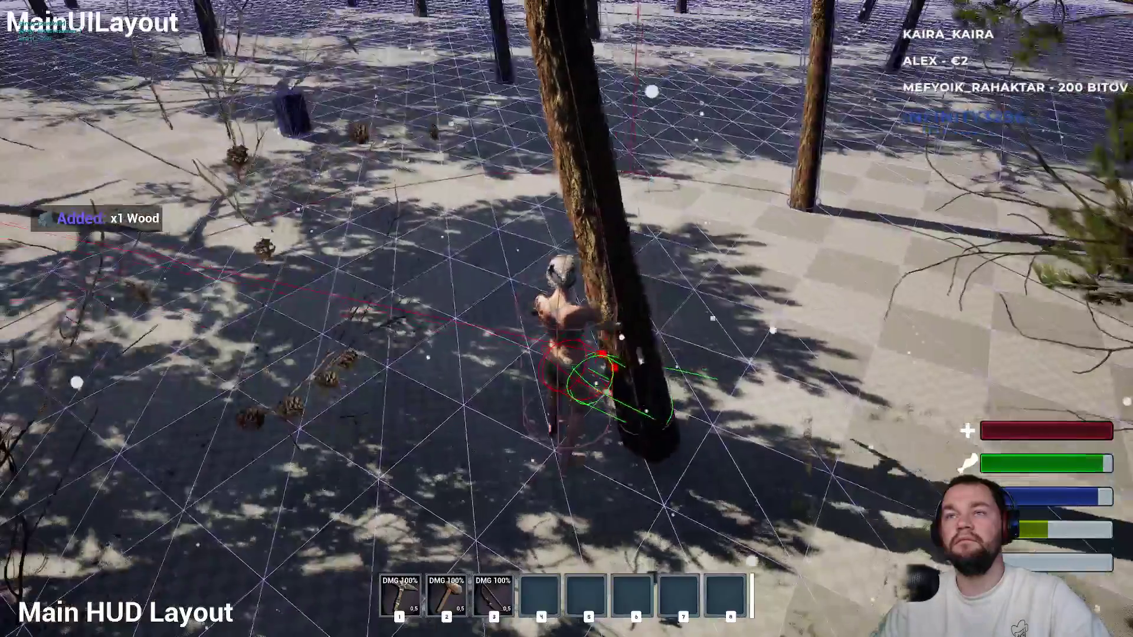
key(w)
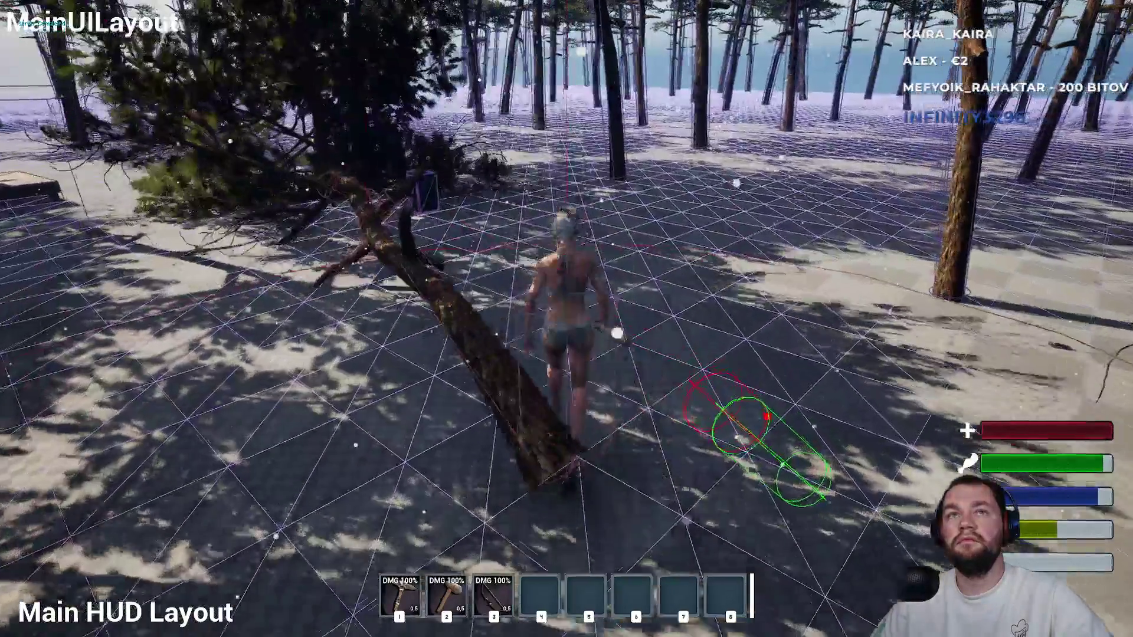
Move the stack of two wood into the storage box, close the inventory, and stop play.
key(w)
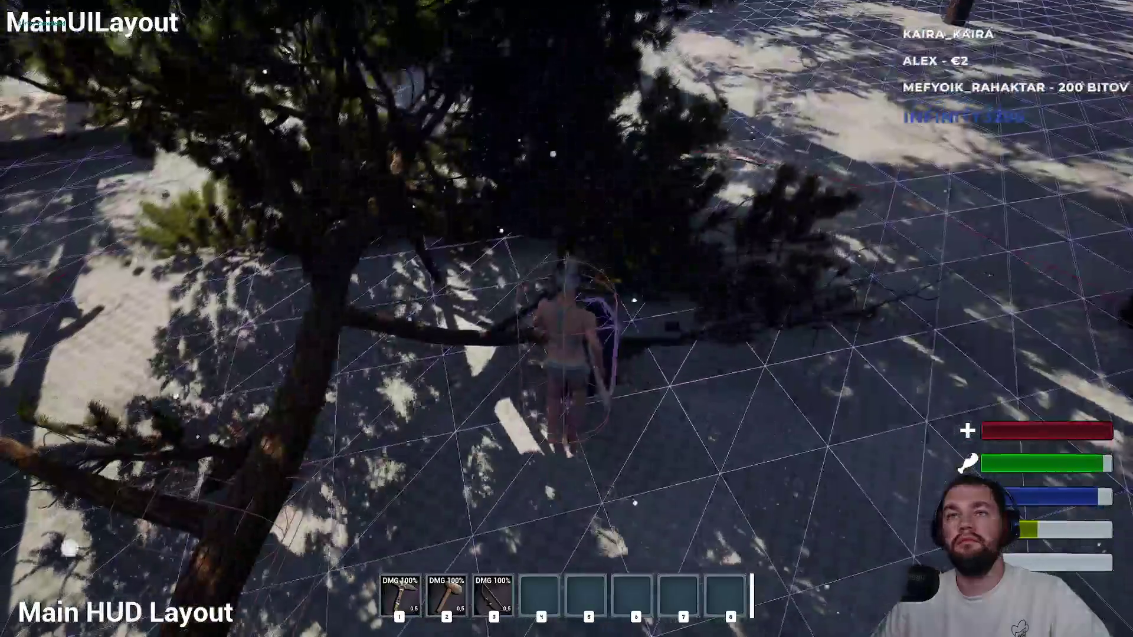
key(e)
mouse_move(147, 259)
mouse_down()
mouse_move(723, 270)
mouse_move(810, 231)
mouse_up()
mouse_move(94, 254)
mouse_down()
mouse_move(879, 296)
mouse_move(810, 277)
mouse_up()
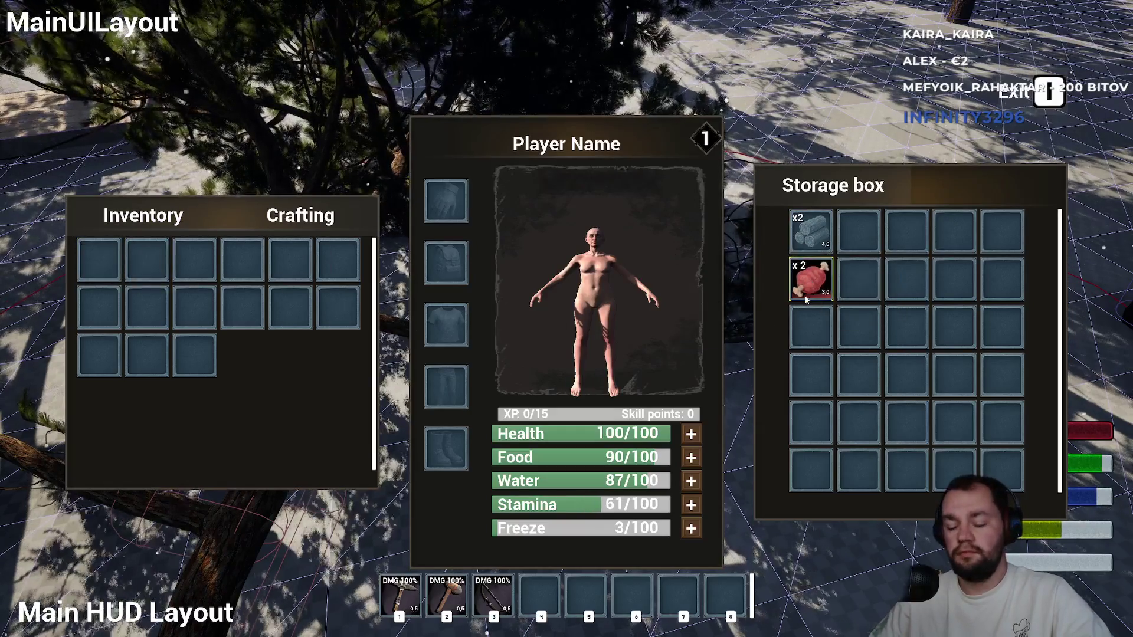
key(e)
key(w)
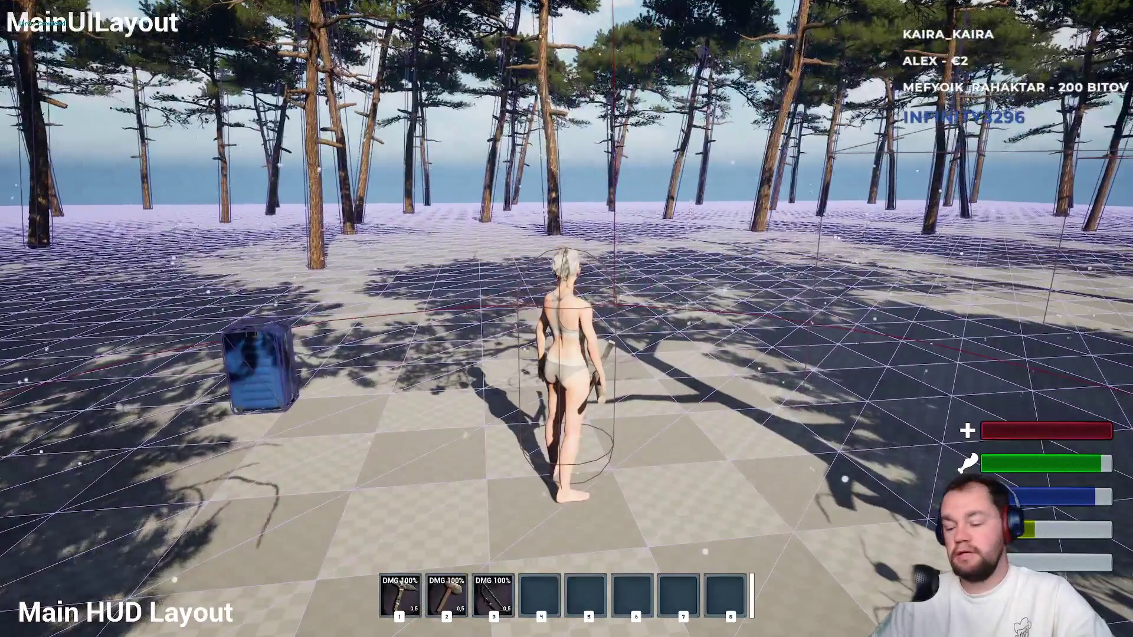
key(F11)
key(Escape)
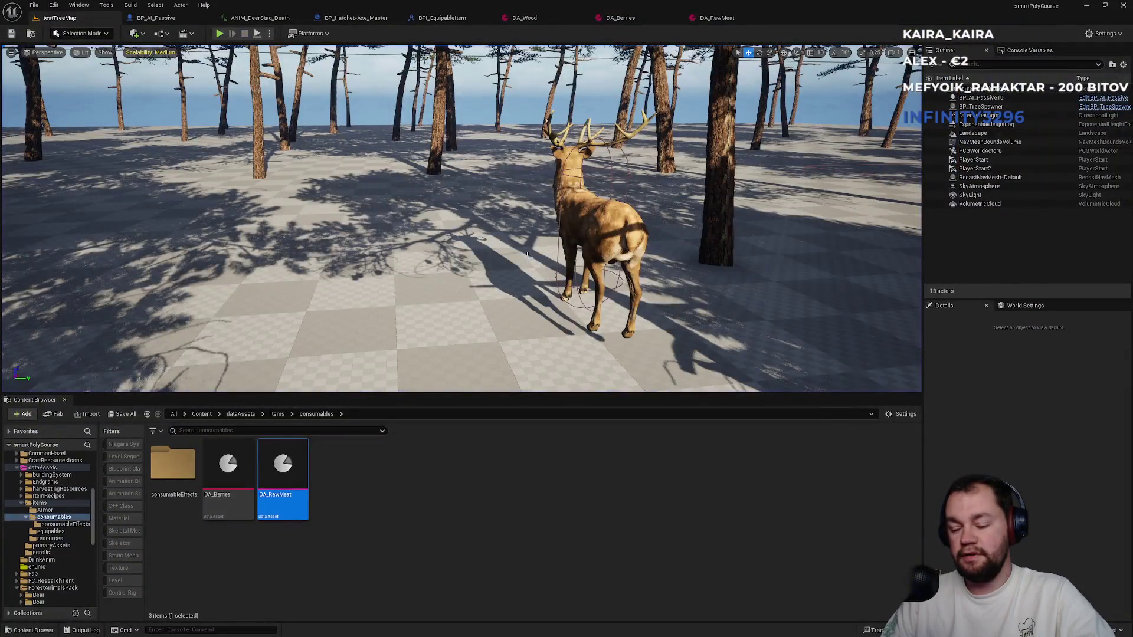
Start a fullscreen play session, equip the hotbar slot 1 tool, and attack the deer.
key(alt+p)
key(F11)
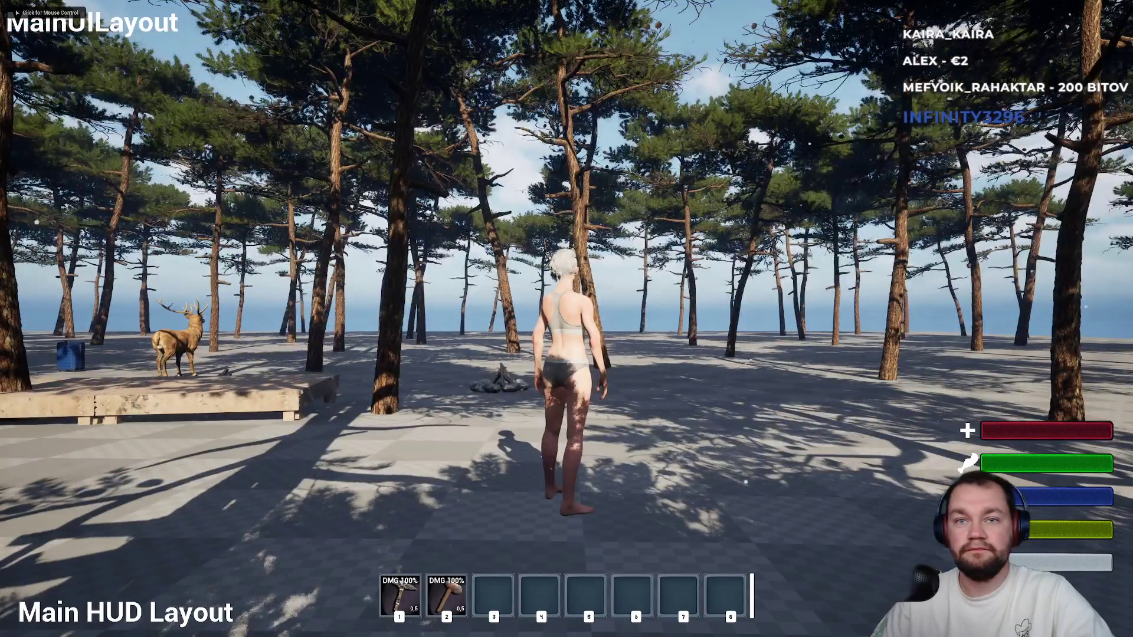
click(567, 319)
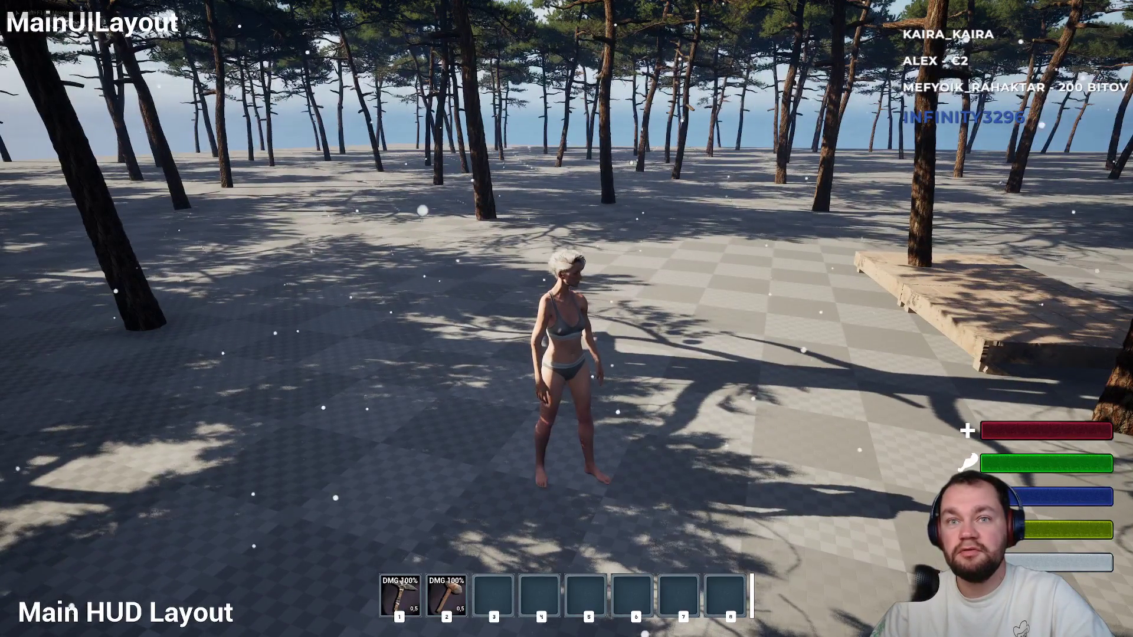
key(w)
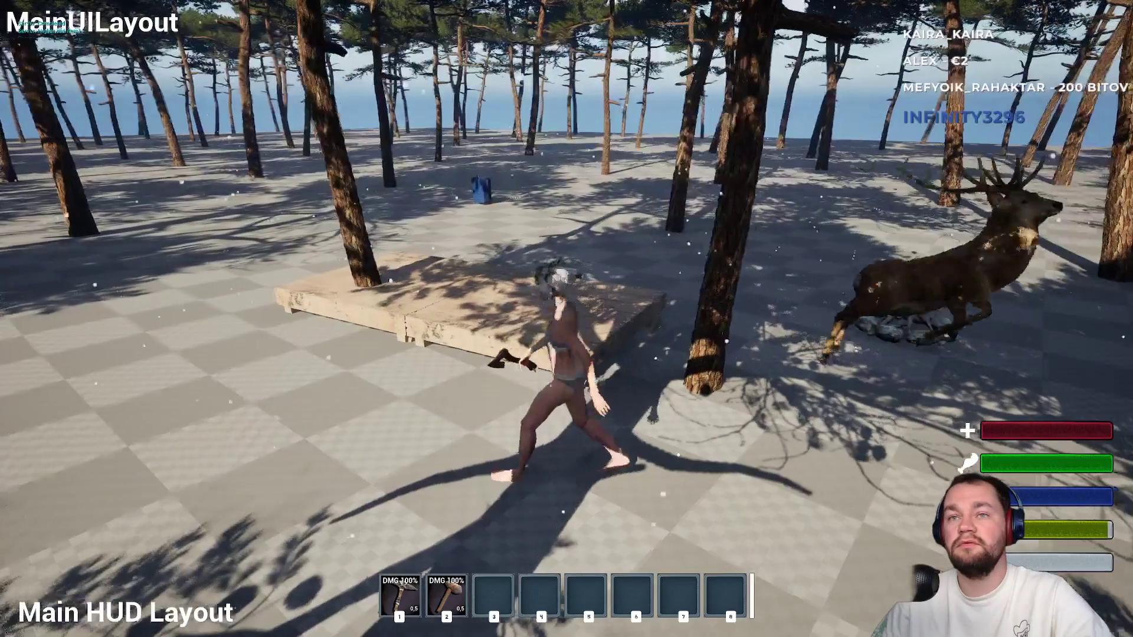
key(1)
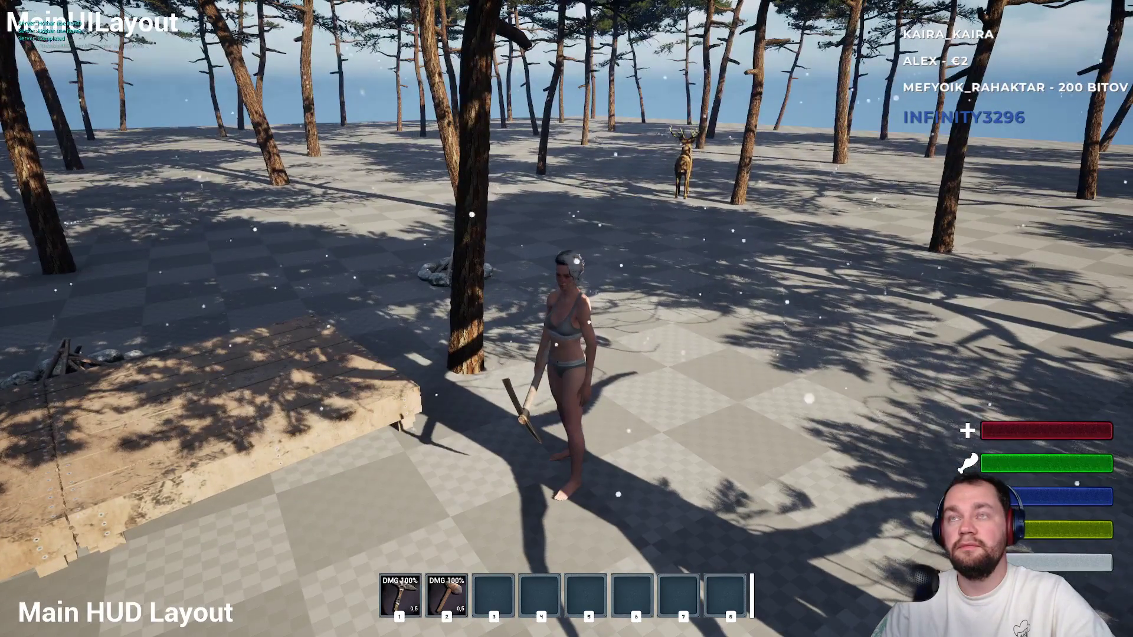
key(w)
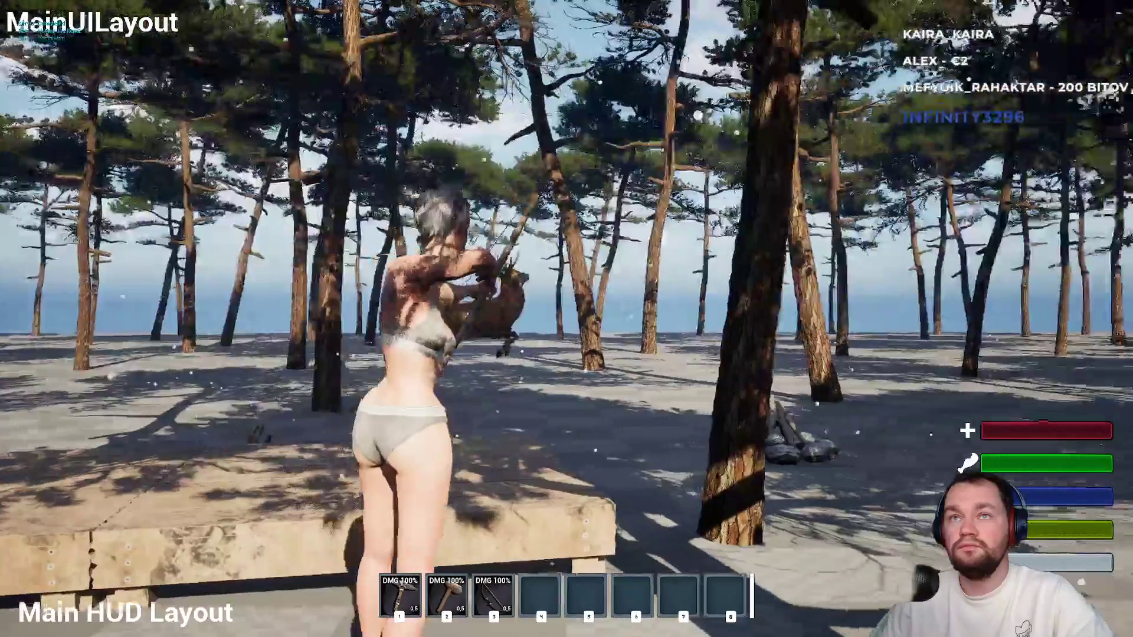
key(w)
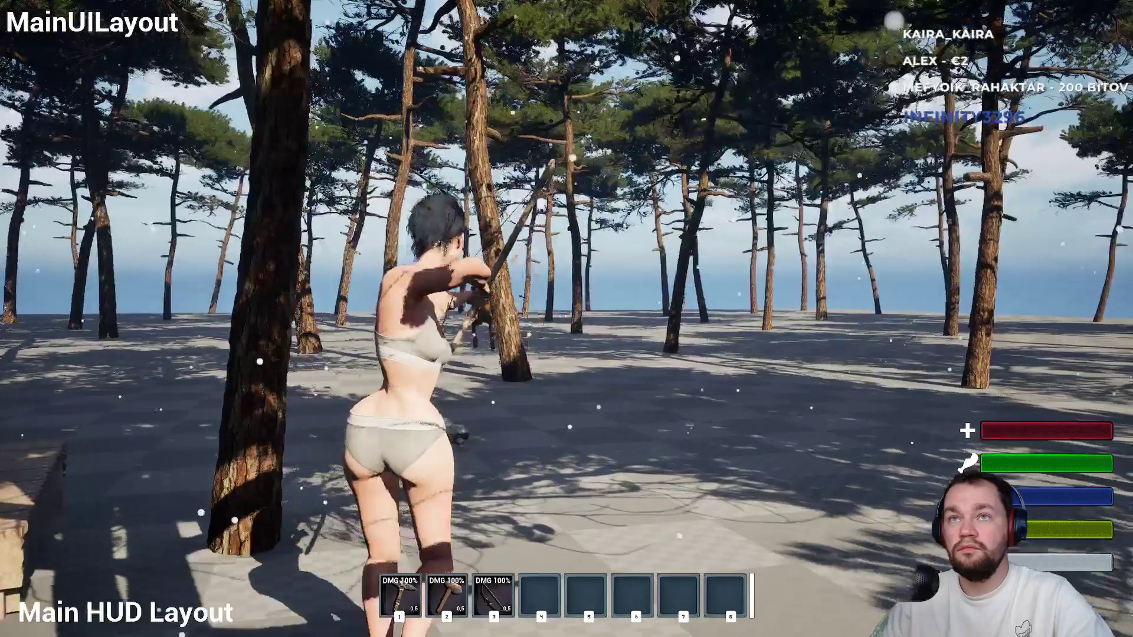
Run to the fallen deer and interact with its corpse to harvest raw meat.
key(w)
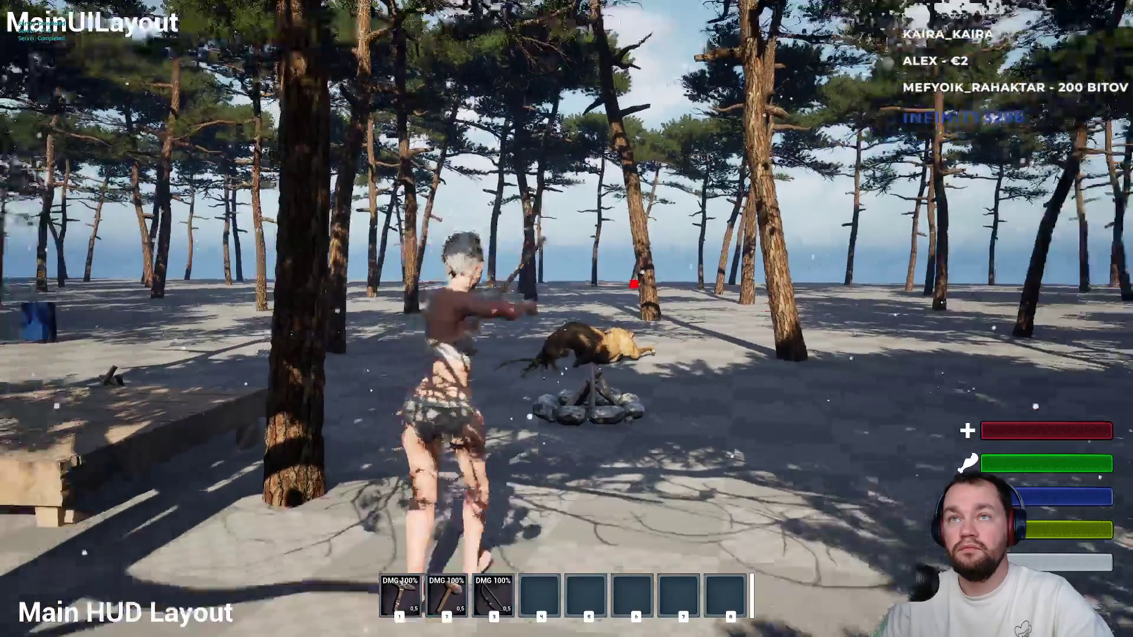
key(w)
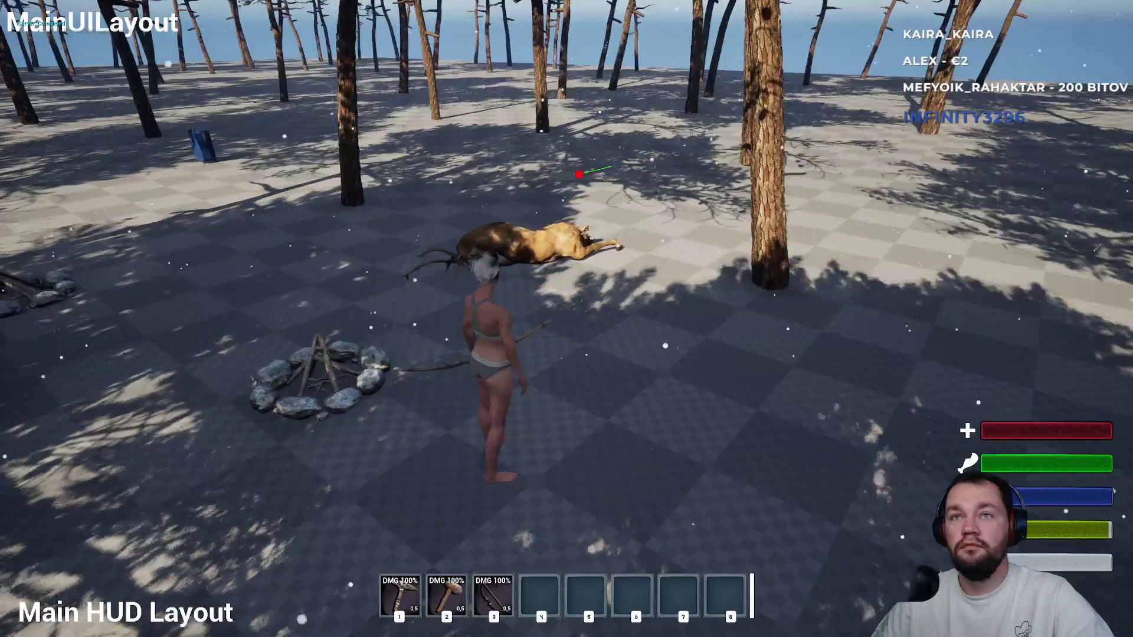
key(w)
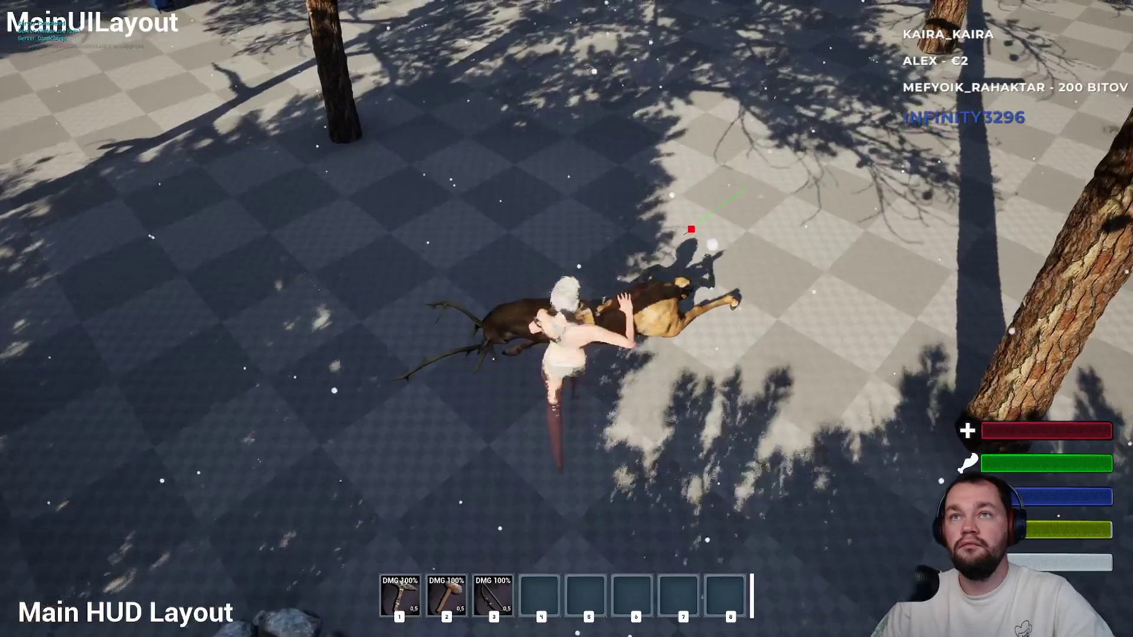
key(e)
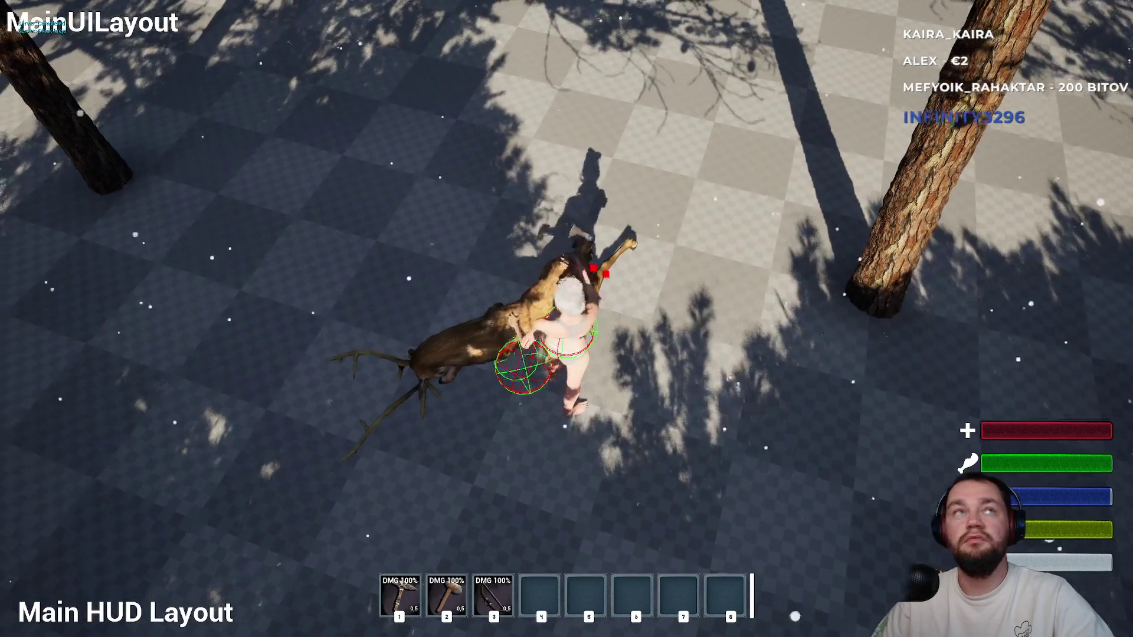
key(w)
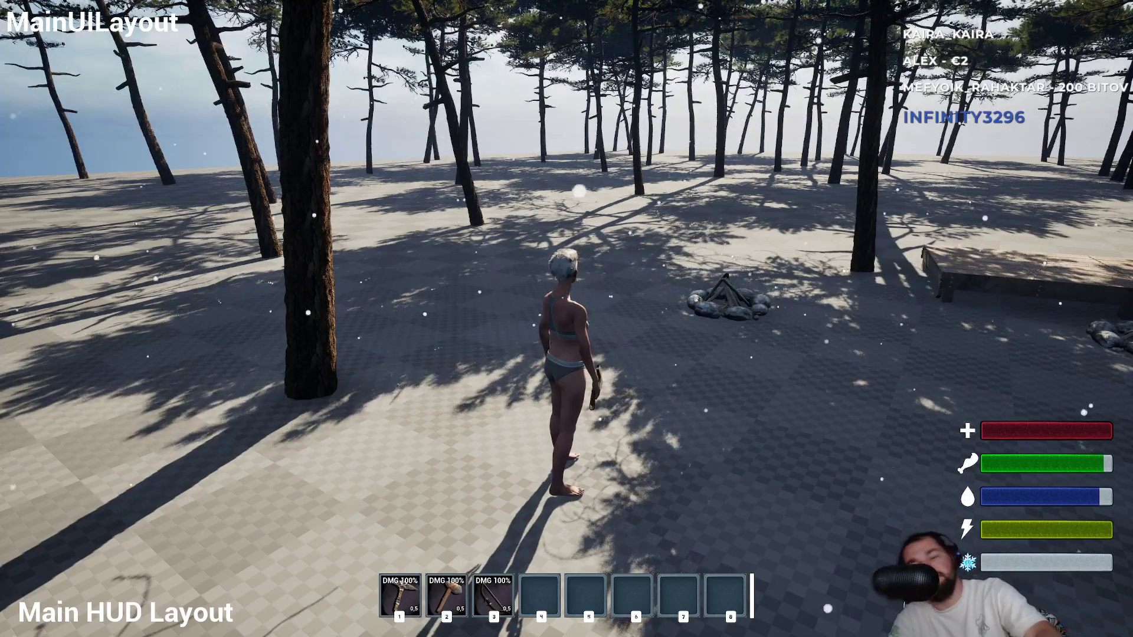
Swing the held tool once away from the corpse, then stop the play session.
click(567, 318)
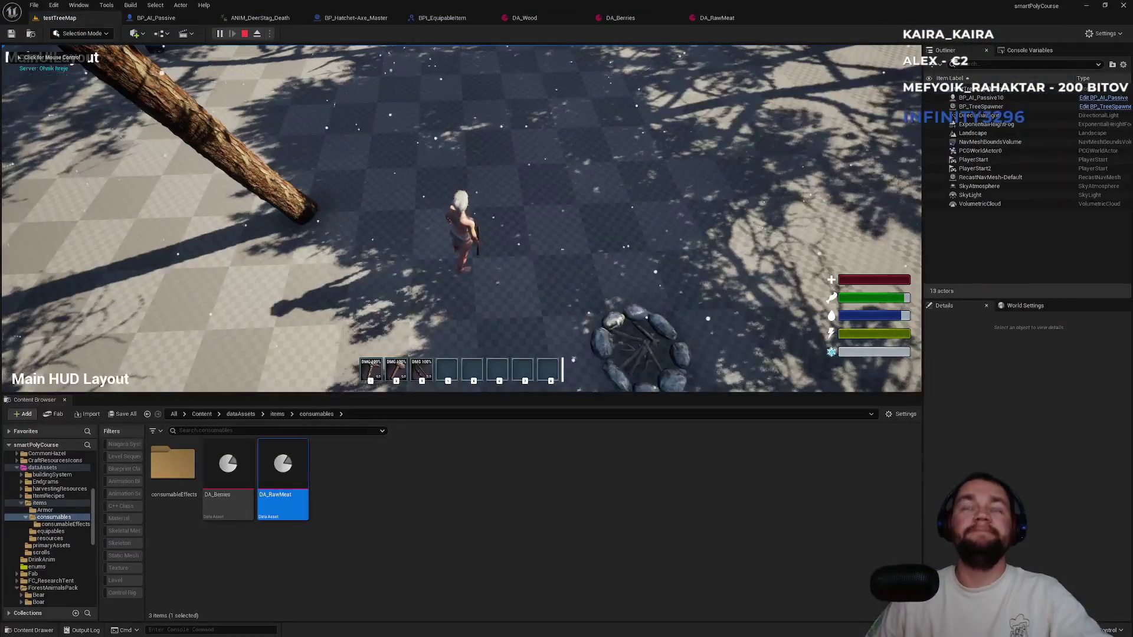
key(Escape)
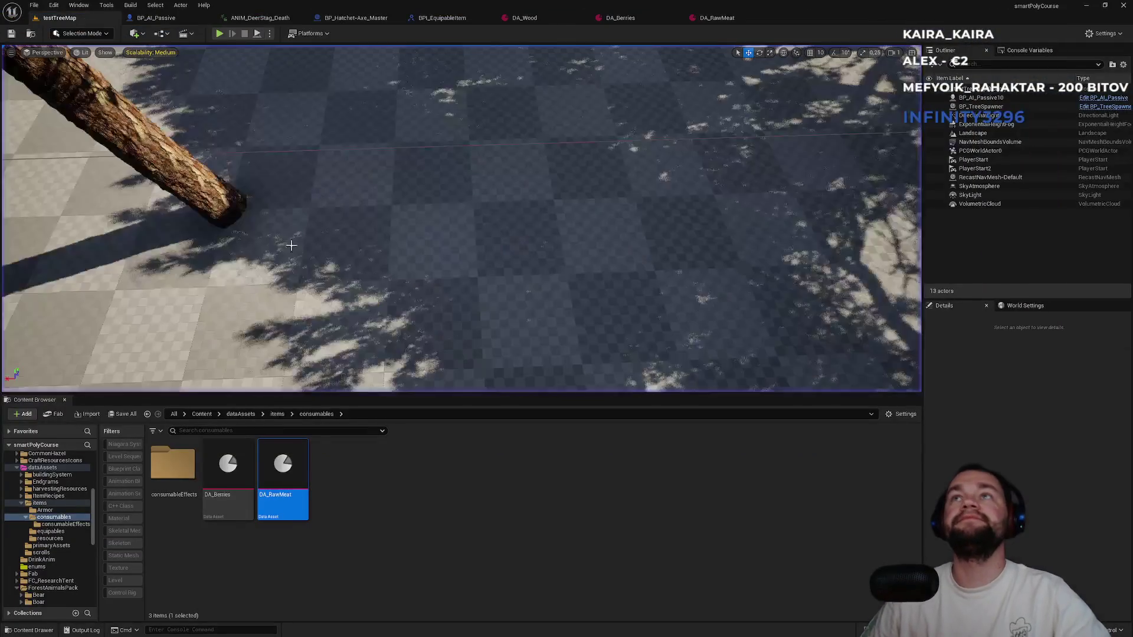
Close the DA_Wood, DA_Berries and DA_RawMeat editors and return to BP_AI_Passive.
middle_click(540, 18)
middle_click(540, 18)
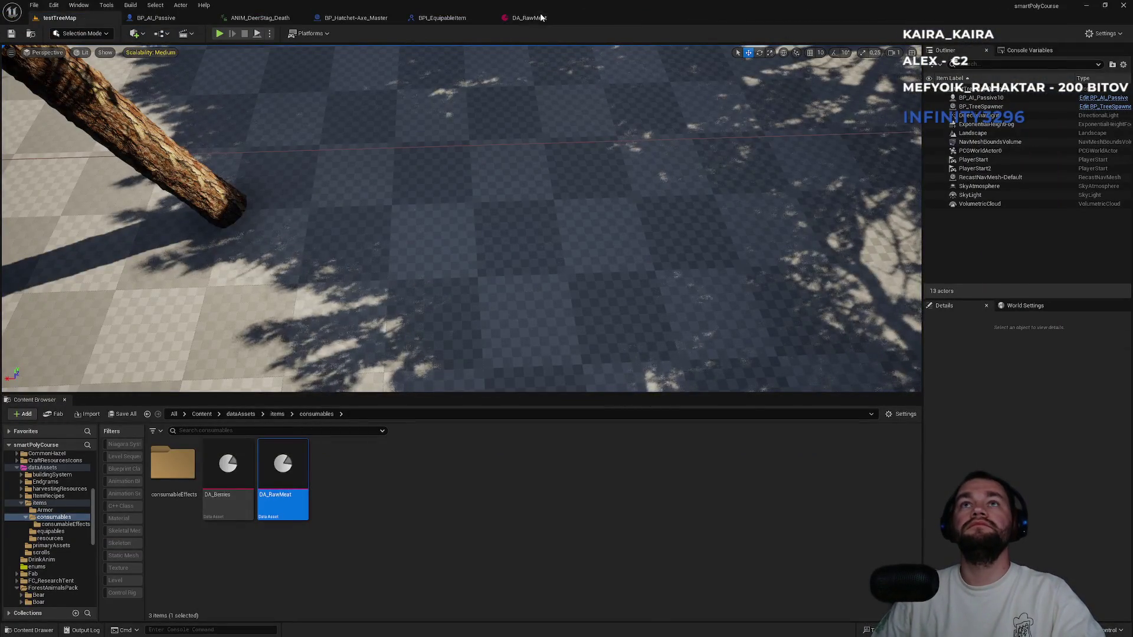
middle_click(540, 17)
click(259, 17)
click(156, 17)
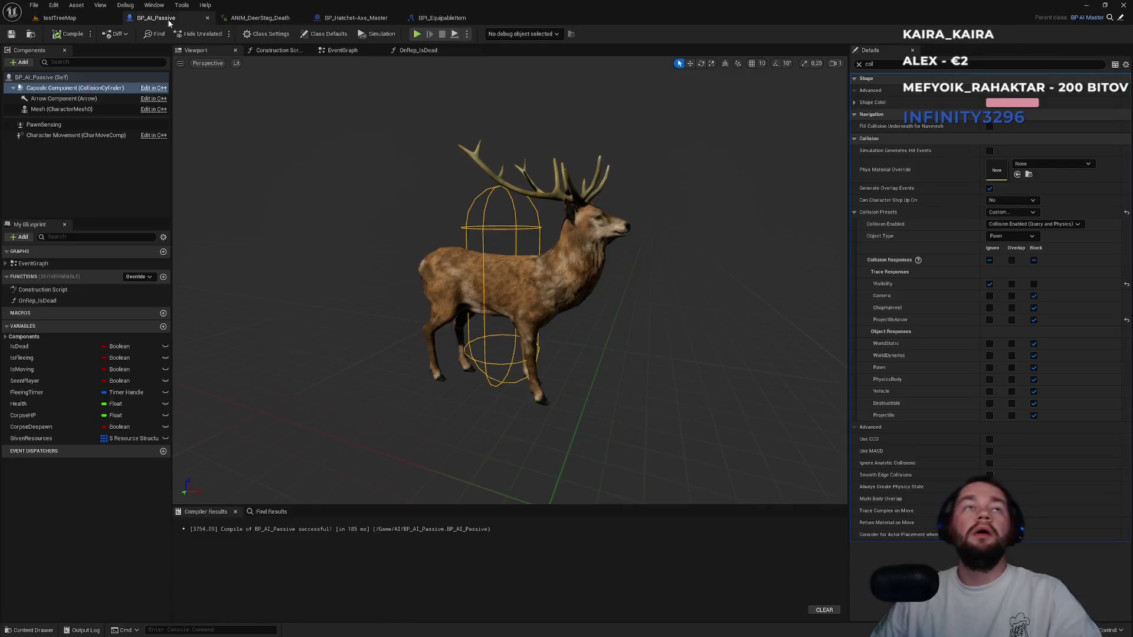